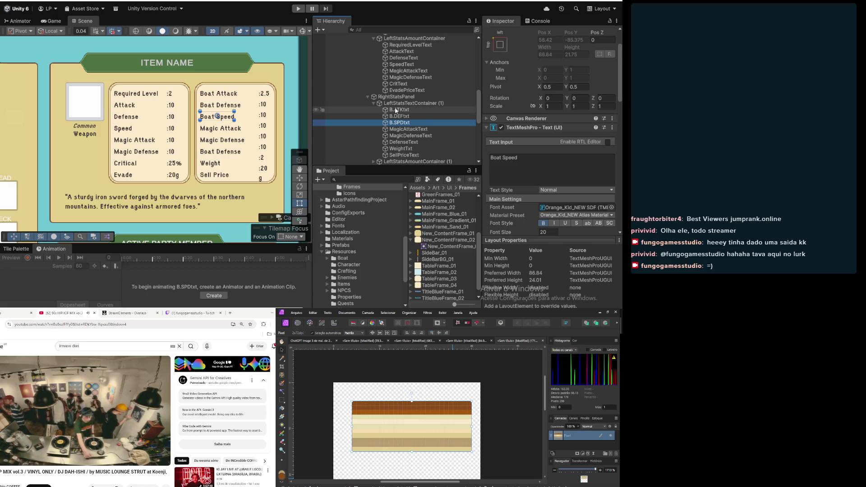
Select the Magic Attack label and frame the whole inventory item panel in the Scene view
{"action": "left_click", "coordinate": [416, 130]}
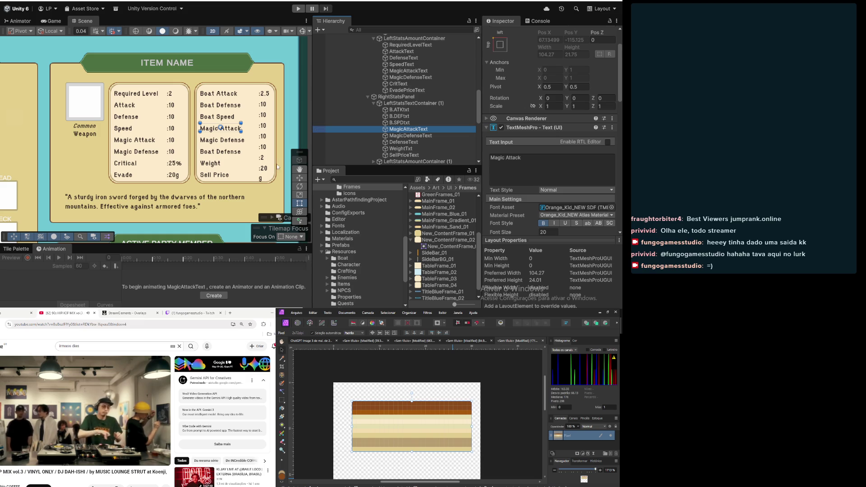
{"action": "scroll", "coordinate": [266, 170], "scroll_direction": "down", "scroll_amount": 3}
{"action": "left_click_drag", "start_coordinate": [274, 170], "coordinate": [240, 160]}
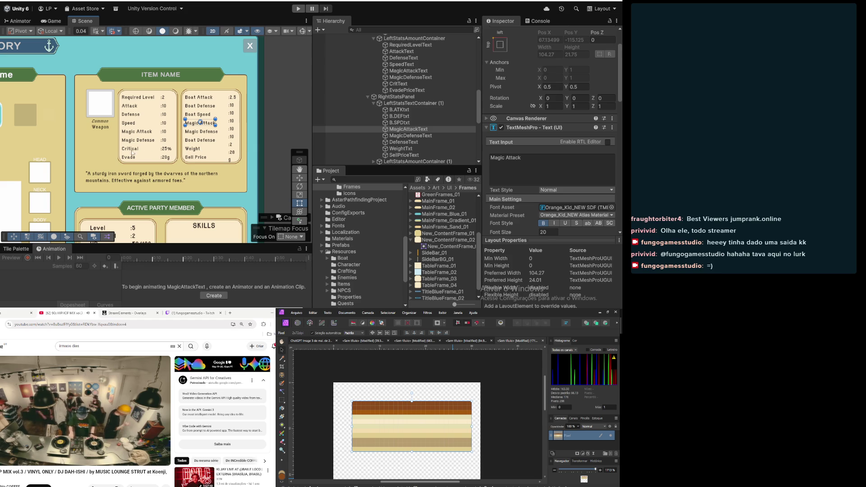
{"action": "scroll", "coordinate": [92, 145], "scroll_direction": "down", "scroll_amount": 2}
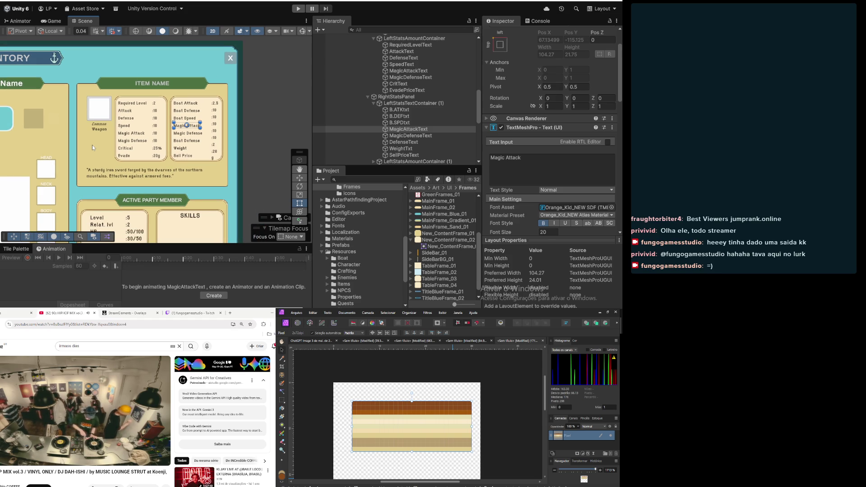
{"action": "scroll", "coordinate": [92, 145], "scroll_direction": "down", "scroll_amount": 1}
{"action": "mouse_move", "coordinate": [92, 145]}
{"action": "left_mouse_down"}
{"action": "mouse_move", "coordinate": [237, 129]}
{"action": "mouse_move", "coordinate": [225, 123]}
{"action": "left_mouse_up"}
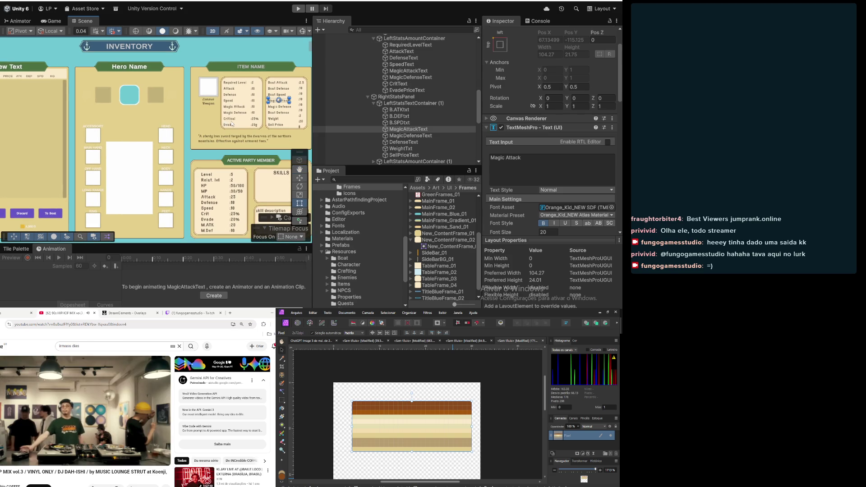
{"action": "scroll", "coordinate": [217, 134], "scroll_direction": "up", "scroll_amount": 5}
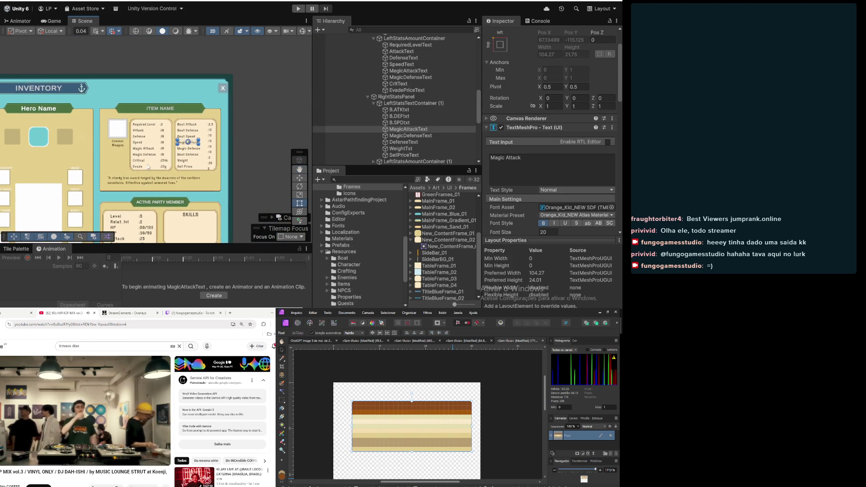
{"action": "left_click_drag", "start_coordinate": [209, 157], "coordinate": [236, 157]}
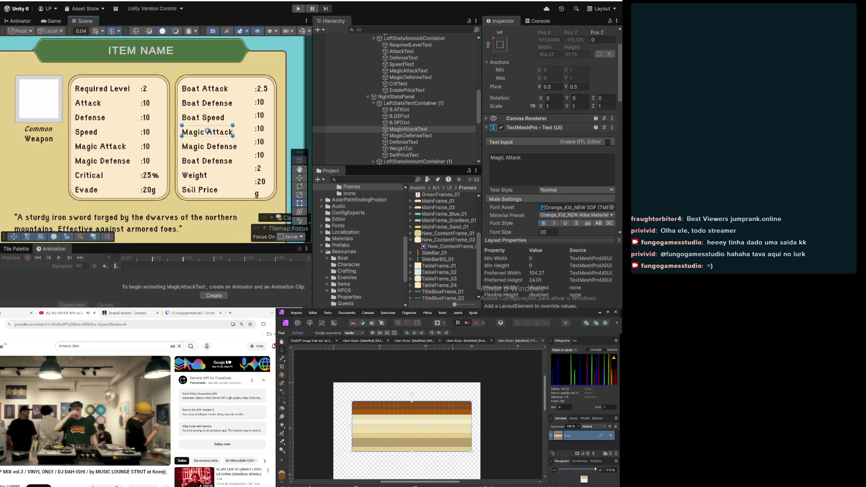
Glance at the live stream page and music video, then reselect MagicAttackText
{"action": "left_click", "coordinate": [181, 313]}
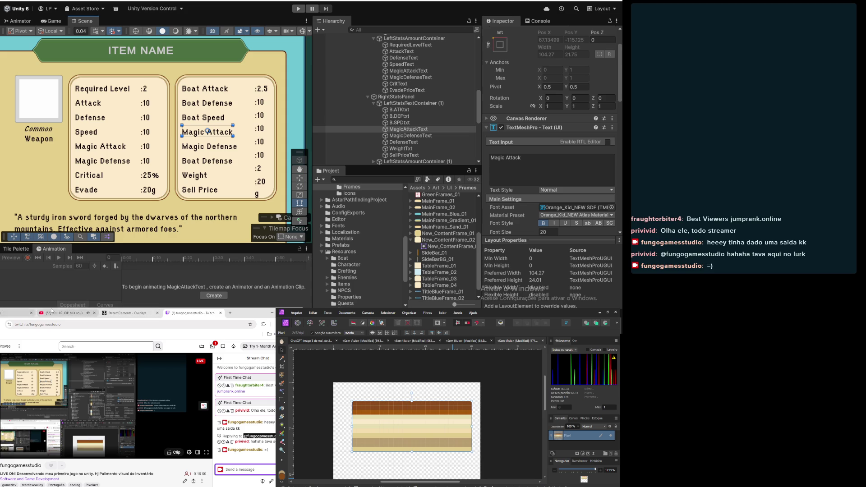
{"action": "left_click", "coordinate": [52, 313]}
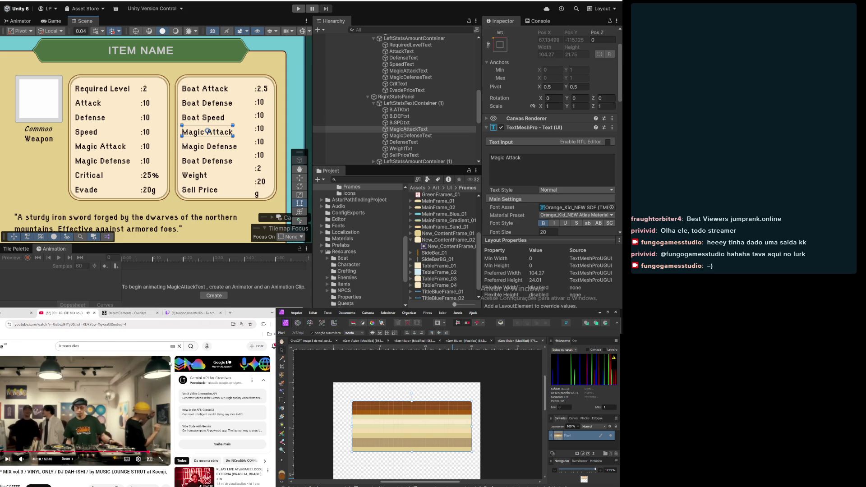
{"action": "scroll", "coordinate": [235, 134], "scroll_direction": "up", "scroll_amount": 2}
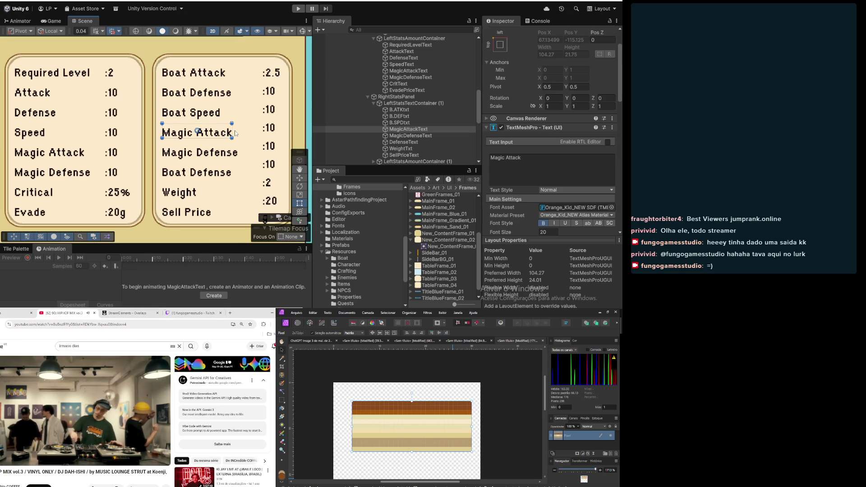
{"action": "scroll", "coordinate": [231, 99], "scroll_direction": "up", "scroll_amount": 1}
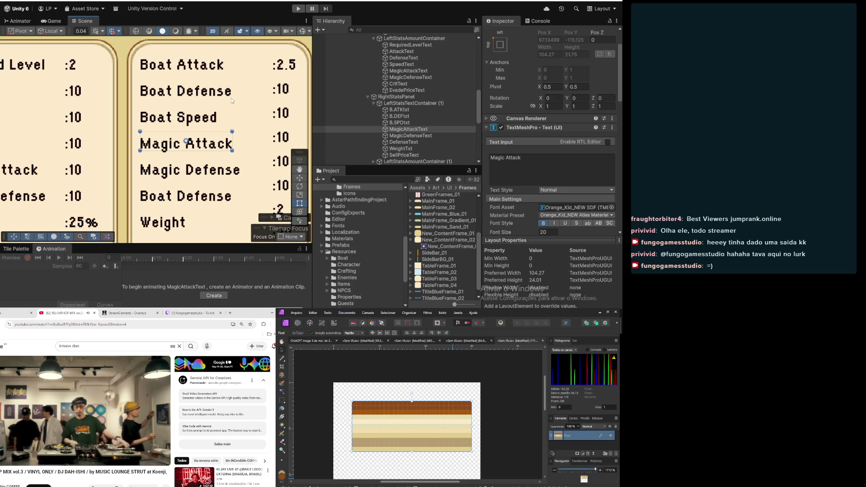
{"action": "scroll", "coordinate": [235, 127], "scroll_direction": "down", "scroll_amount": 2}
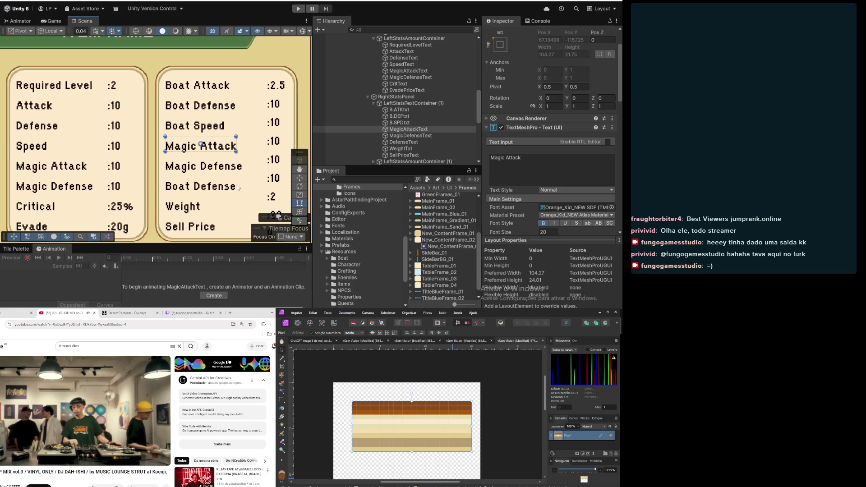
{"action": "scroll", "coordinate": [238, 186], "scroll_direction": "down", "scroll_amount": 2}
{"action": "scroll", "coordinate": [238, 186], "scroll_direction": "down", "scroll_amount": 2}
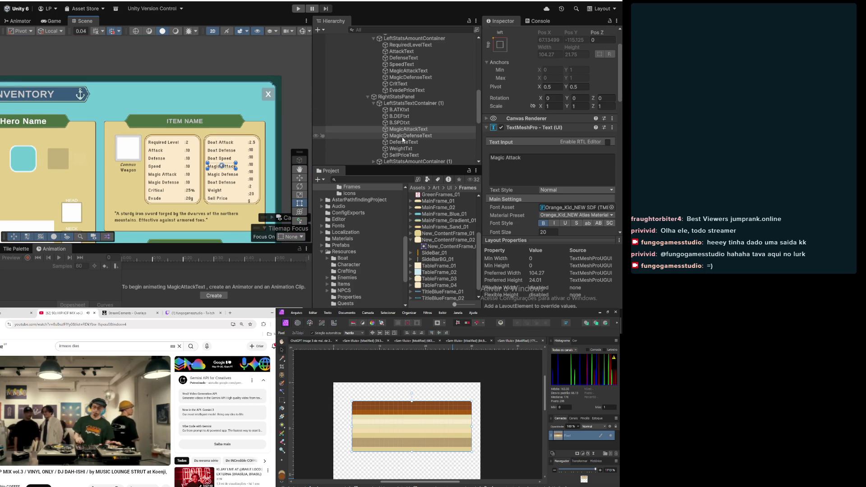
{"action": "left_click", "coordinate": [391, 130]}
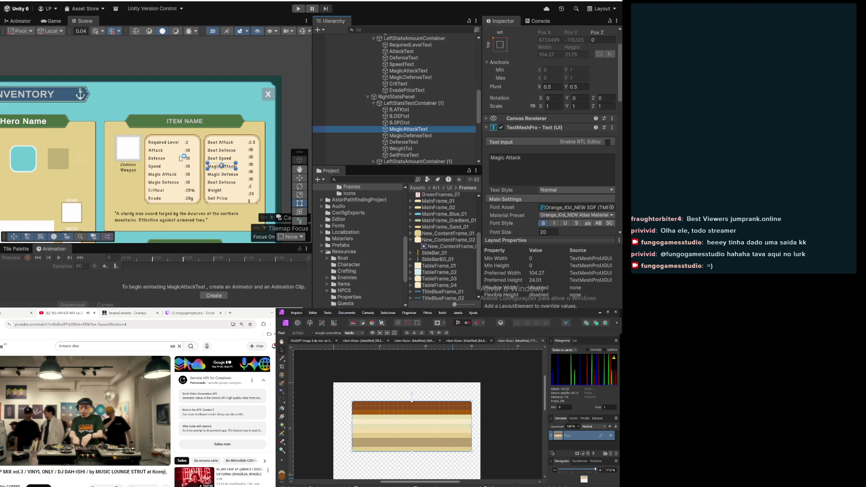
Filter the Project window assets with the search term 'boat'
{"action": "scroll", "coordinate": [161, 160], "scroll_direction": "down", "scroll_amount": 2}
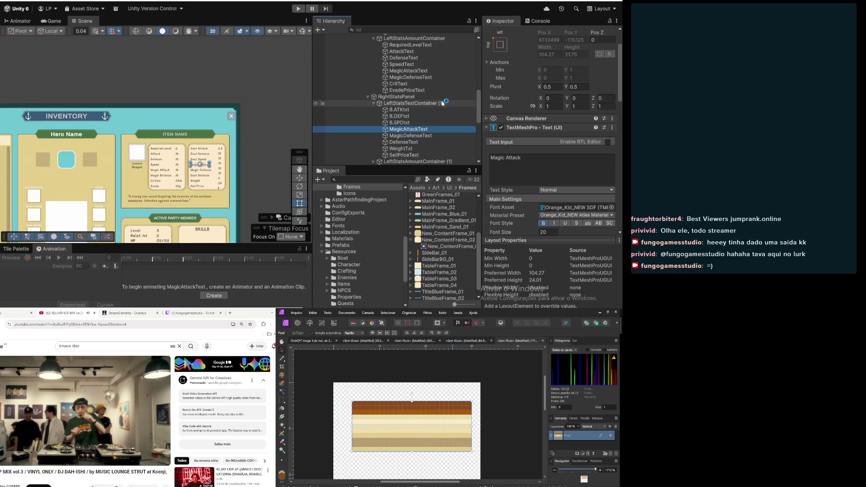
{"action": "scroll", "coordinate": [439, 103], "scroll_direction": "up", "scroll_amount": 3}
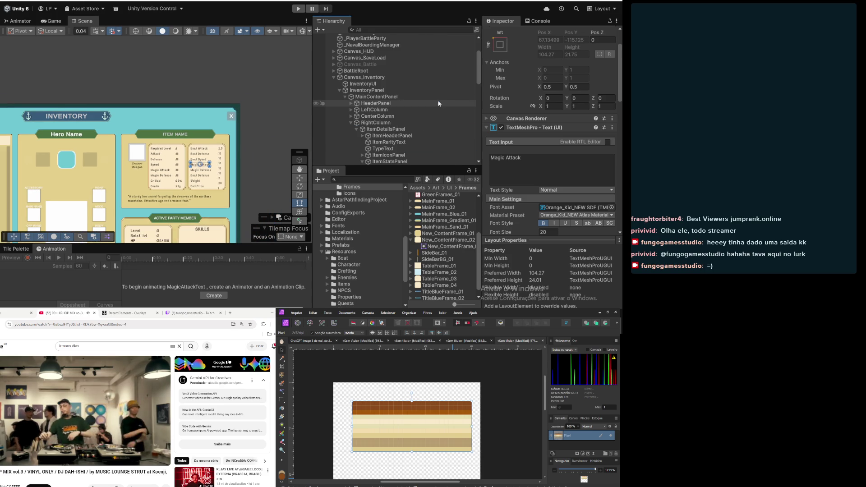
{"action": "scroll", "coordinate": [439, 103], "scroll_direction": "down", "scroll_amount": 5}
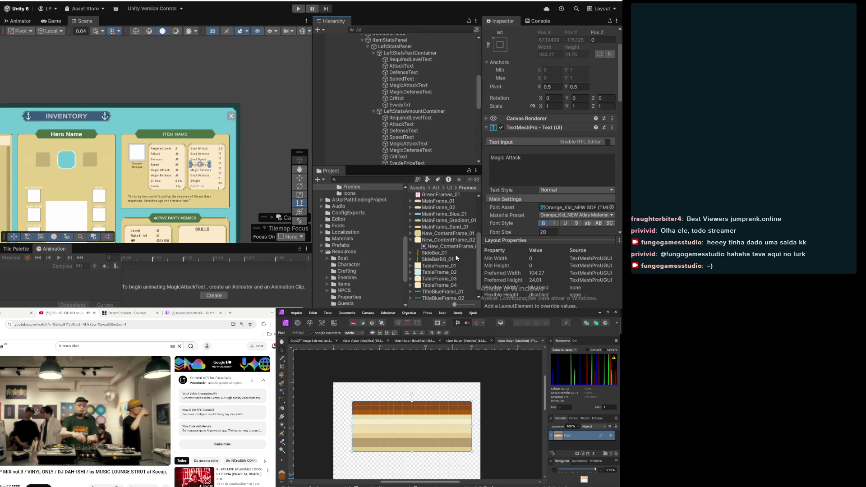
{"action": "left_click_drag", "start_coordinate": [478, 257], "coordinate": [483, 219]}
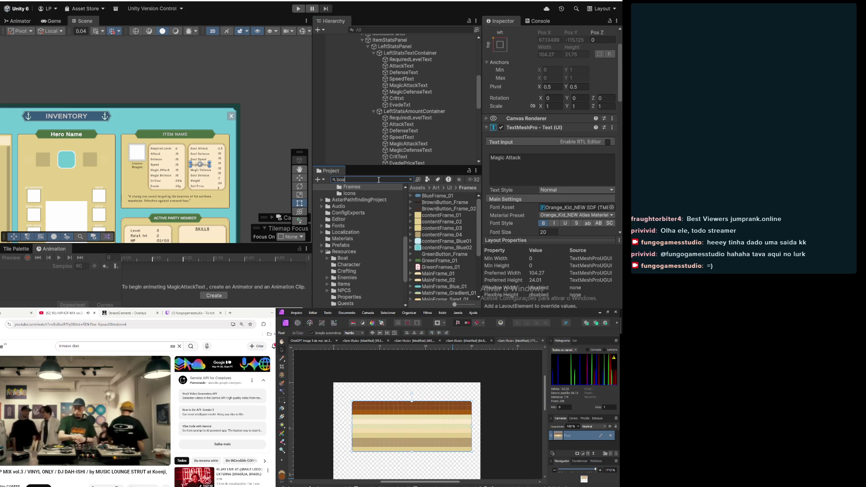
{"action": "type", "text": "t"}
{"action": "left_click_drag", "start_coordinate": [478, 206], "coordinate": [485, 306]}
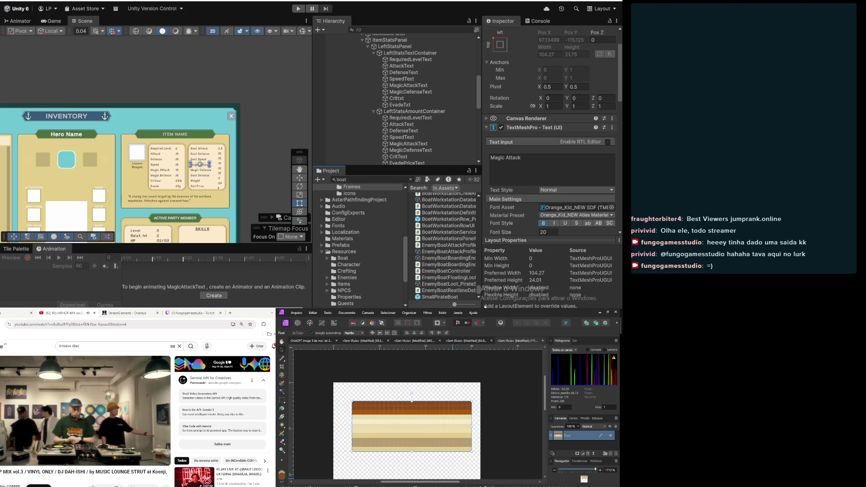
Browse the boat-related enemy assets, including the boarding encounter and boat attack profile
{"action": "left_click", "coordinate": [448, 285]}
{"action": "left_click", "coordinate": [436, 260]}
{"action": "left_click", "coordinate": [434, 254]}
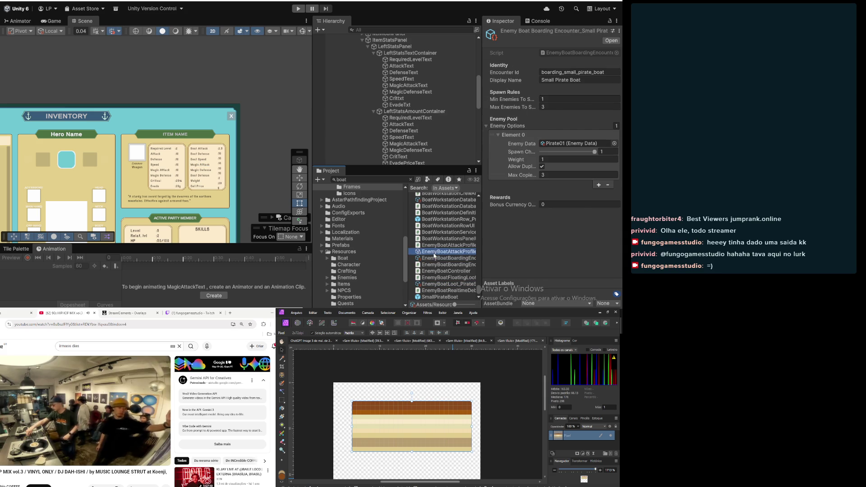
{"action": "scroll", "coordinate": [435, 257], "scroll_direction": "up", "scroll_amount": 5}
{"action": "scroll", "coordinate": [440, 264], "scroll_direction": "down", "scroll_amount": 5}
{"action": "scroll", "coordinate": [458, 279], "scroll_direction": "up", "scroll_amount": 8}
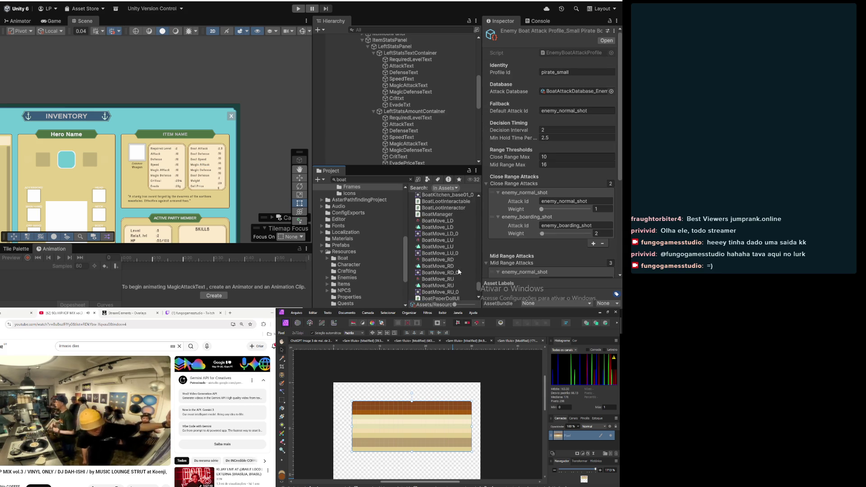
Open BoatItem_IronPlateHull's item data and review its stat bonuses in the Inspector
{"action": "left_click", "coordinate": [448, 237]}
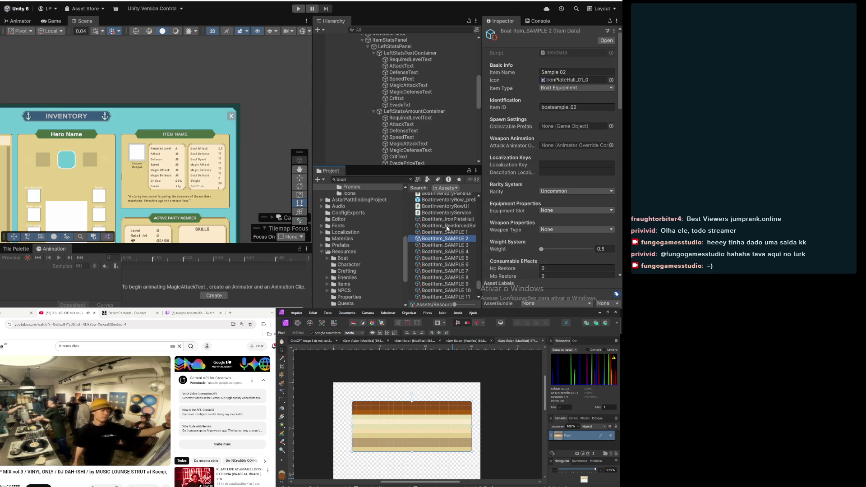
{"action": "left_click", "coordinate": [448, 225]}
{"action": "left_click", "coordinate": [449, 220]}
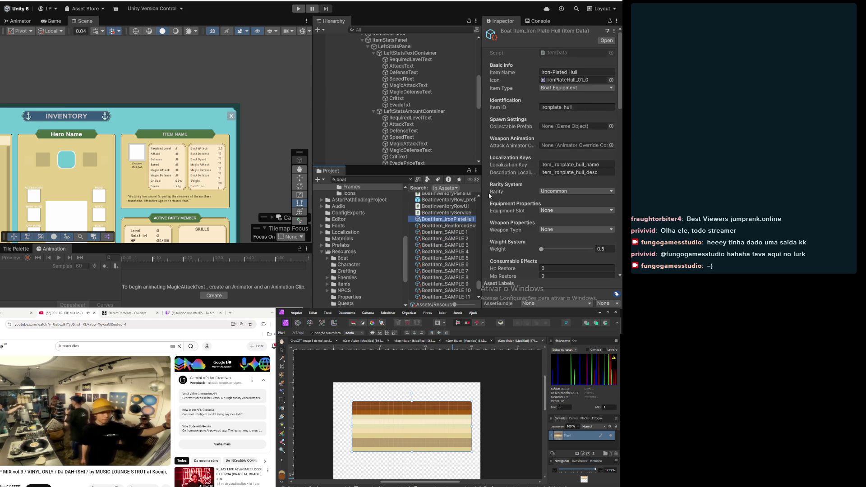
{"action": "scroll", "coordinate": [516, 121], "scroll_direction": "down", "scroll_amount": 5}
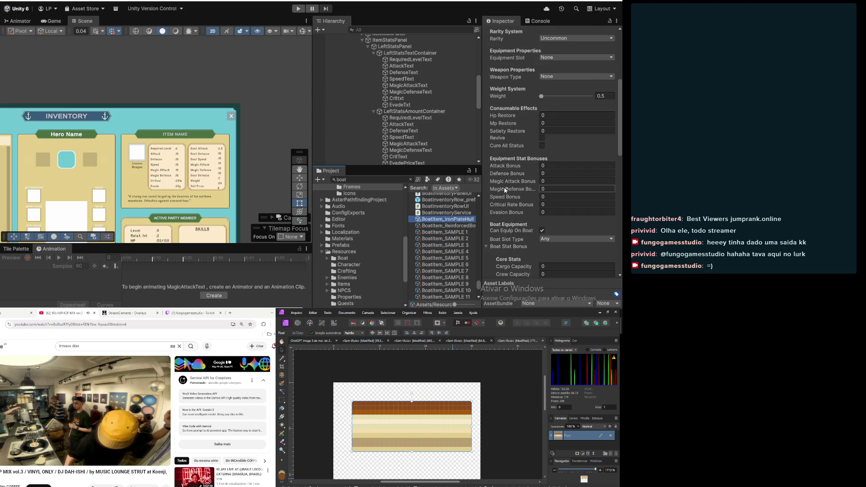
{"action": "scroll", "coordinate": [510, 213], "scroll_direction": "down", "scroll_amount": 3}
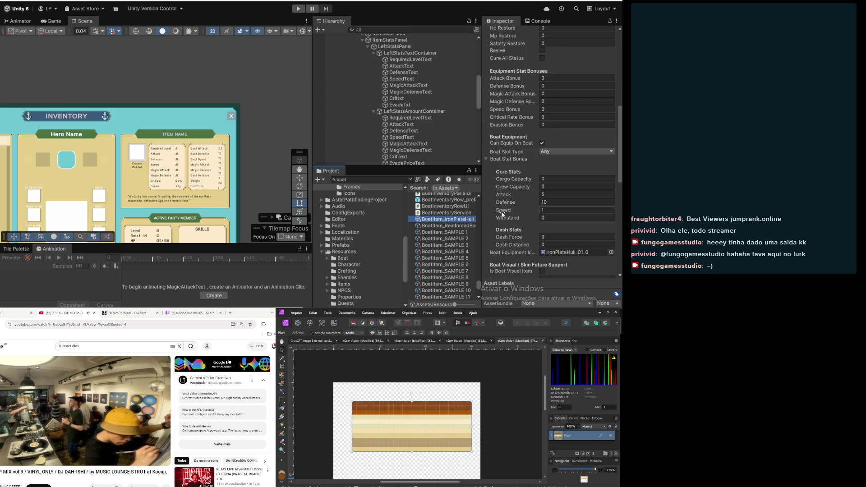
{"action": "mouse_move", "coordinate": [509, 218]}
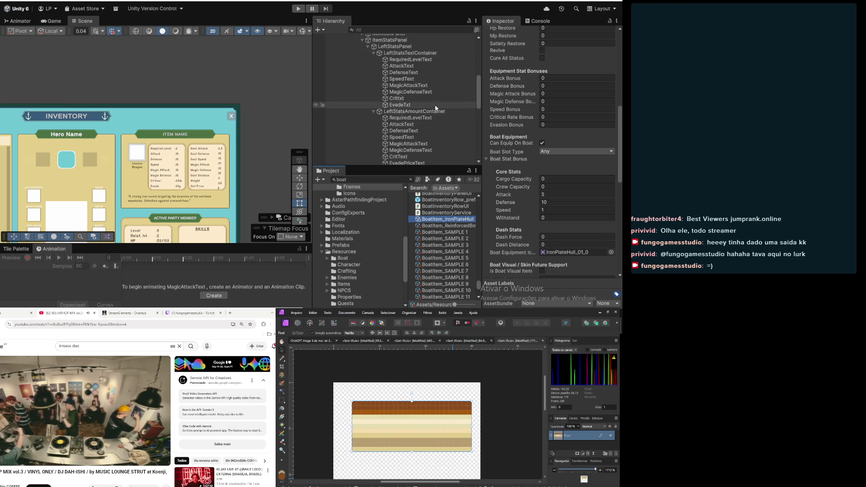
{"action": "left_click", "coordinate": [409, 92]}
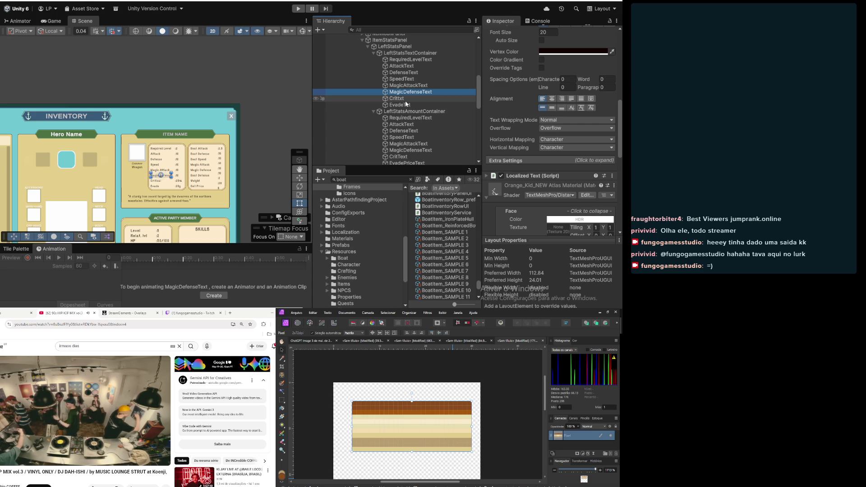
Collapse the stat text groups and rename MagicAttackText to WithstandTxt
{"action": "left_click", "coordinate": [408, 144]}
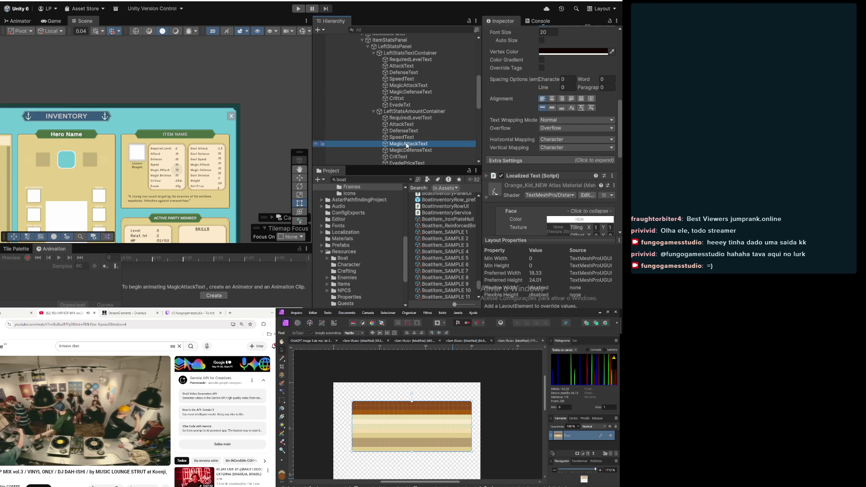
{"action": "left_click", "coordinate": [374, 53]}
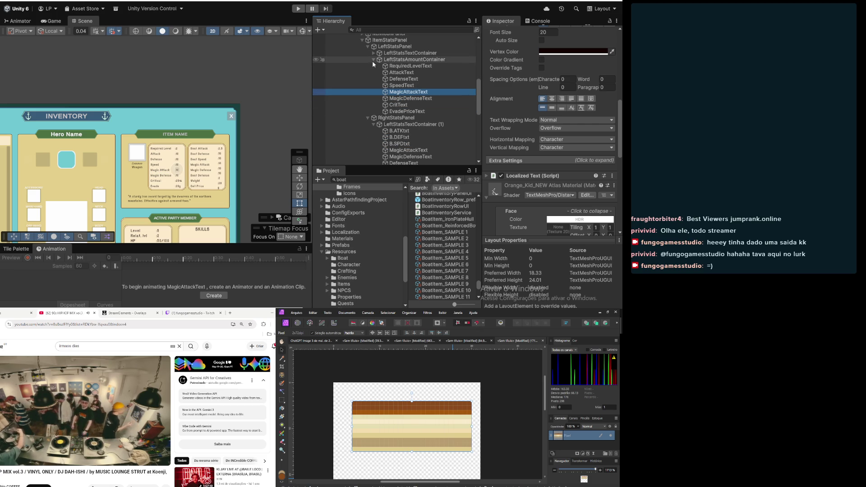
{"action": "left_click", "coordinate": [374, 60]}
{"action": "left_click", "coordinate": [390, 92]}
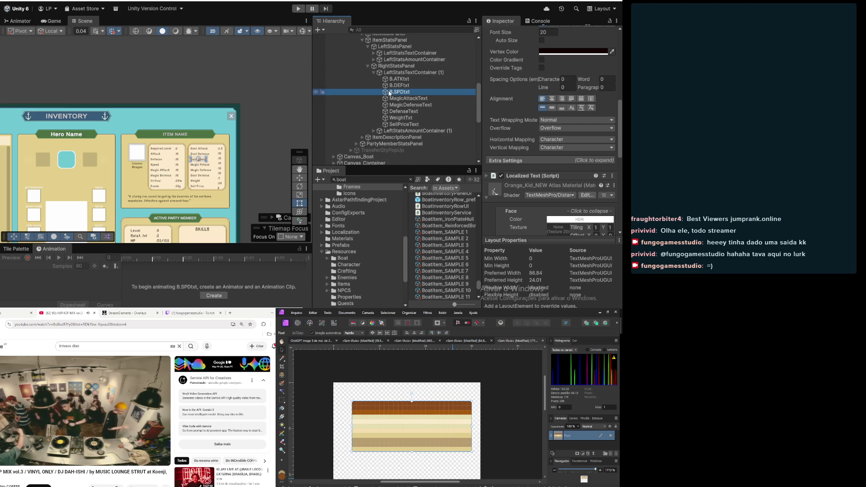
{"action": "left_click", "coordinate": [404, 99]}
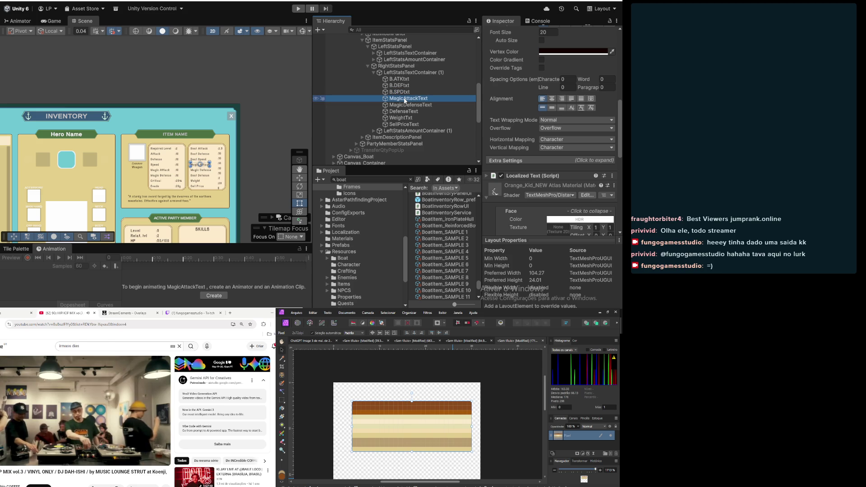
{"action": "key", "text": "F2"}
{"action": "type", "text": "WithstandTxt"}
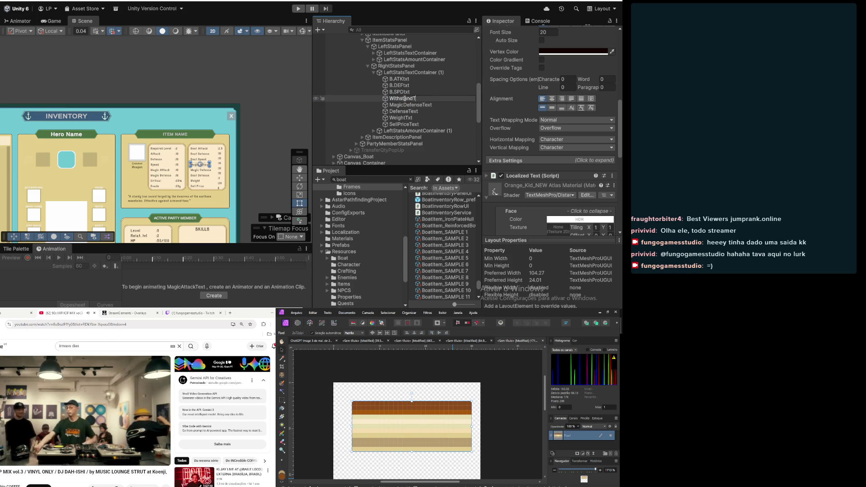
{"action": "key", "text": "Return"}
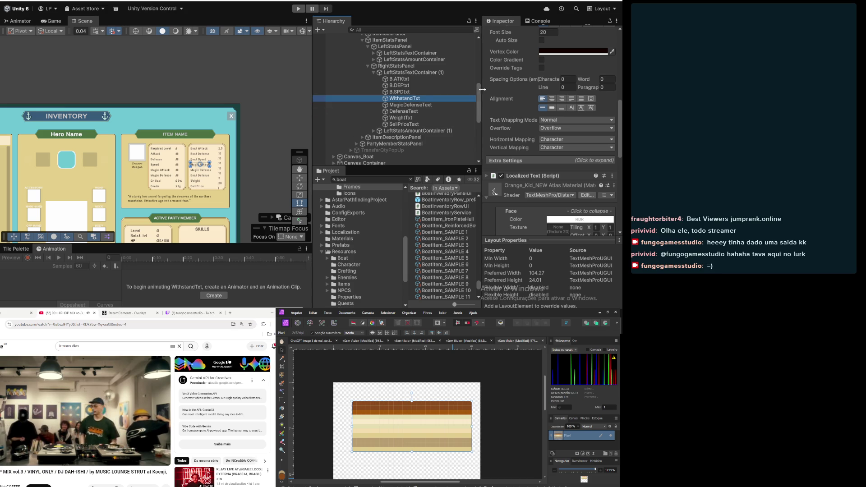
Replace the label's 'Magic Attack' text with 'Withstand'
{"action": "scroll", "coordinate": [505, 141], "scroll_direction": "up", "scroll_amount": 5}
{"action": "double_click", "coordinate": [535, 91]}
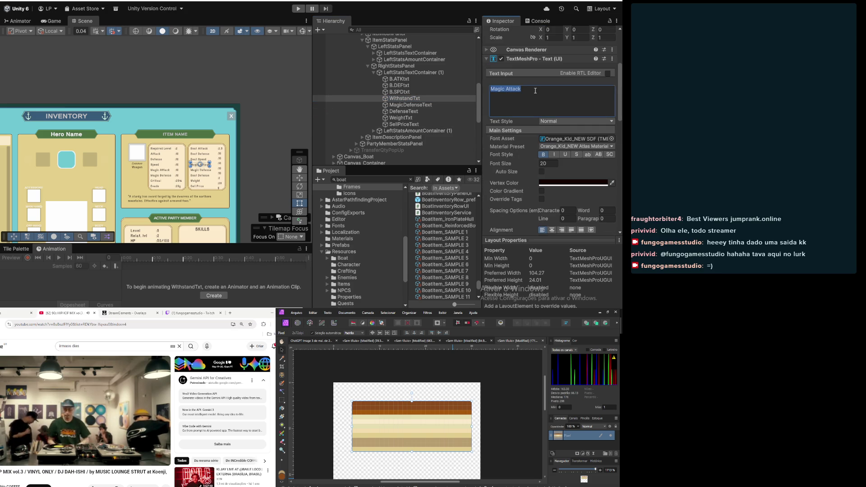
{"action": "type", "text": "Withstand"}
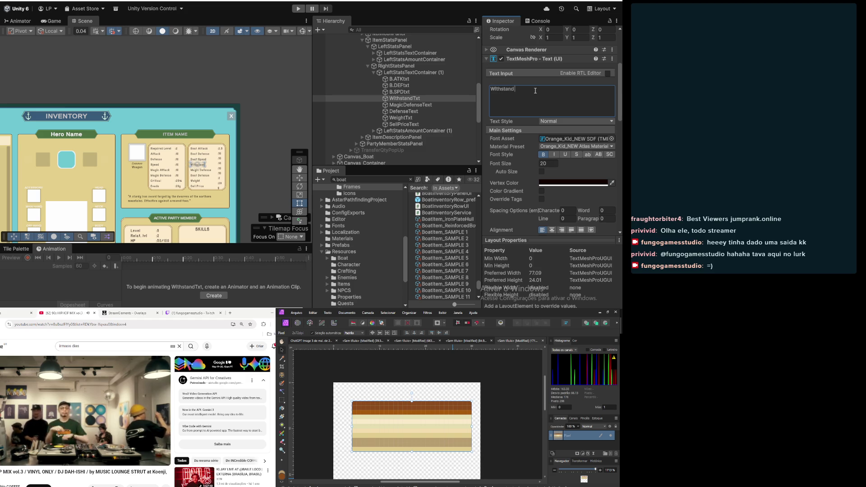
{"action": "type", "text": "bonn"}
{"action": "key", "text": "BackSpace"}
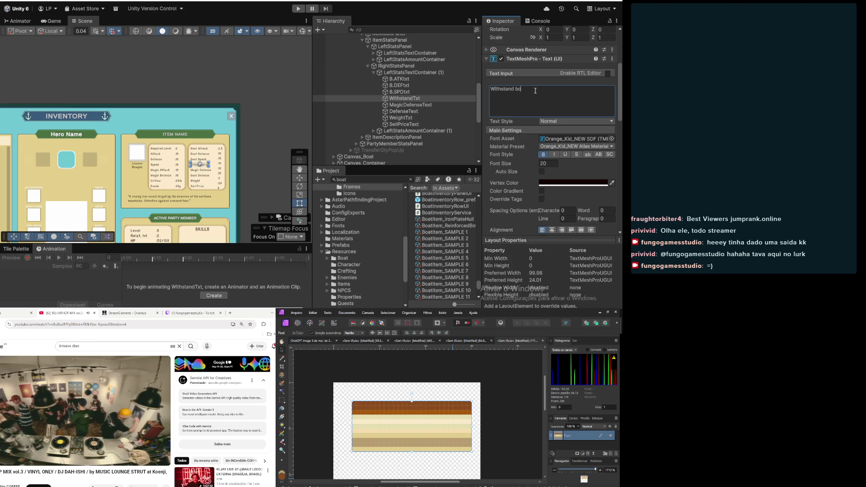
{"action": "type", "text": "us"}
{"action": "key", "text": "BackSpace"}
{"action": "key", "text": "BackSpace"}
{"action": "key", "text": "BackSpace"}
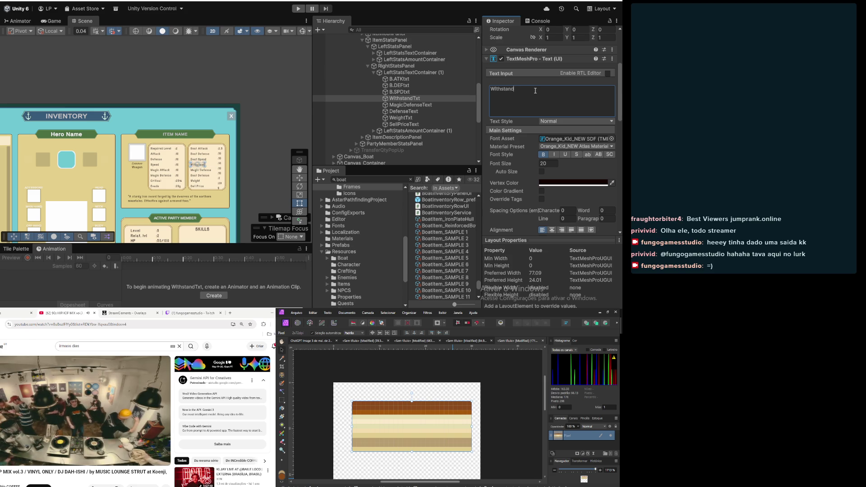
{"action": "left_click", "coordinate": [409, 104]}
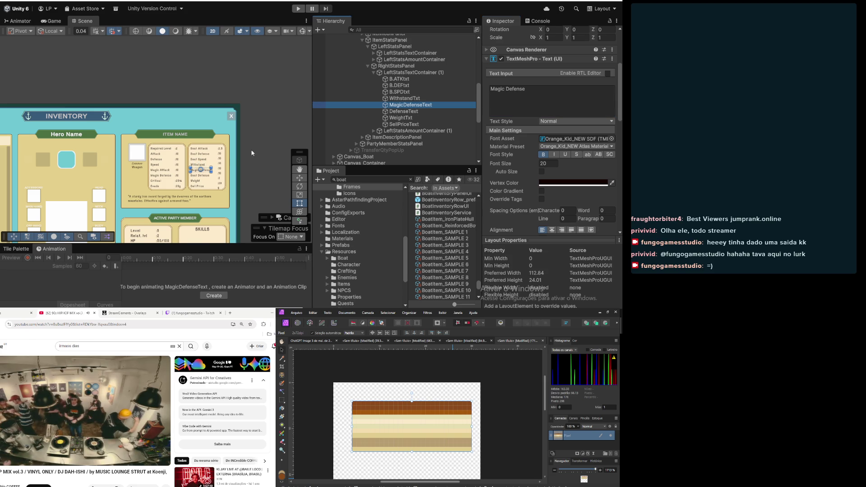
Pan and zoom over the stats panel, then select BoatItem_IronPlateHull in the Project window
{"action": "scroll", "coordinate": [251, 153], "scroll_direction": "up", "scroll_amount": 5}
{"action": "mouse_move", "coordinate": [212, 195]}
{"action": "left_mouse_down"}
{"action": "mouse_move", "coordinate": [190, 186]}
{"action": "mouse_move", "coordinate": [179, 159]}
{"action": "left_mouse_up"}
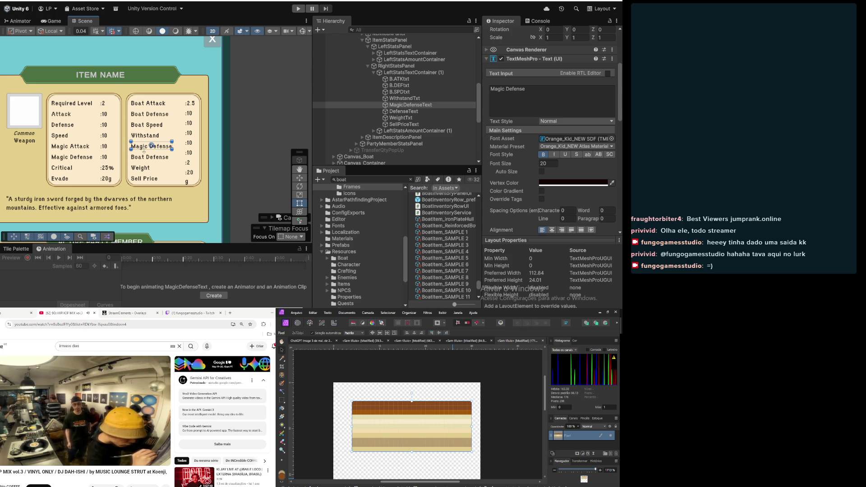
{"action": "scroll", "coordinate": [163, 136], "scroll_direction": "down", "scroll_amount": 2}
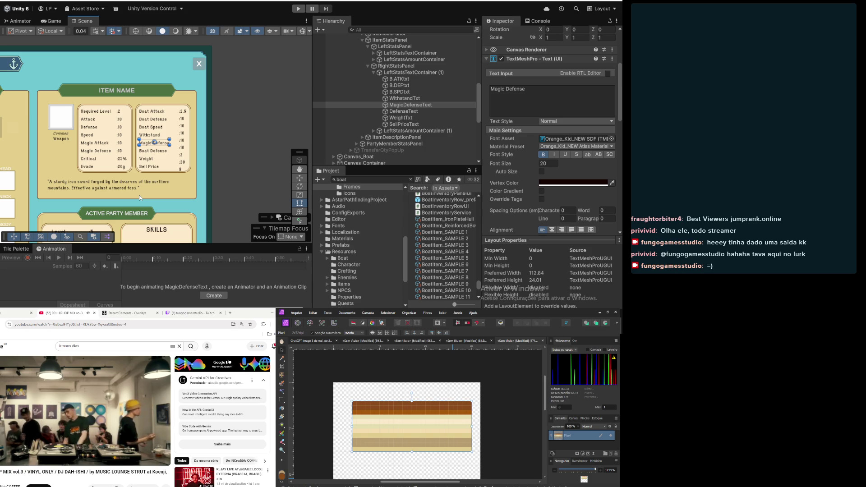
{"action": "scroll", "coordinate": [140, 197], "scroll_direction": "down", "scroll_amount": 5}
{"action": "mouse_move", "coordinate": [149, 189]}
{"action": "left_mouse_down"}
{"action": "mouse_move", "coordinate": [225, 182]}
{"action": "mouse_move", "coordinate": [162, 145]}
{"action": "left_mouse_up"}
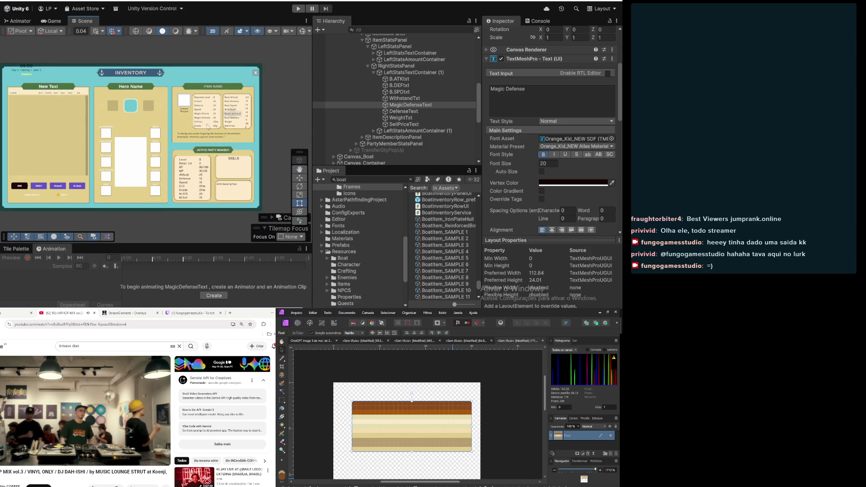
{"action": "scroll", "coordinate": [182, 138], "scroll_direction": "up", "scroll_amount": 3}
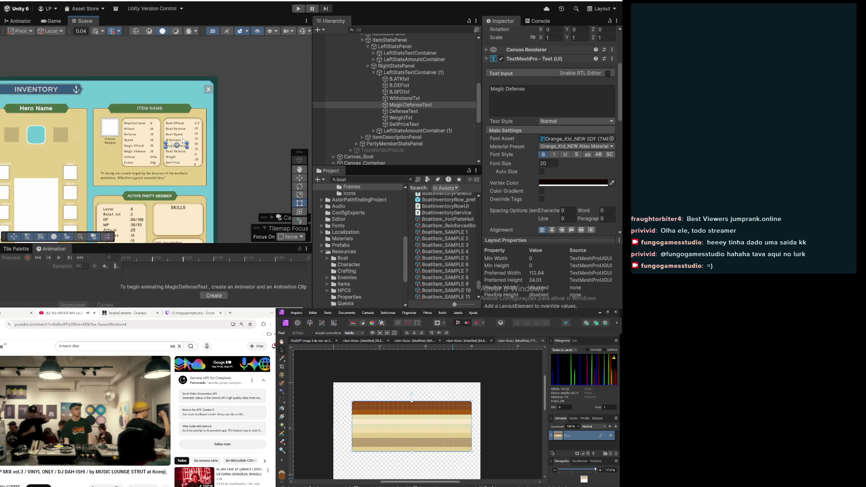
{"action": "scroll", "coordinate": [182, 138], "scroll_direction": "up", "scroll_amount": 6}
{"action": "left_click_drag", "start_coordinate": [181, 161], "coordinate": [170, 225]}
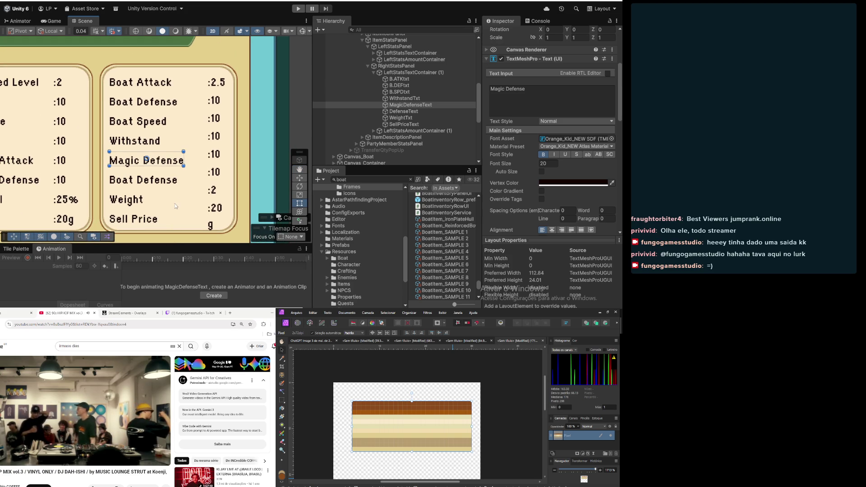
{"action": "left_click", "coordinate": [445, 220]}
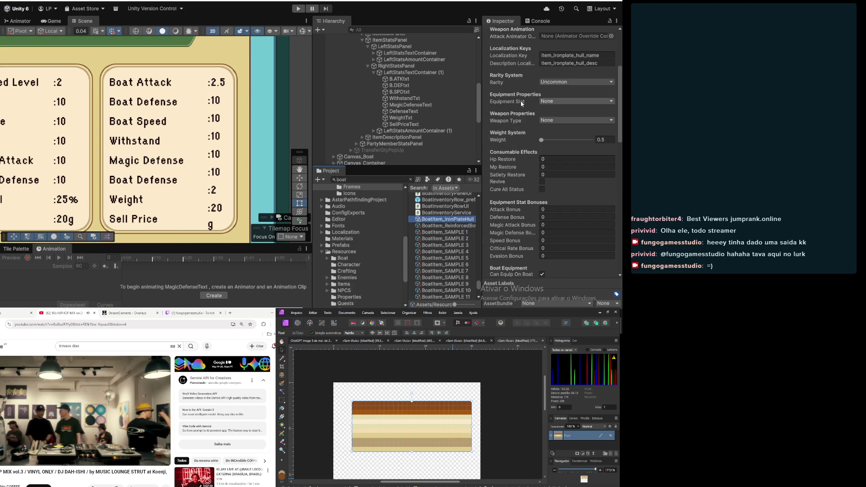
{"action": "scroll", "coordinate": [520, 102], "scroll_direction": "up", "scroll_amount": 5}
{"action": "scroll", "coordinate": [521, 104], "scroll_direction": "down", "scroll_amount": 7}
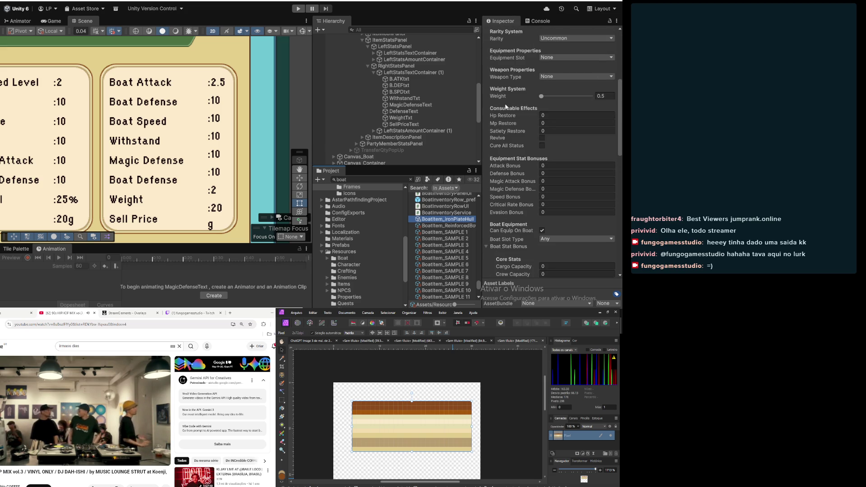
{"action": "scroll", "coordinate": [506, 106], "scroll_direction": "down", "scroll_amount": 1}
{"action": "scroll", "coordinate": [506, 107], "scroll_direction": "down", "scroll_amount": 2}
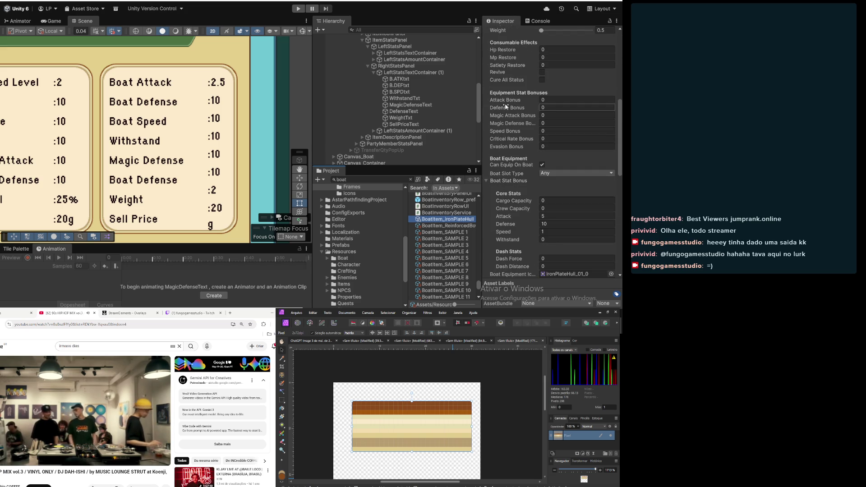
{"action": "scroll", "coordinate": [500, 152], "scroll_direction": "down", "scroll_amount": 3}
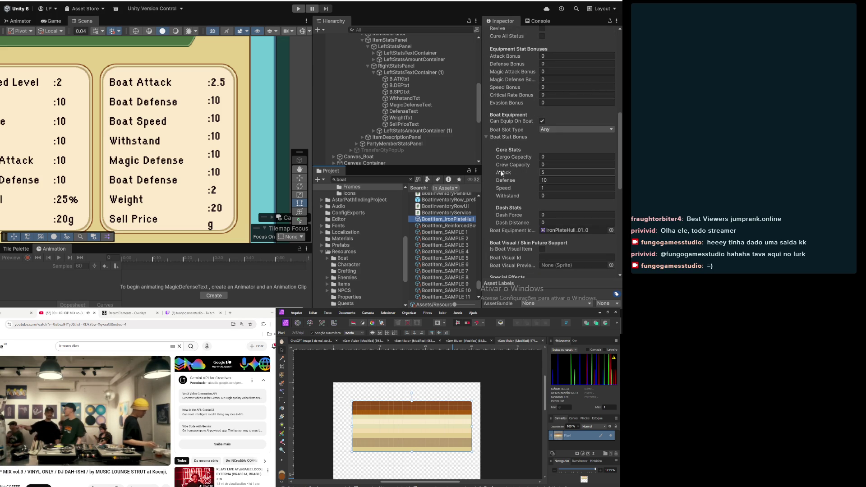
{"action": "scroll", "coordinate": [502, 173], "scroll_direction": "down", "scroll_amount": 2}
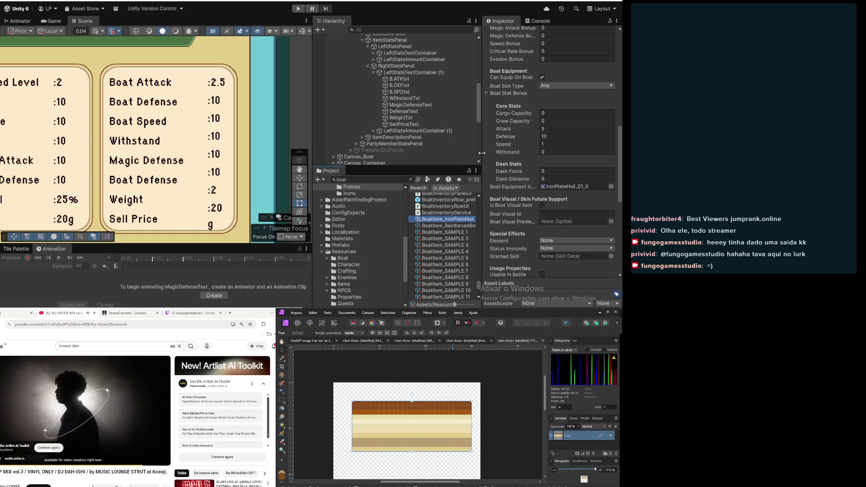
{"action": "scroll", "coordinate": [498, 143], "scroll_direction": "down", "scroll_amount": 3}
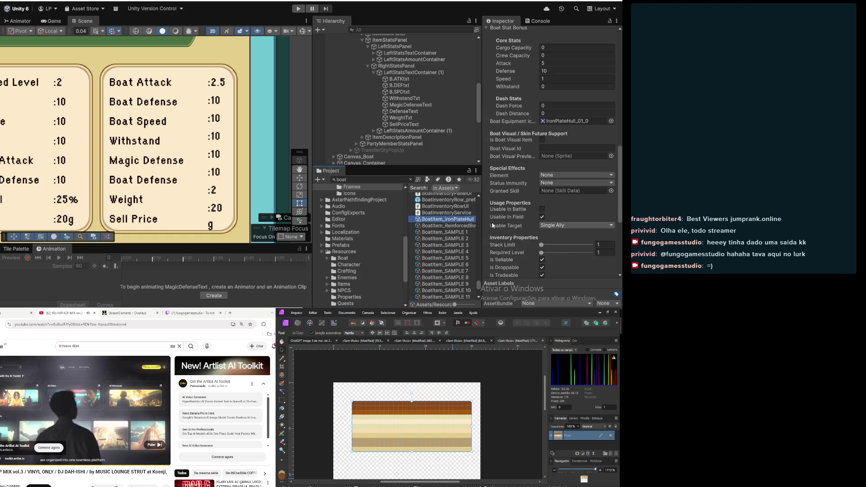
{"action": "scroll", "coordinate": [507, 184], "scroll_direction": "down", "scroll_amount": 5}
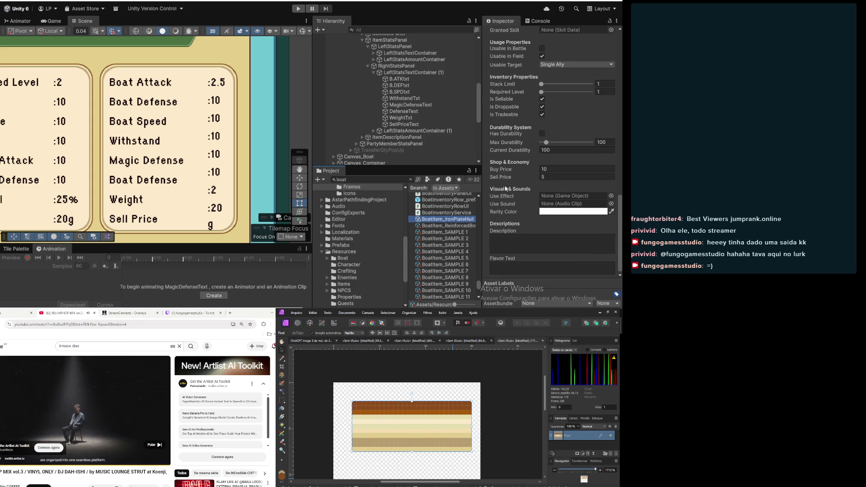
{"action": "scroll", "coordinate": [507, 188], "scroll_direction": "up", "scroll_amount": 4}
{"action": "scroll", "coordinate": [507, 188], "scroll_direction": "up", "scroll_amount": 4}
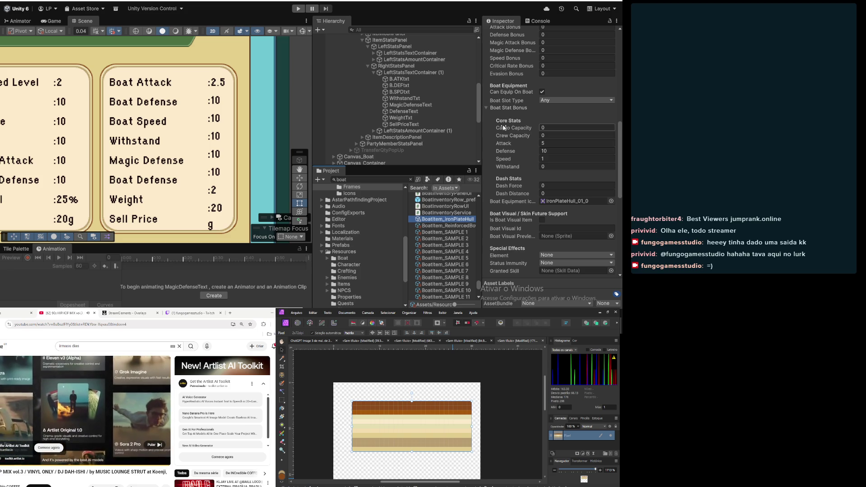
{"action": "scroll", "coordinate": [504, 128], "scroll_direction": "up", "scroll_amount": 3}
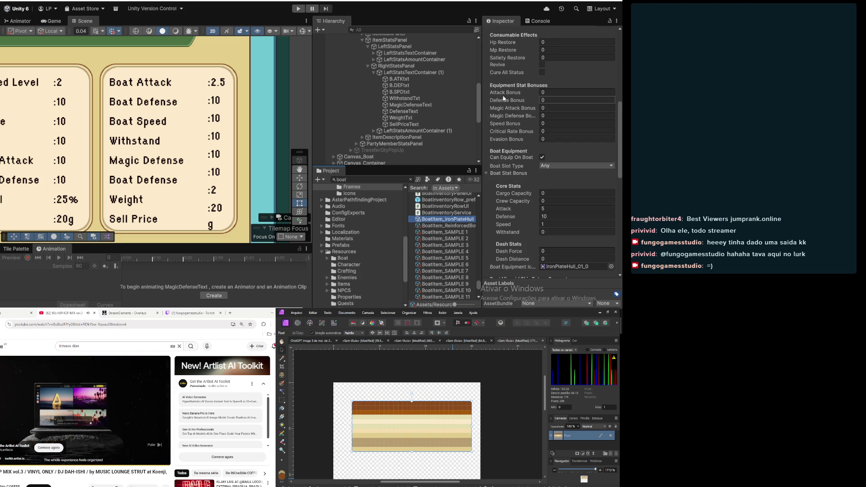
{"action": "scroll", "coordinate": [505, 169], "scroll_direction": "down", "scroll_amount": 4}
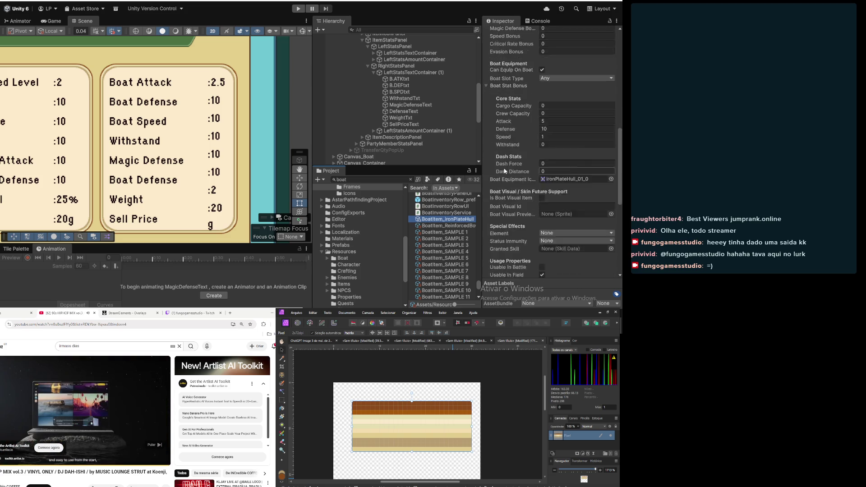
{"action": "scroll", "coordinate": [505, 170], "scroll_direction": "down", "scroll_amount": 3}
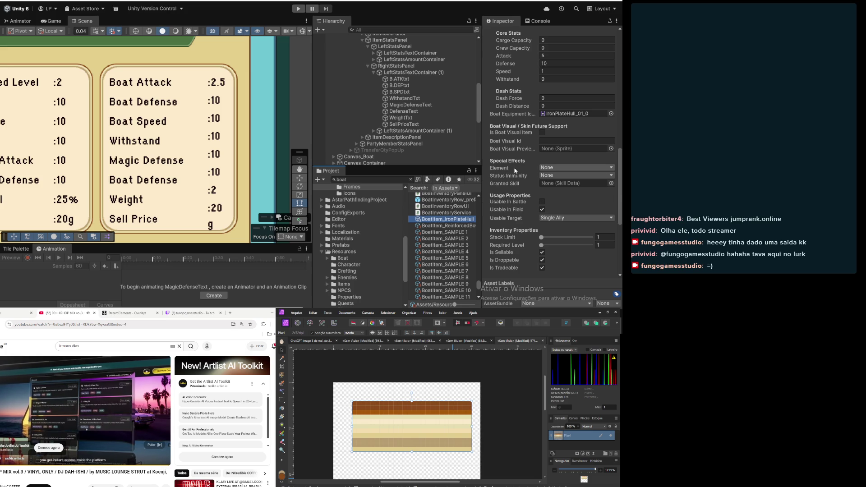
{"action": "scroll", "coordinate": [518, 172], "scroll_direction": "down", "scroll_amount": 5}
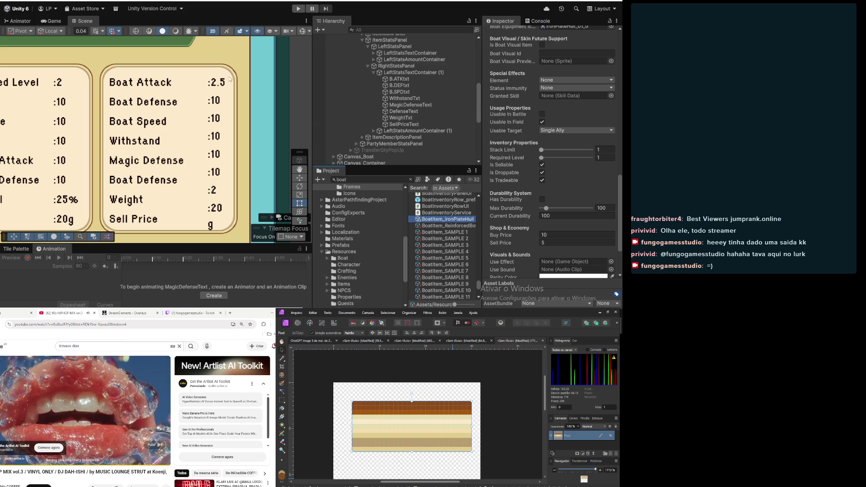
{"action": "scroll", "coordinate": [100, 131], "scroll_direction": "down", "scroll_amount": 2}
{"action": "scroll", "coordinate": [99, 131], "scroll_direction": "down", "scroll_amount": 2}
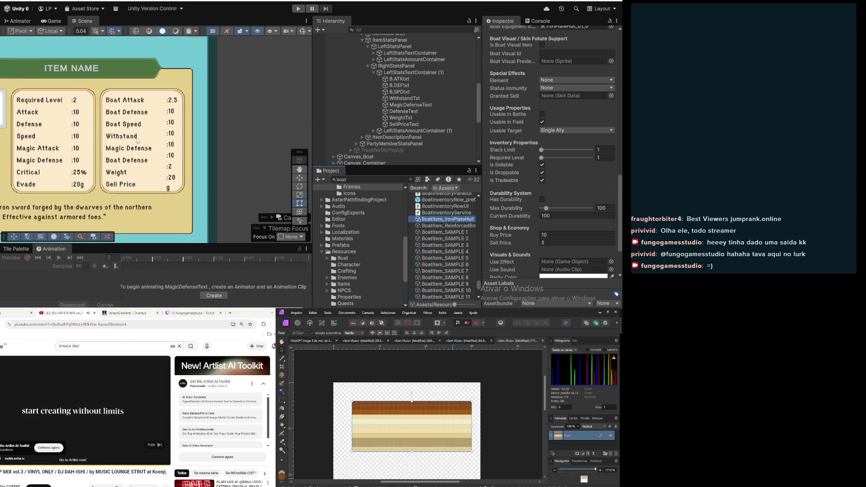
{"action": "mouse_move", "coordinate": [94, 139]}
{"action": "left_mouse_down"}
{"action": "mouse_move", "coordinate": [231, 144]}
{"action": "mouse_move", "coordinate": [172, 151]}
{"action": "left_mouse_up"}
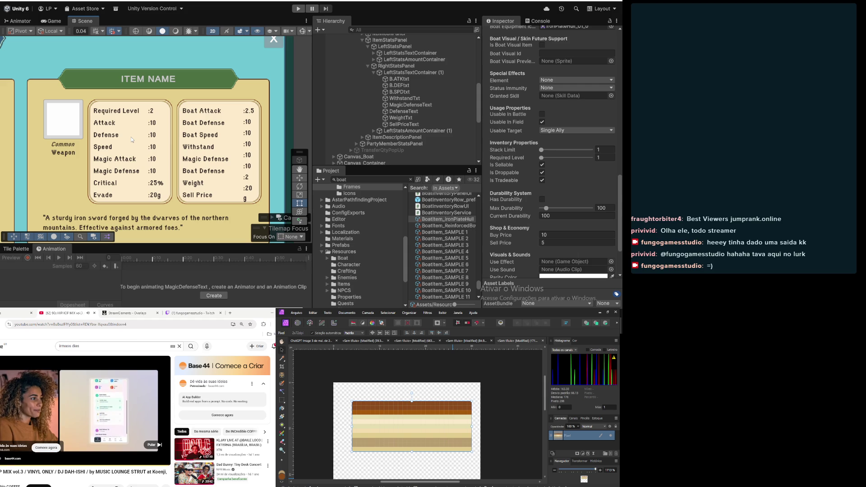
{"action": "left_click", "coordinate": [152, 445]}
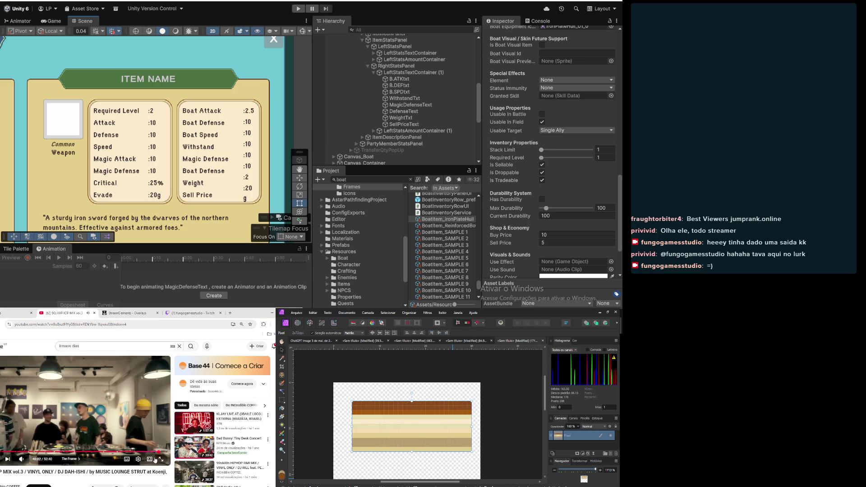
{"action": "mouse_move", "coordinate": [182, 175]}
{"action": "left_mouse_down"}
{"action": "mouse_move", "coordinate": [230, 147]}
{"action": "mouse_move", "coordinate": [185, 149]}
{"action": "mouse_move", "coordinate": [201, 159]}
{"action": "mouse_move", "coordinate": [233, 156]}
{"action": "left_mouse_up"}
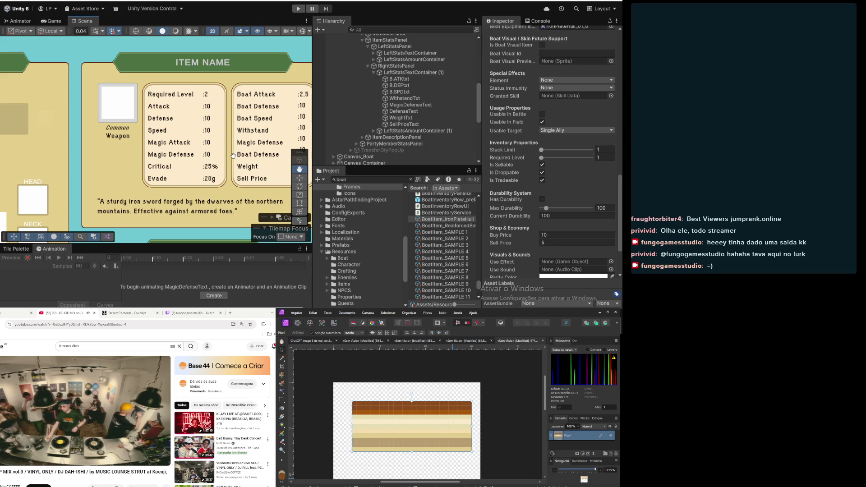
{"action": "scroll", "coordinate": [220, 158], "scroll_direction": "up", "scroll_amount": 3}
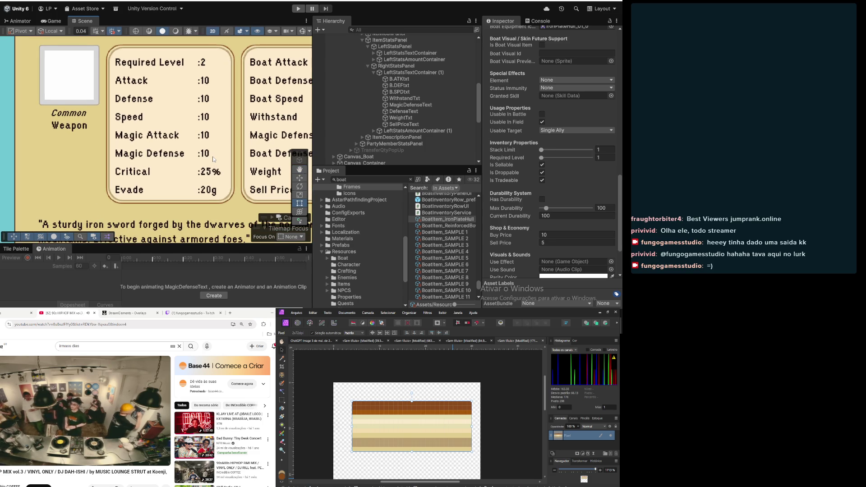
{"action": "scroll", "coordinate": [213, 158], "scroll_direction": "down", "scroll_amount": 3}
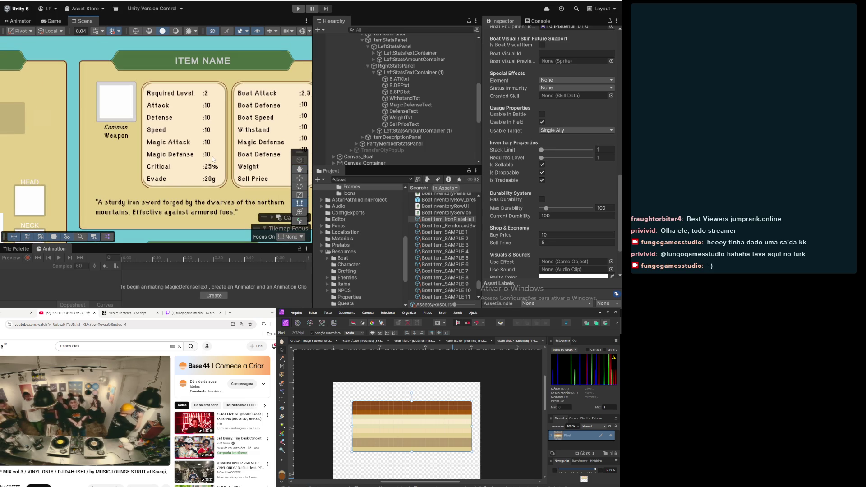
{"action": "scroll", "coordinate": [210, 158], "scroll_direction": "down", "scroll_amount": 5}
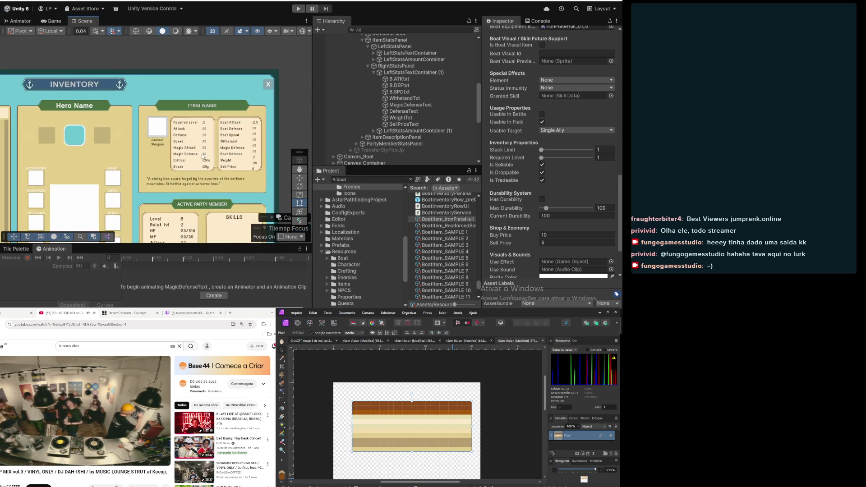
{"action": "left_click_drag", "start_coordinate": [71, 178], "coordinate": [207, 173]}
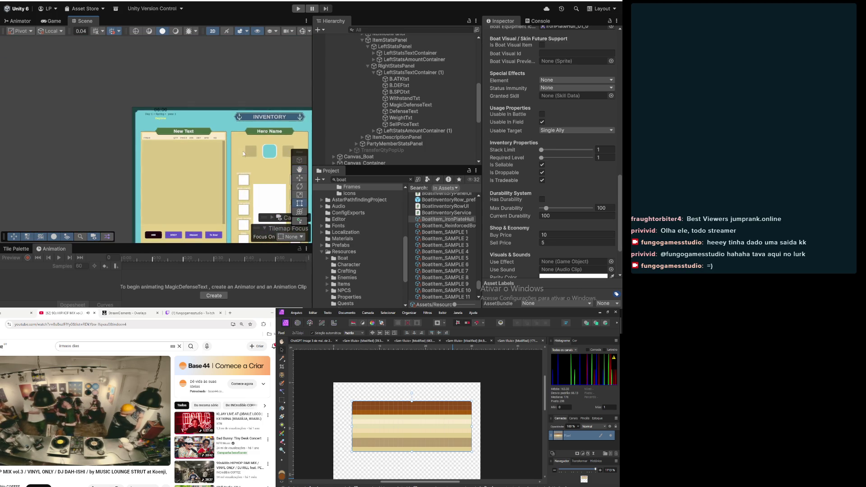
{"action": "scroll", "coordinate": [191, 142], "scroll_direction": "up", "scroll_amount": 4}
{"action": "scroll", "coordinate": [199, 146], "scroll_direction": "down", "scroll_amount": 3}
{"action": "scroll", "coordinate": [212, 126], "scroll_direction": "up", "scroll_amount": 5}
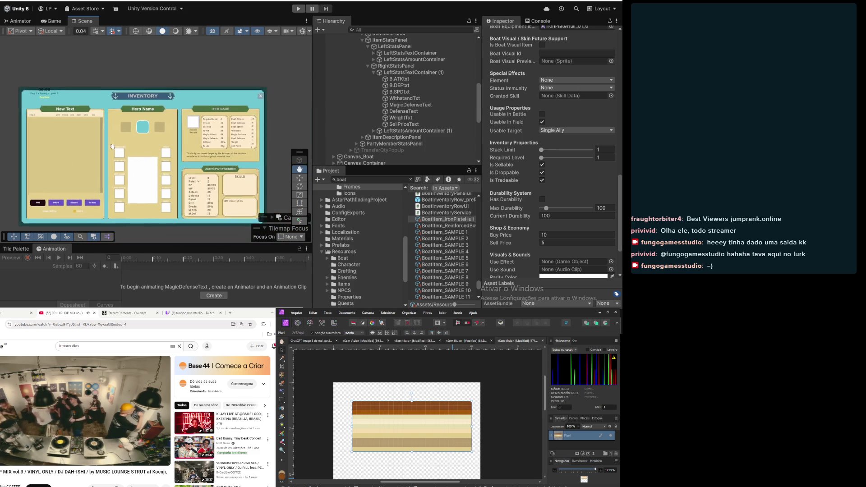
{"action": "scroll", "coordinate": [212, 125], "scroll_direction": "up", "scroll_amount": 3}
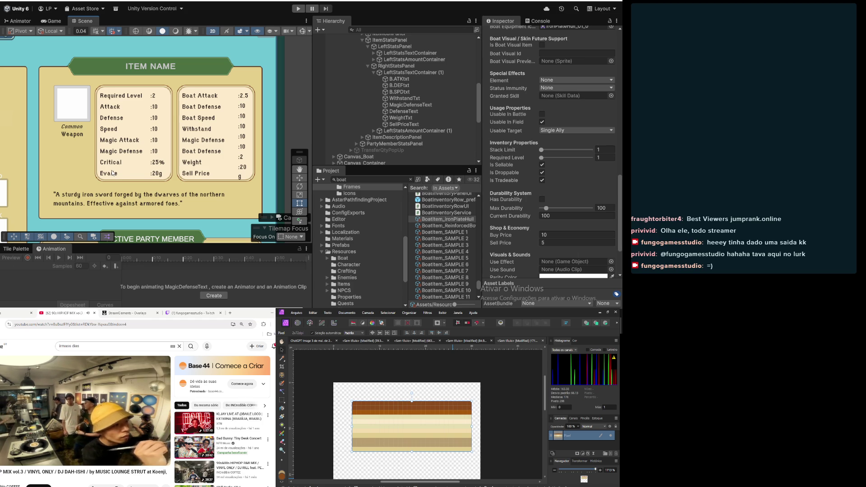
{"action": "scroll", "coordinate": [112, 173], "scroll_direction": "down", "scroll_amount": 2}
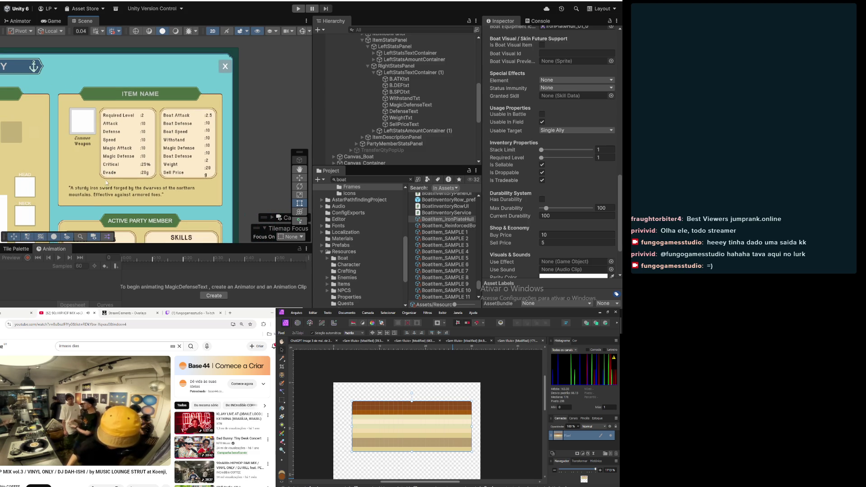
{"action": "mouse_move", "coordinate": [91, 197]}
{"action": "left_mouse_down"}
{"action": "mouse_move", "coordinate": [163, 201]}
{"action": "mouse_move", "coordinate": [155, 180]}
{"action": "left_mouse_up"}
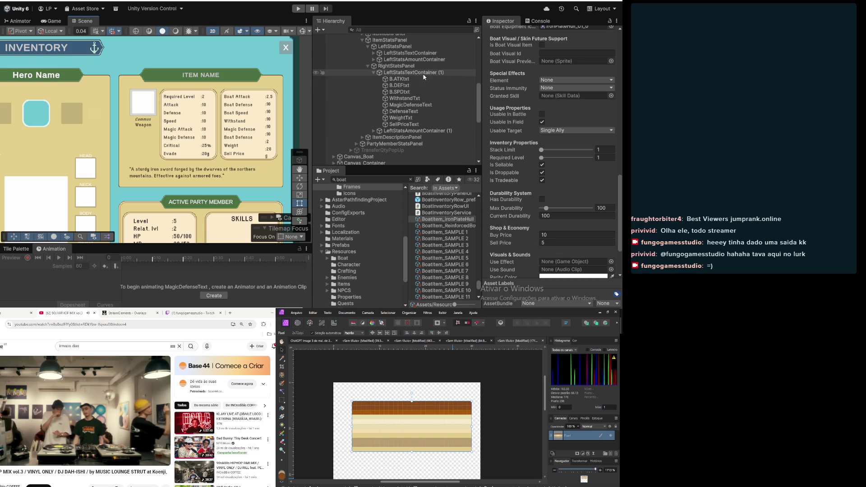
Change DefenseText's second 'Boat Defense' label to 'Durability'
{"action": "left_click", "coordinate": [417, 98]}
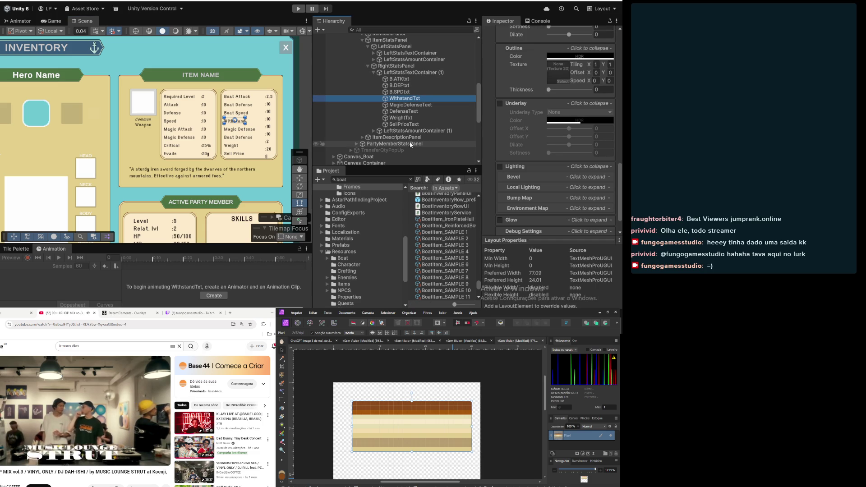
{"action": "left_click", "coordinate": [401, 106]}
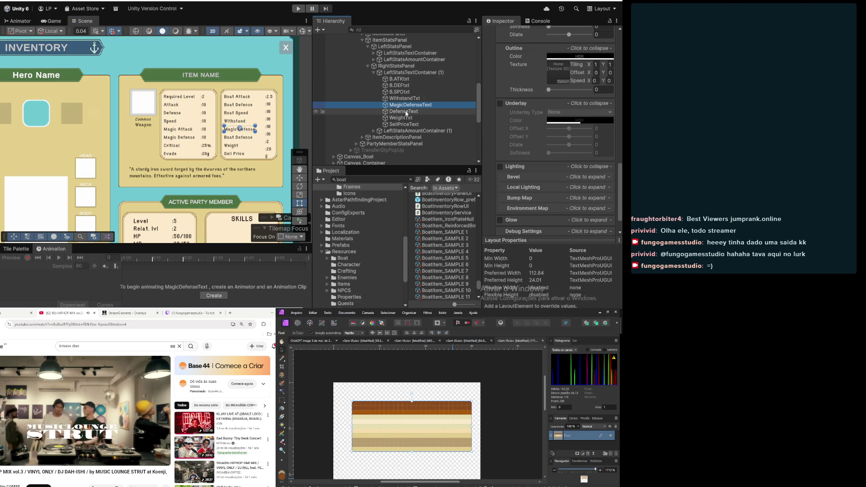
{"action": "left_click", "coordinate": [406, 112]}
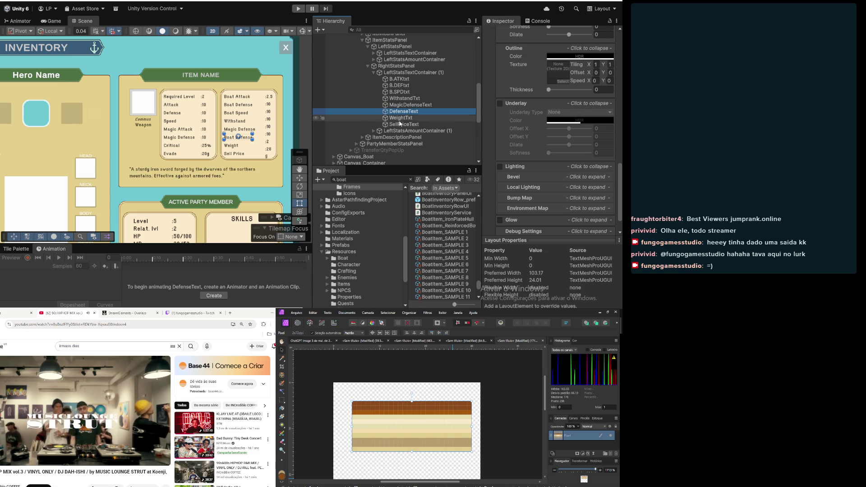
{"action": "scroll", "coordinate": [517, 47], "scroll_direction": "up", "scroll_amount": 10}
{"action": "left_click", "coordinate": [552, 131]}
{"action": "type", "text": "Durability"}
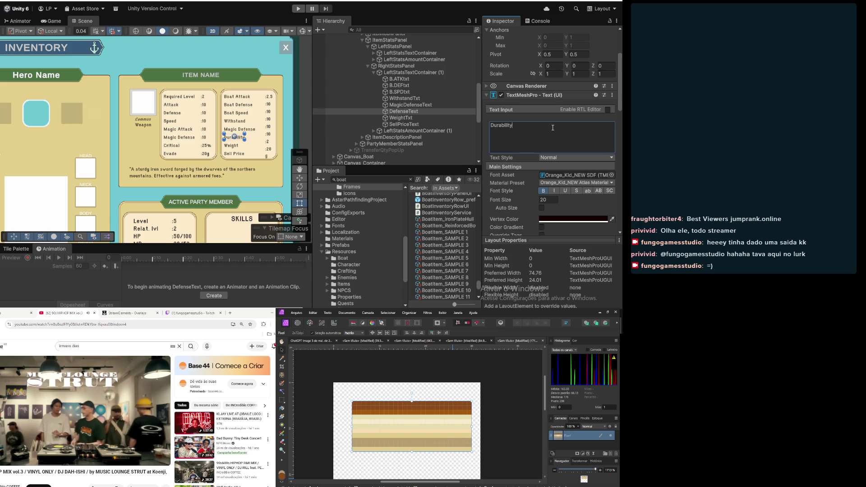
Change MagicDefenseText's label from 'Magic Defense' to 'Placeholder'
{"action": "left_click", "coordinate": [441, 99]}
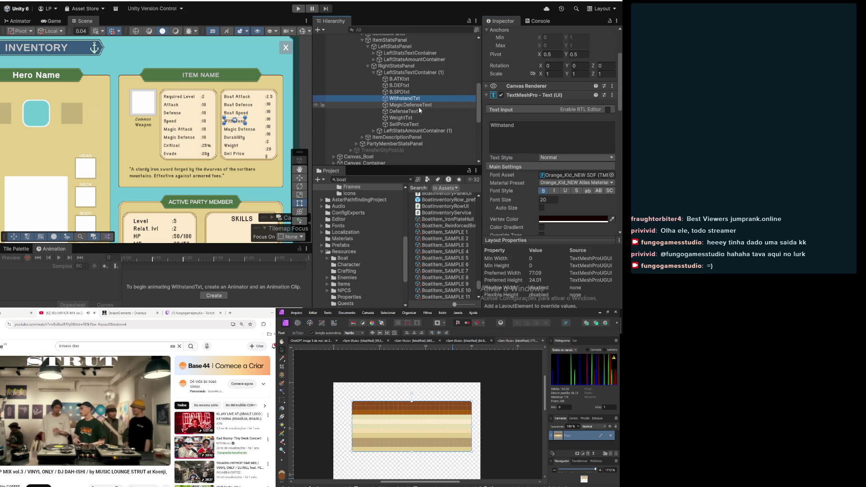
{"action": "mouse_move", "coordinate": [416, 113]}
{"action": "left_mouse_down"}
{"action": "mouse_move", "coordinate": [405, 97]}
{"action": "mouse_move", "coordinate": [403, 107]}
{"action": "left_mouse_up"}
{"action": "left_click", "coordinate": [403, 107]}
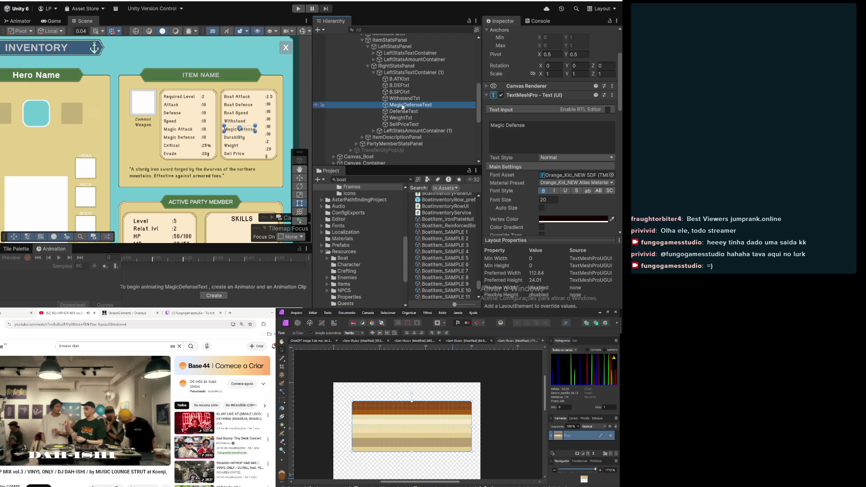
{"action": "left_click", "coordinate": [556, 126]}
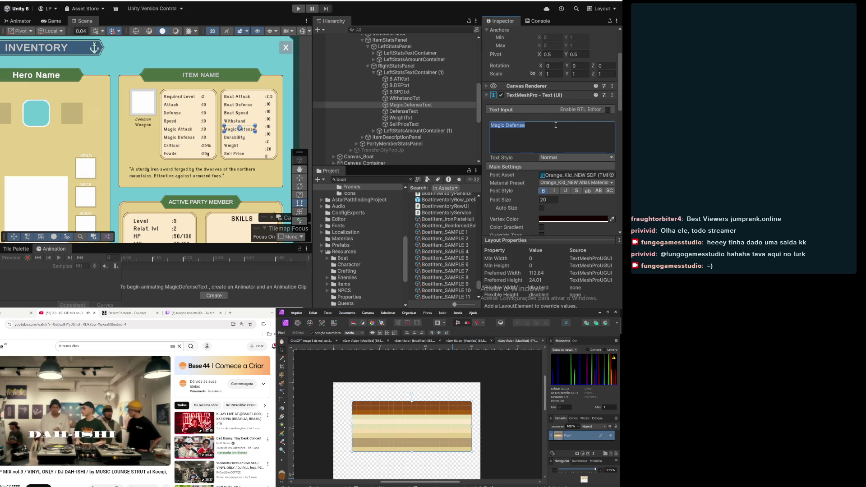
{"action": "type", "text": "Dash"}
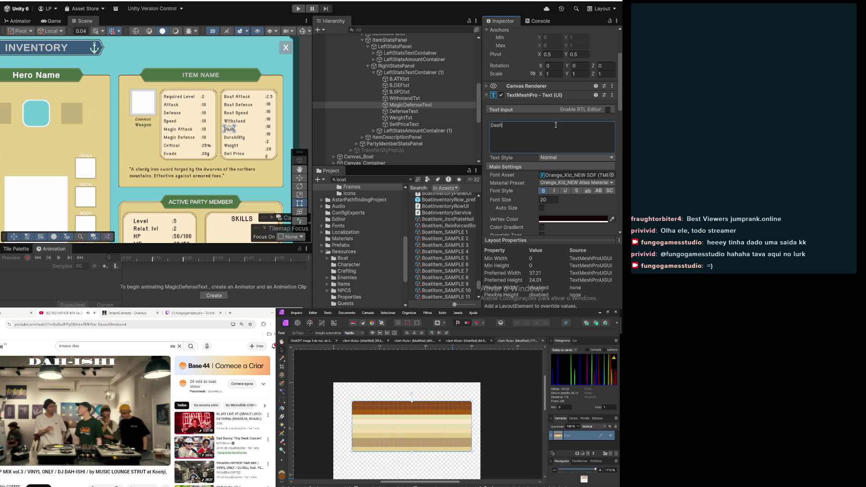
{"action": "key", "text": "BackSpace"}
{"action": "key", "text": "BackSpace"}
{"action": "key", "text": "BackSpace"}
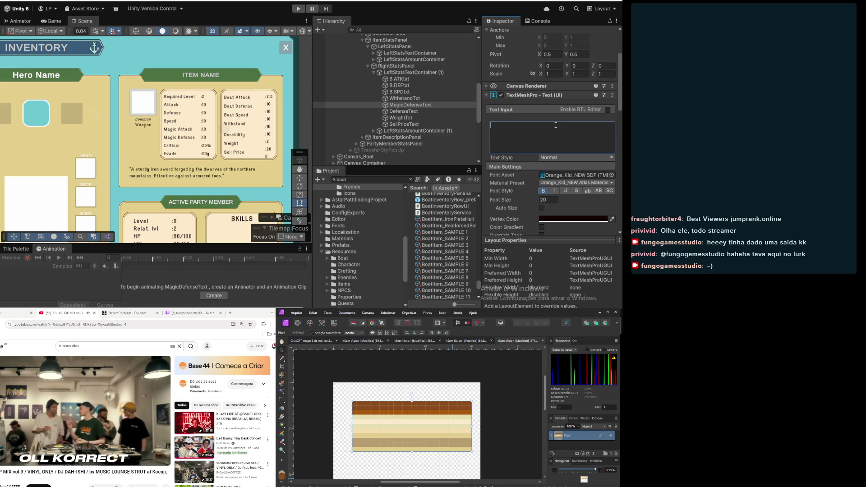
{"action": "type", "text": "Placeholder"}
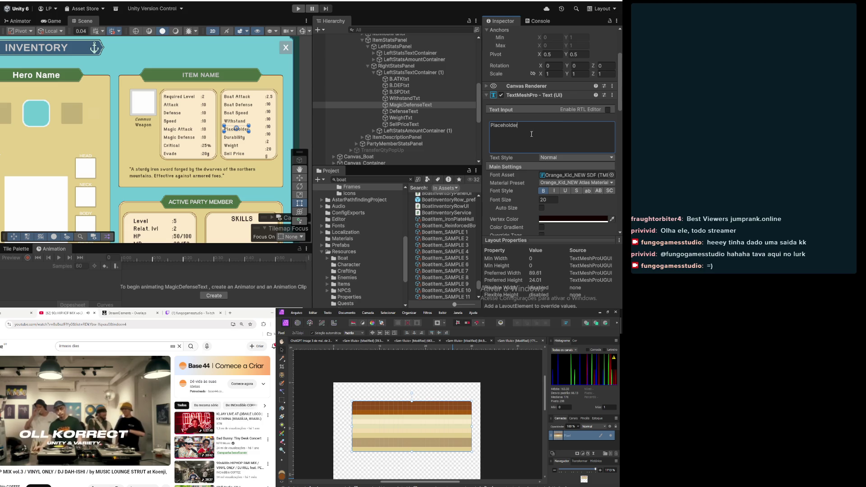
{"action": "left_click", "coordinate": [433, 99]}
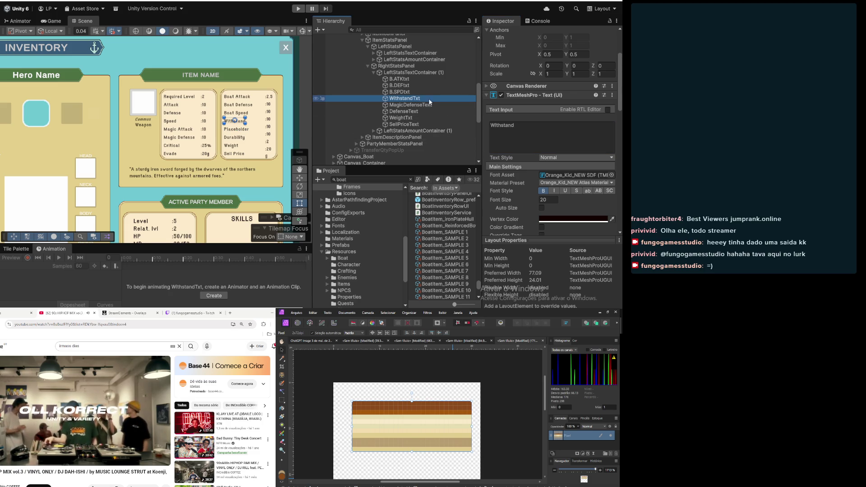
Expand LeftStatsAmountContainer (1), check the :20g value's font size, and inspect the container's Vertical Layout Group
{"action": "scroll", "coordinate": [234, 135], "scroll_direction": "up", "scroll_amount": 2}
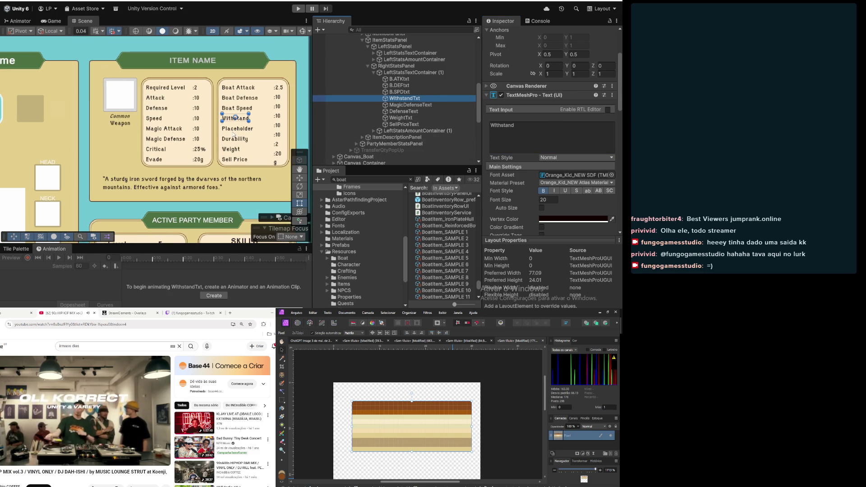
{"action": "scroll", "coordinate": [198, 175], "scroll_direction": "down", "scroll_amount": 2}
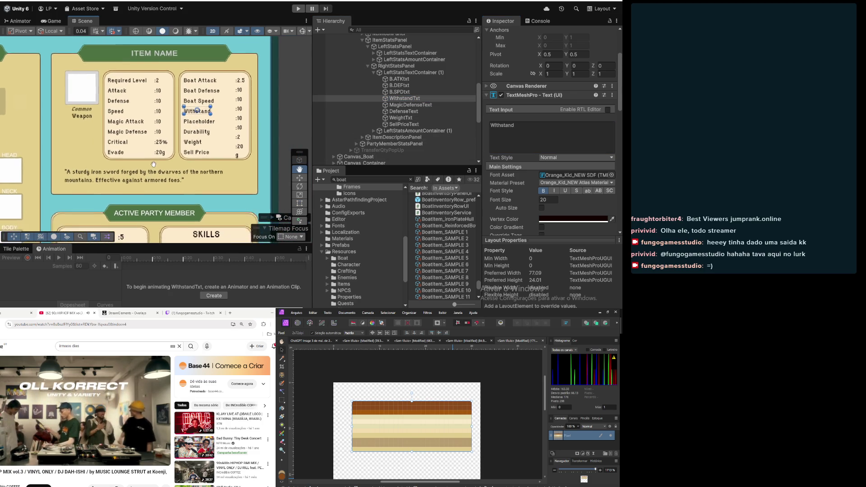
{"action": "scroll", "coordinate": [195, 156], "scroll_direction": "up", "scroll_amount": 2}
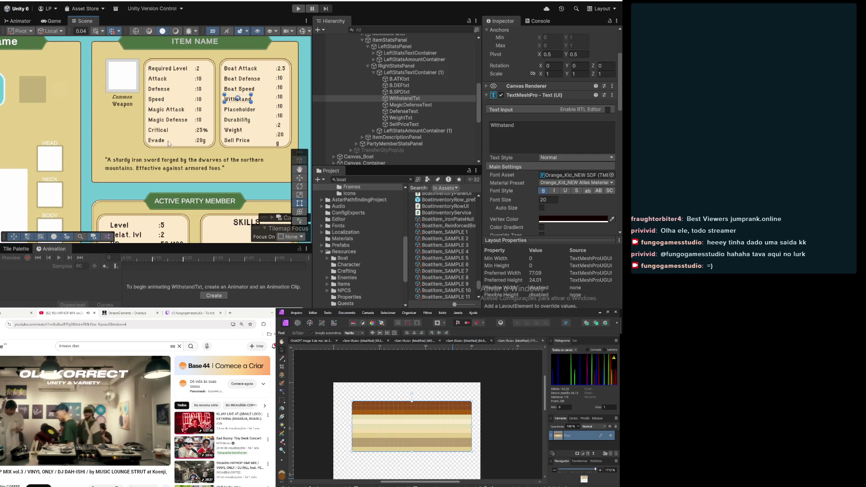
{"action": "left_click", "coordinate": [417, 125]}
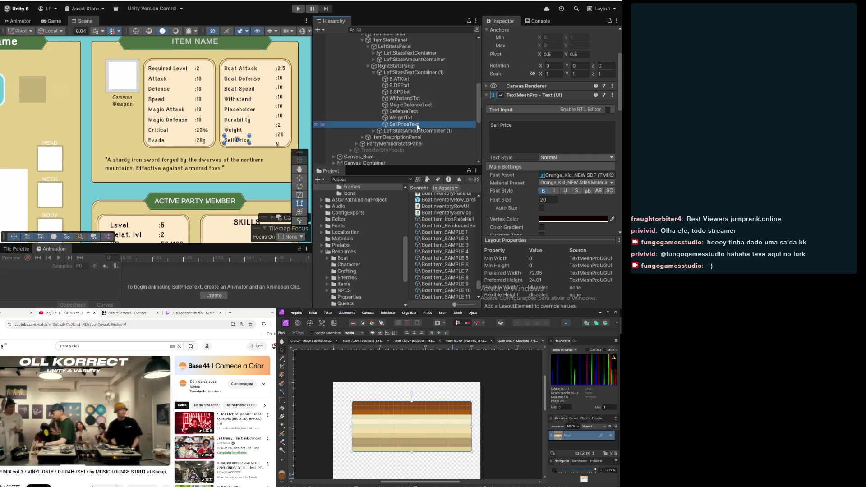
{"action": "left_click", "coordinate": [374, 131]}
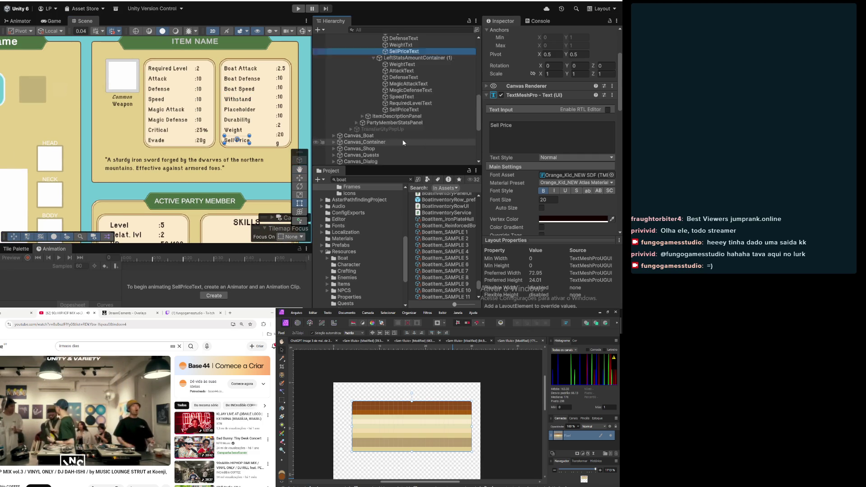
{"action": "scroll", "coordinate": [397, 113], "scroll_direction": "down", "scroll_amount": 5}
{"action": "left_click", "coordinate": [404, 86]}
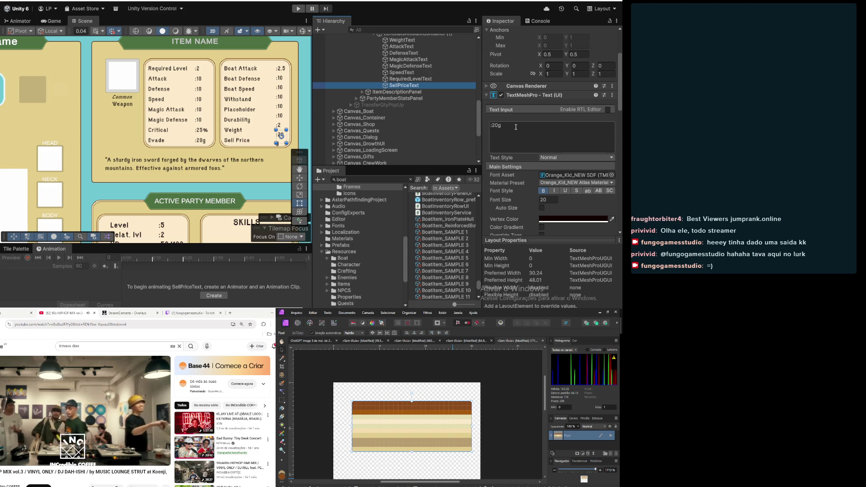
{"action": "scroll", "coordinate": [440, 130], "scroll_direction": "up", "scroll_amount": 5}
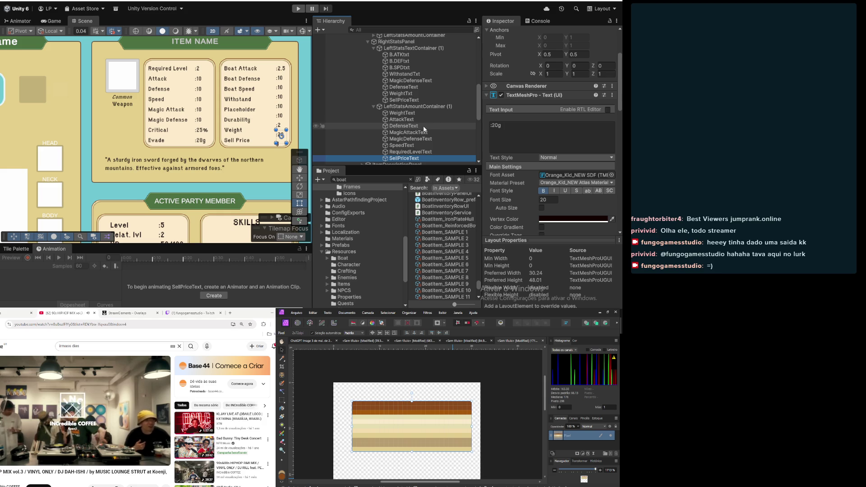
{"action": "scroll", "coordinate": [559, 176], "scroll_direction": "down", "scroll_amount": 2}
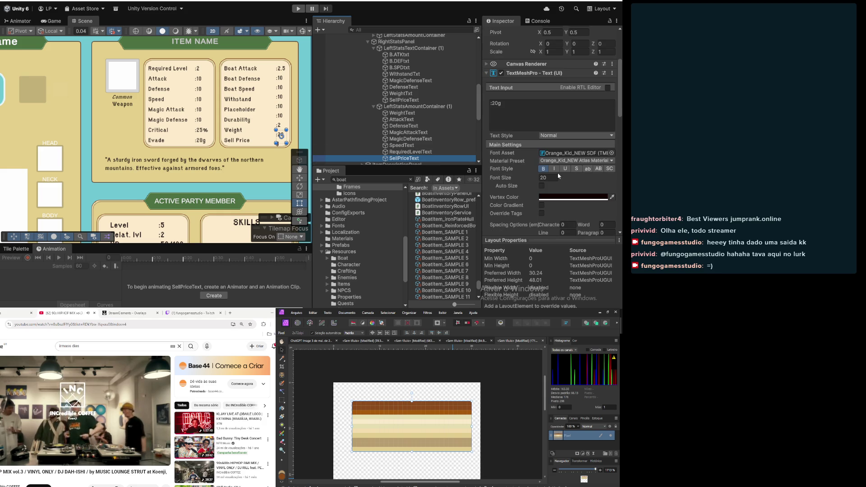
{"action": "left_click", "coordinate": [556, 178]}
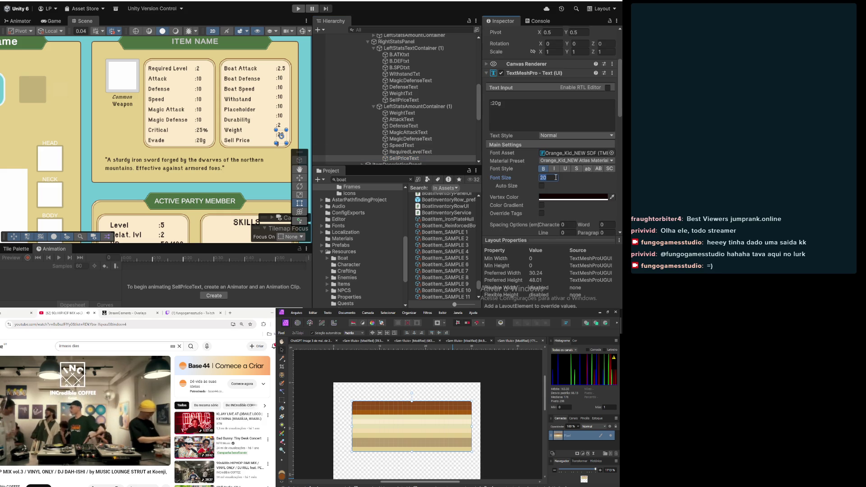
{"action": "left_click", "coordinate": [428, 109]}
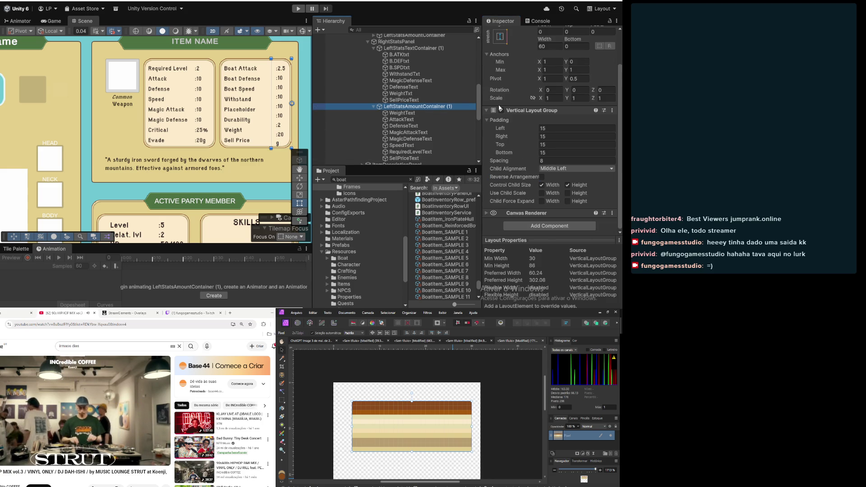
Try a width of 70 on the stat values container, then revert it to 60
{"action": "scroll", "coordinate": [550, 135], "scroll_direction": "up", "scroll_amount": 3}
{"action": "left_click", "coordinate": [557, 86]}
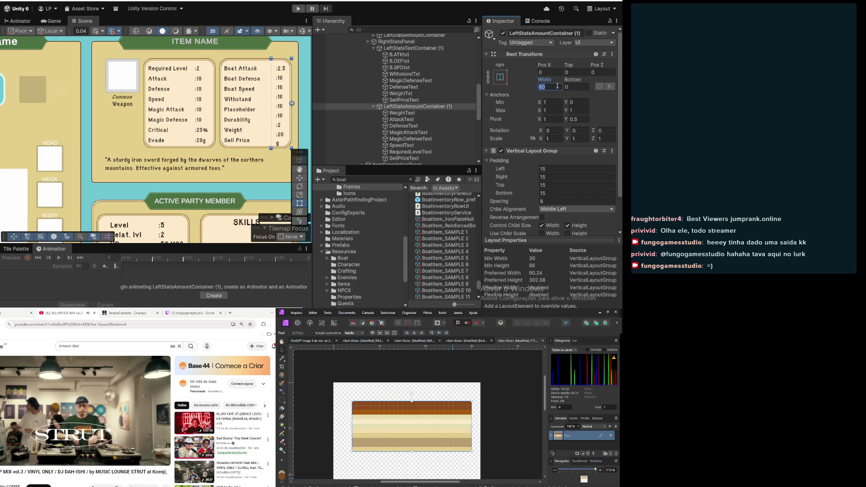
{"action": "type", "text": "70"}
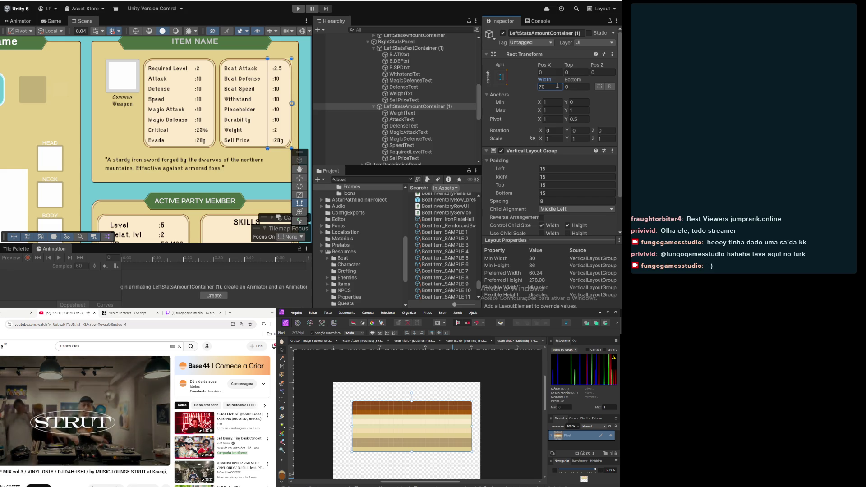
{"action": "key", "text": "BackSpace"}
{"action": "key", "text": "BackSpace"}
{"action": "type", "text": "60"}
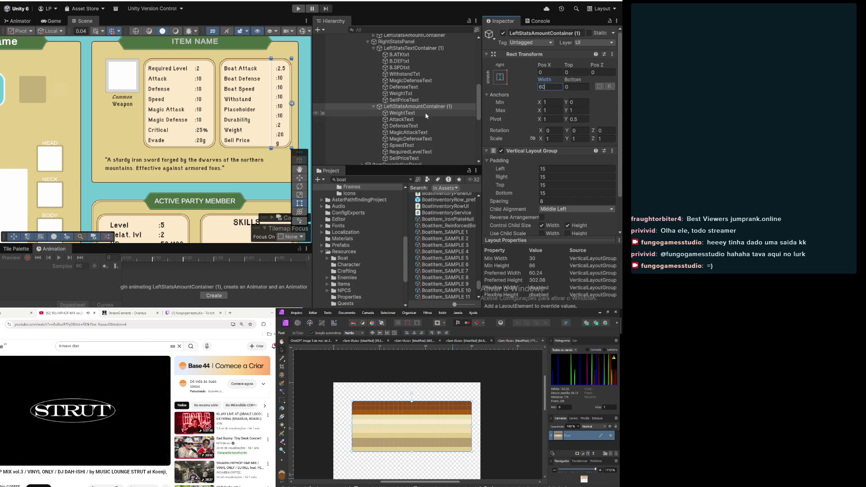
{"action": "scroll", "coordinate": [532, 101], "scroll_direction": "down", "scroll_amount": 2}
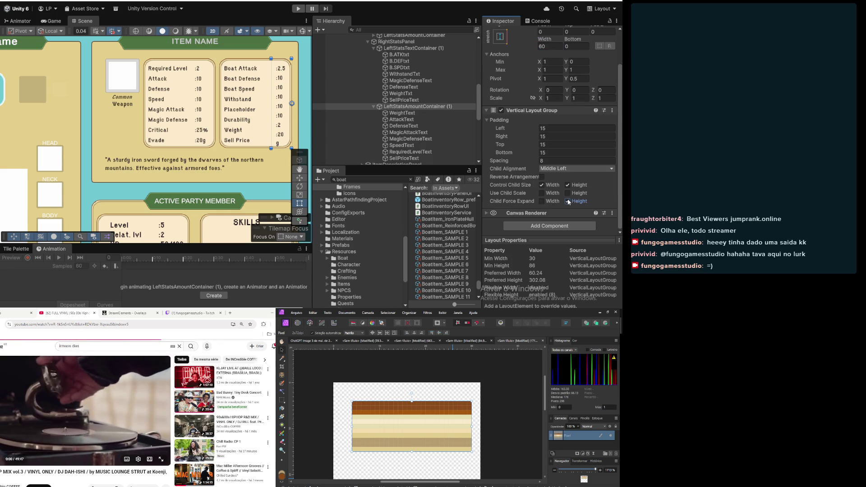
{"action": "left_click", "coordinate": [542, 202]}
{"action": "left_click", "coordinate": [541, 202]}
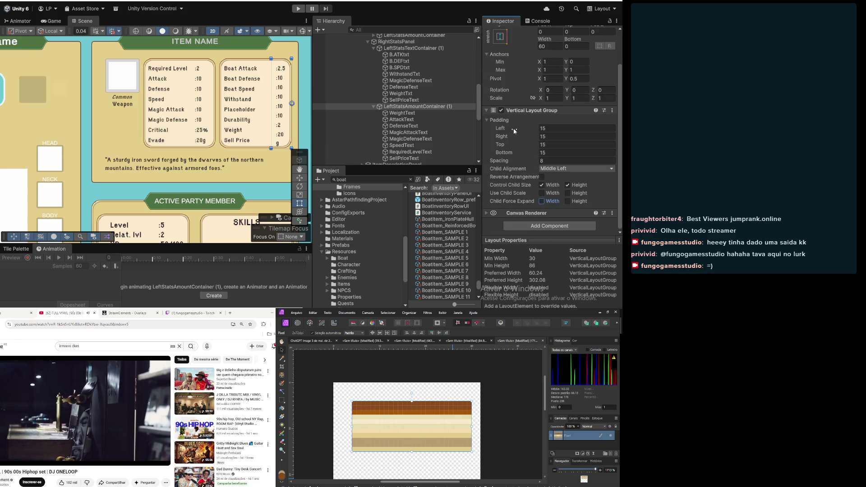
{"action": "scroll", "coordinate": [454, 118], "scroll_direction": "down", "scroll_amount": 3}
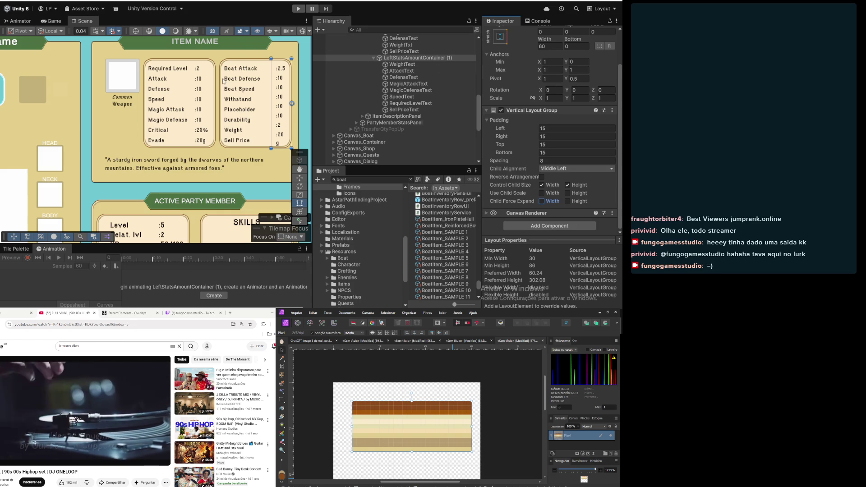
After checking the Sell Price value, set LeftStatsAmountContainer (1) width to 70
{"action": "scroll", "coordinate": [256, 115], "scroll_direction": "up", "scroll_amount": 2}
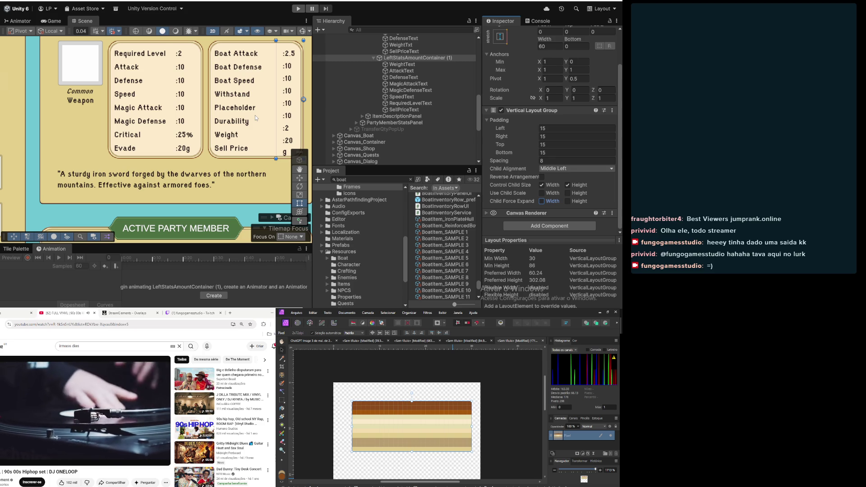
{"action": "left_click", "coordinate": [404, 110]}
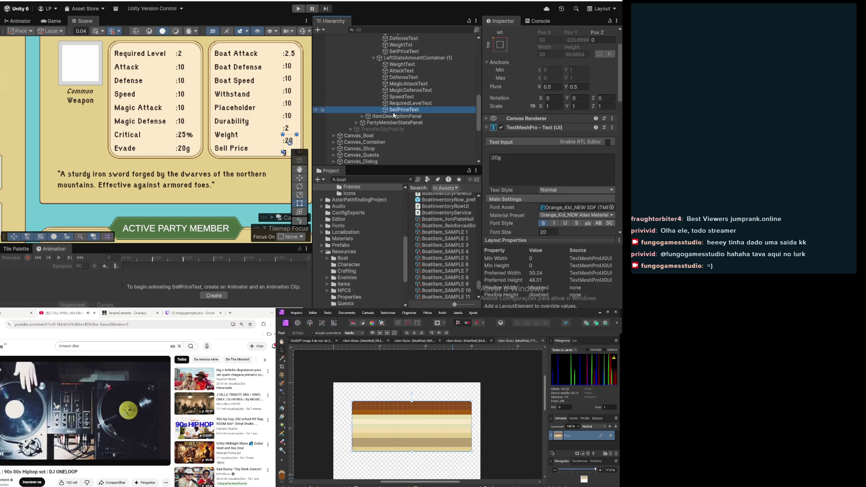
{"action": "left_click", "coordinate": [420, 59]}
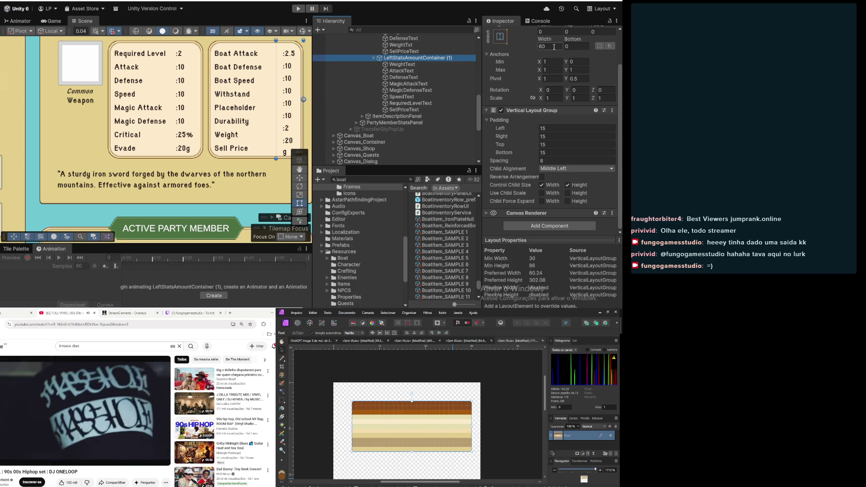
{"action": "left_click", "coordinate": [554, 47]}
{"action": "type", "text": "70"}
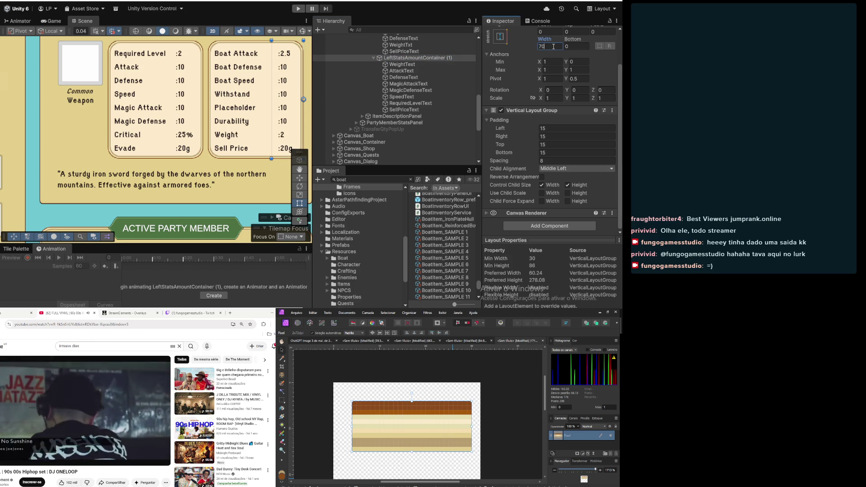
{"action": "left_click", "coordinate": [412, 84]}
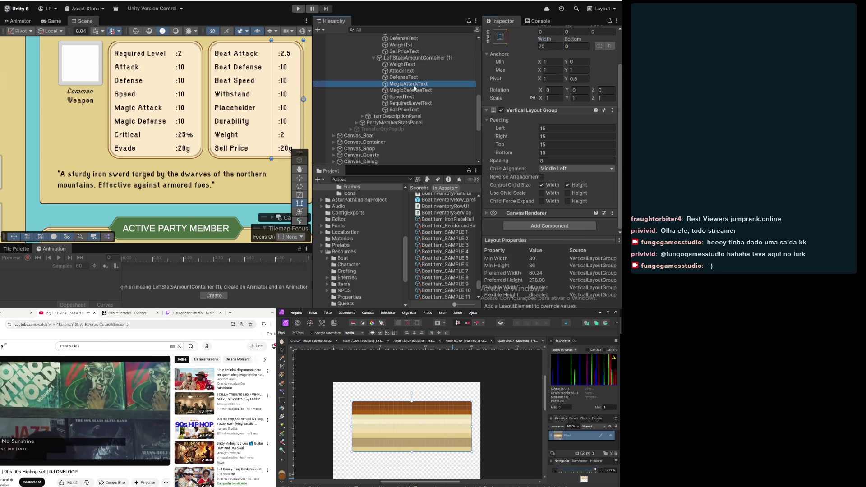
Change the Durability value text to :100% with font size 18
{"action": "left_click", "coordinate": [415, 91]}
{"action": "left_click", "coordinate": [416, 96]}
{"action": "left_click", "coordinate": [508, 158]}
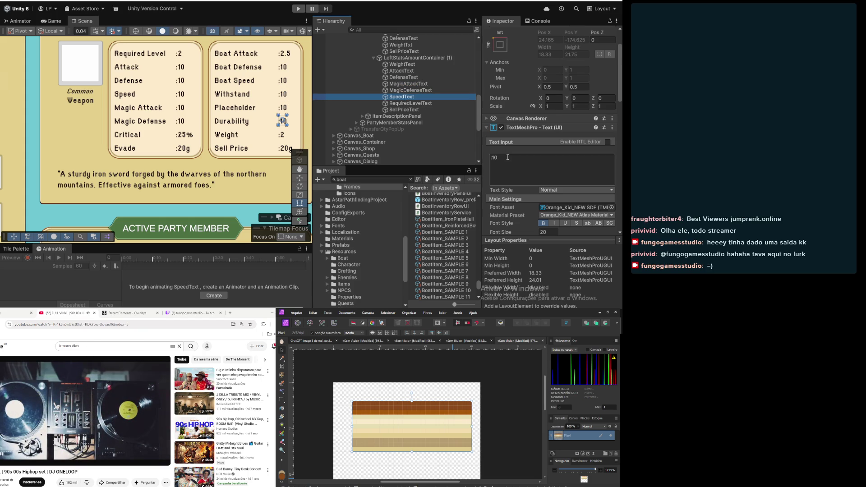
{"action": "type", "text": "0"}
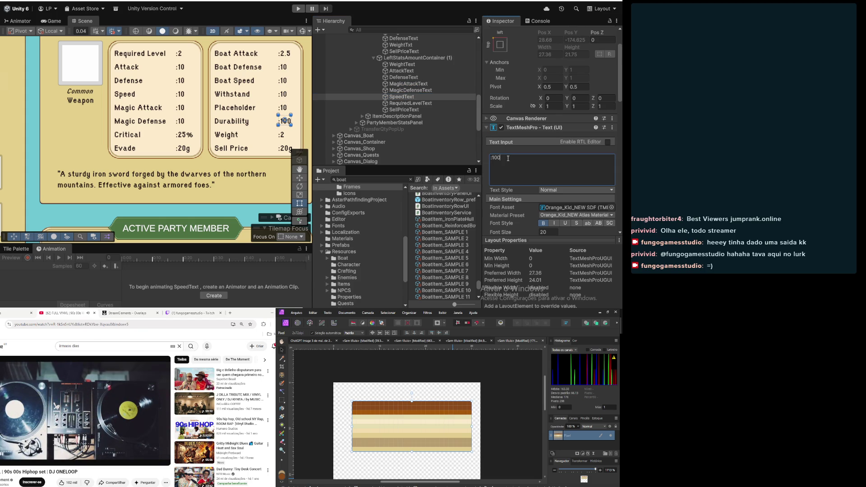
{"action": "type", "text": "%"}
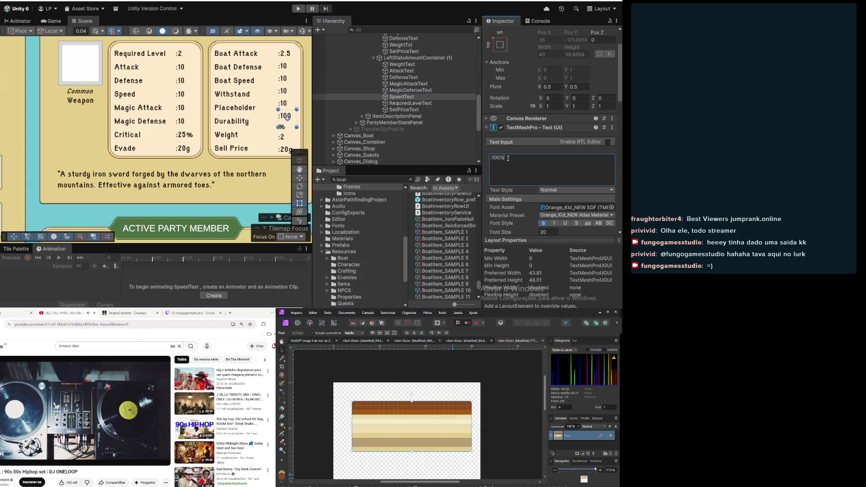
{"action": "left_click", "coordinate": [556, 233]}
{"action": "type", "text": "18"}
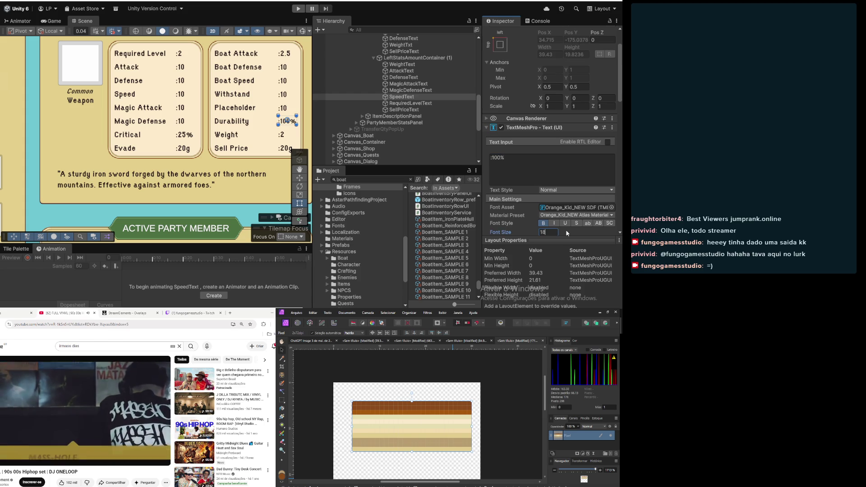
{"action": "left_click", "coordinate": [535, 157]}
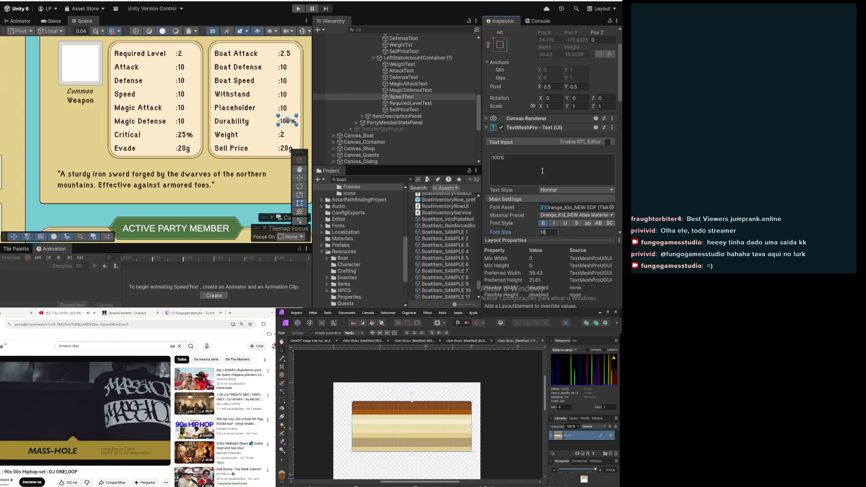
{"action": "left_click", "coordinate": [522, 158]}
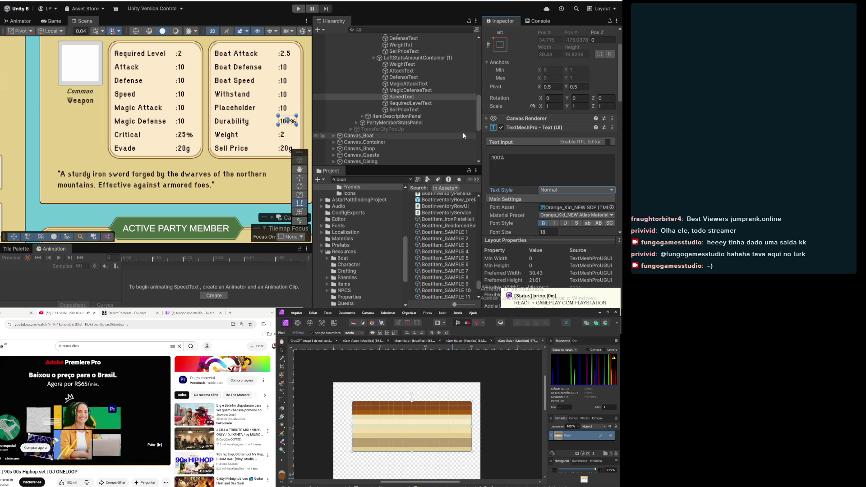
Compare the Weight and Sell Price value texts against the Durability value
{"action": "left_click", "coordinate": [280, 135]}
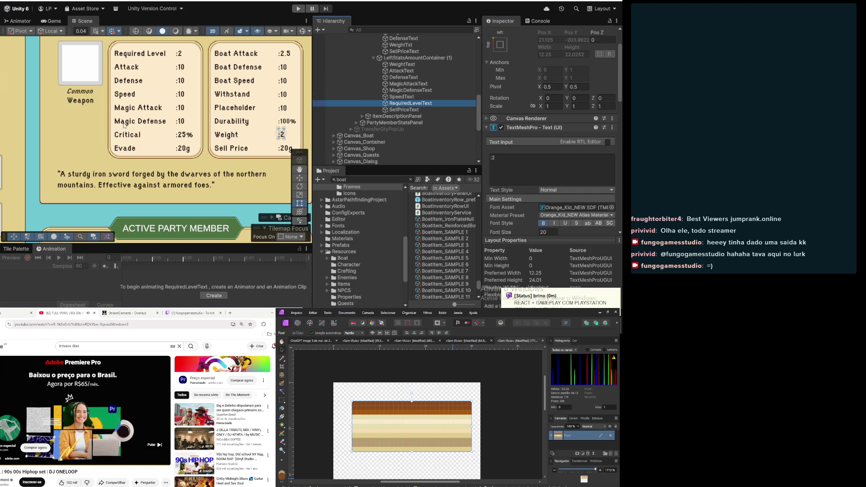
{"action": "scroll", "coordinate": [115, 124], "scroll_direction": "down", "scroll_amount": 2}
{"action": "scroll", "coordinate": [116, 125], "scroll_direction": "down", "scroll_amount": 1}
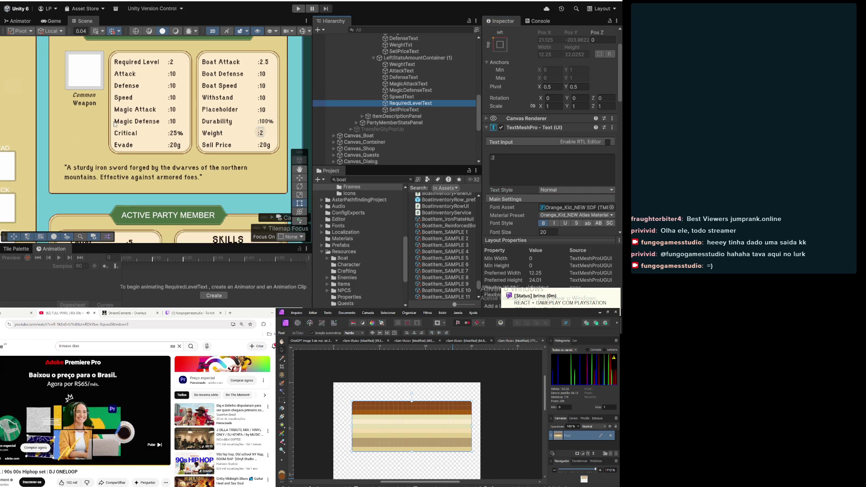
{"action": "left_click", "coordinate": [414, 110]}
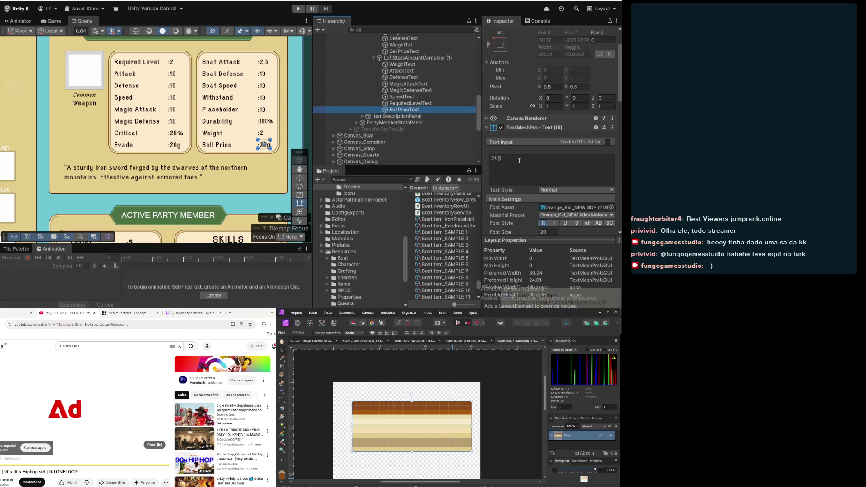
{"action": "left_click", "coordinate": [434, 104]}
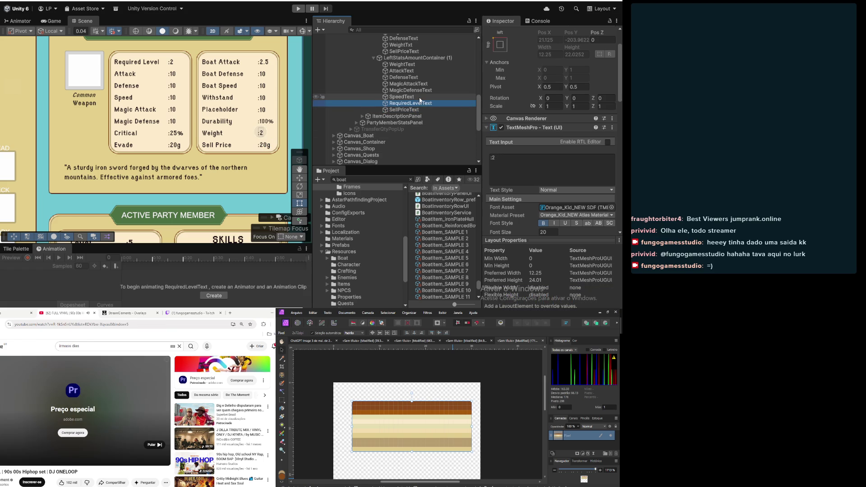
{"action": "left_click", "coordinate": [401, 97]}
Set the Durability value's vertical alignment to bottom
{"action": "scroll", "coordinate": [544, 222], "scroll_direction": "down", "scroll_amount": 3}
{"action": "scroll", "coordinate": [544, 222], "scroll_direction": "down", "scroll_amount": 1}
{"action": "left_click", "coordinate": [553, 199]}
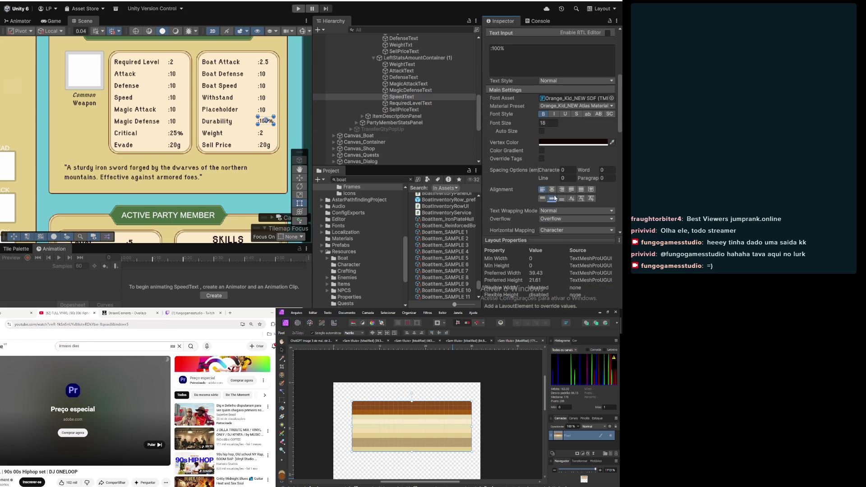
{"action": "left_click", "coordinate": [562, 200]}
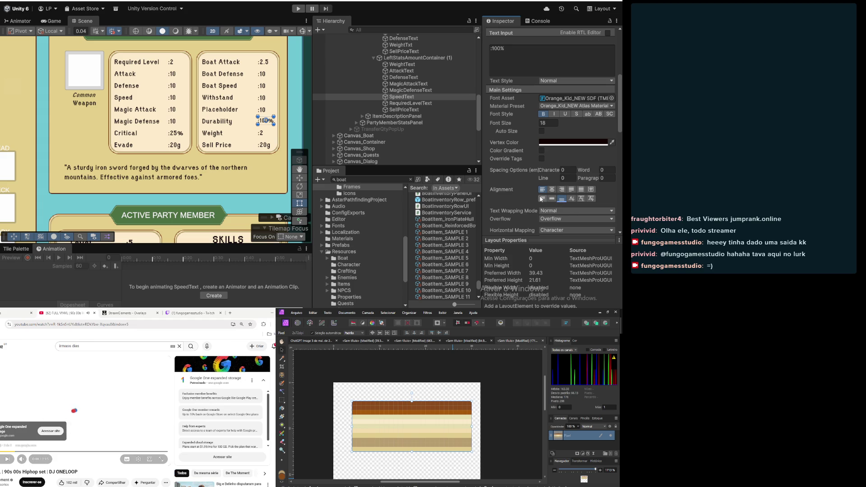
{"action": "scroll", "coordinate": [534, 130], "scroll_direction": "up", "scroll_amount": 5}
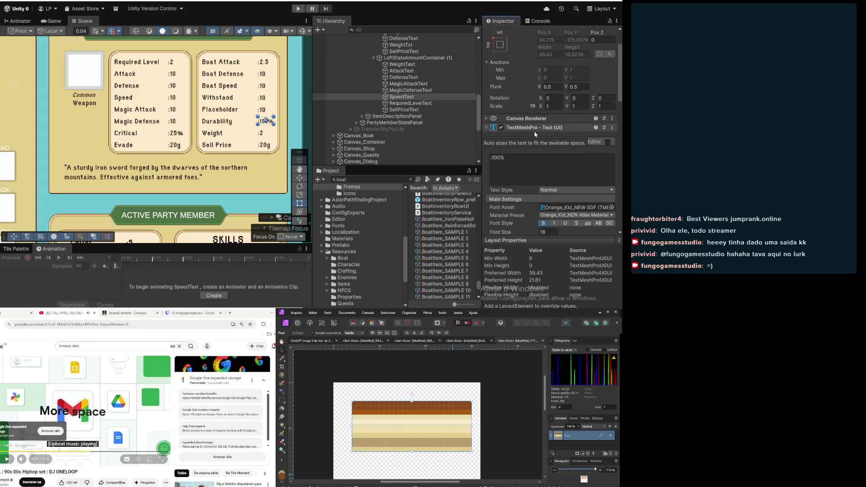
{"action": "left_click", "coordinate": [419, 103]}
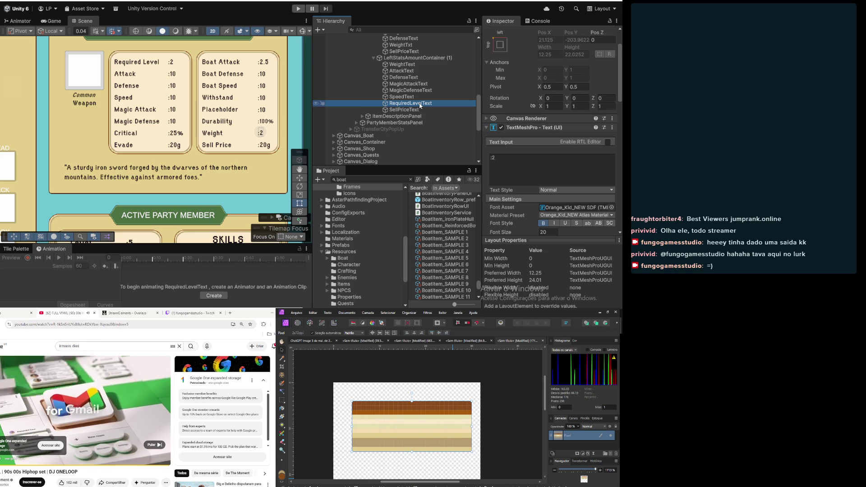
{"action": "scroll", "coordinate": [419, 99], "scroll_direction": "up", "scroll_amount": 3}
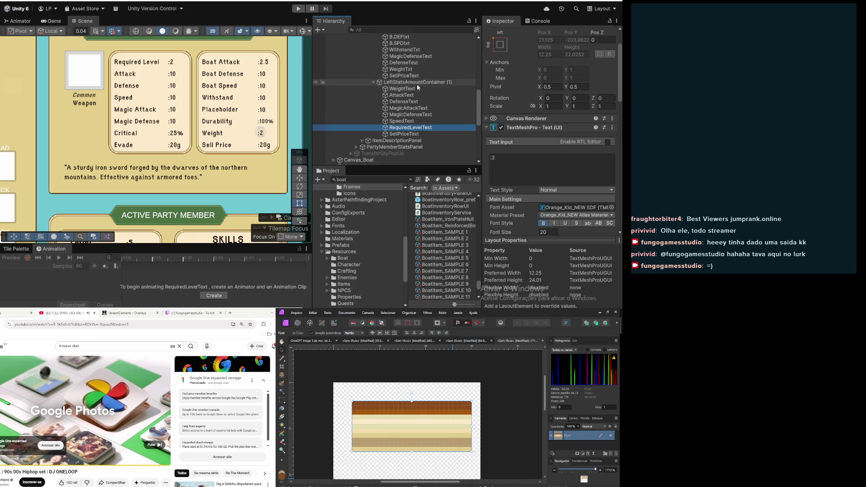
{"action": "scroll", "coordinate": [406, 113], "scroll_direction": "up", "scroll_amount": 6}
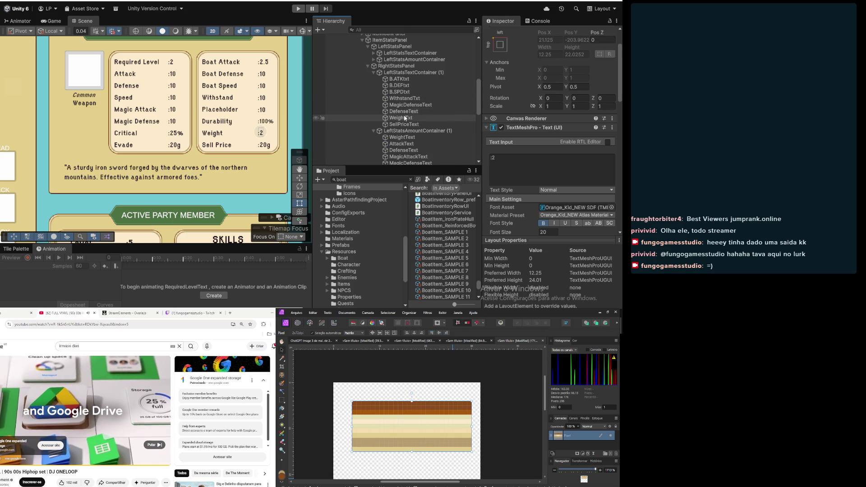
Select the Critical value text and set its font size to 18
{"action": "left_click", "coordinate": [406, 92]}
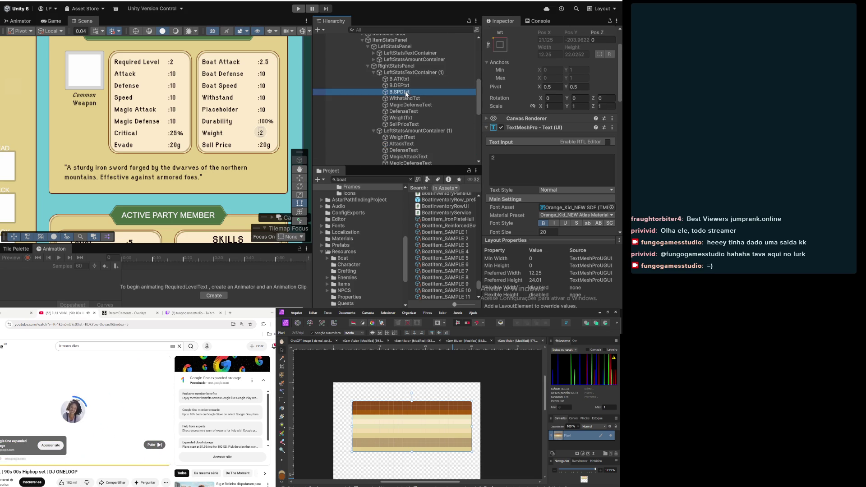
{"action": "left_click", "coordinate": [404, 111]}
{"action": "left_click", "coordinate": [404, 118]}
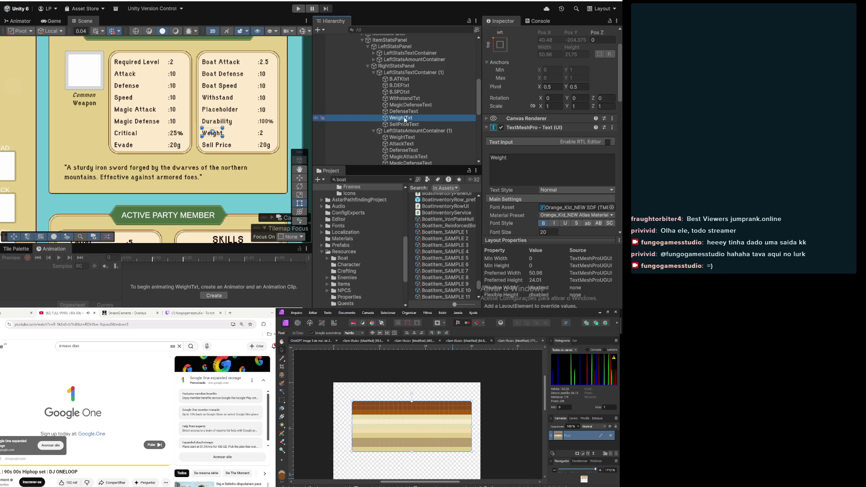
{"action": "left_click", "coordinate": [373, 54]}
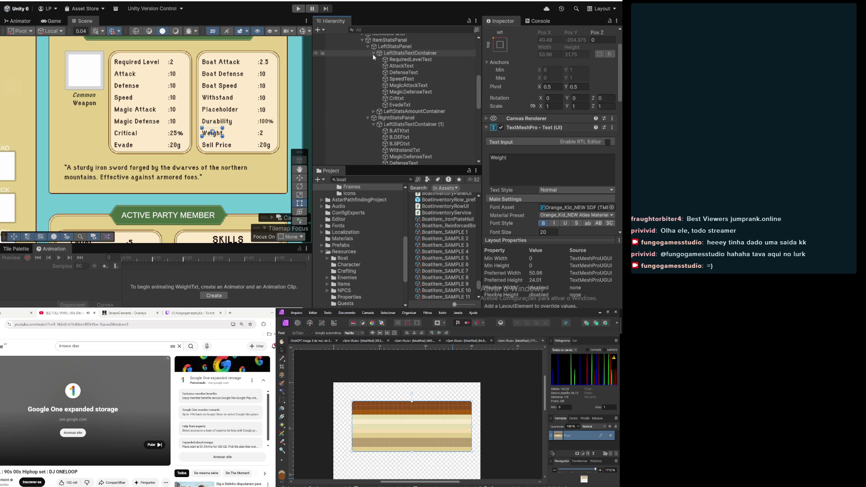
{"action": "left_click", "coordinate": [374, 55]}
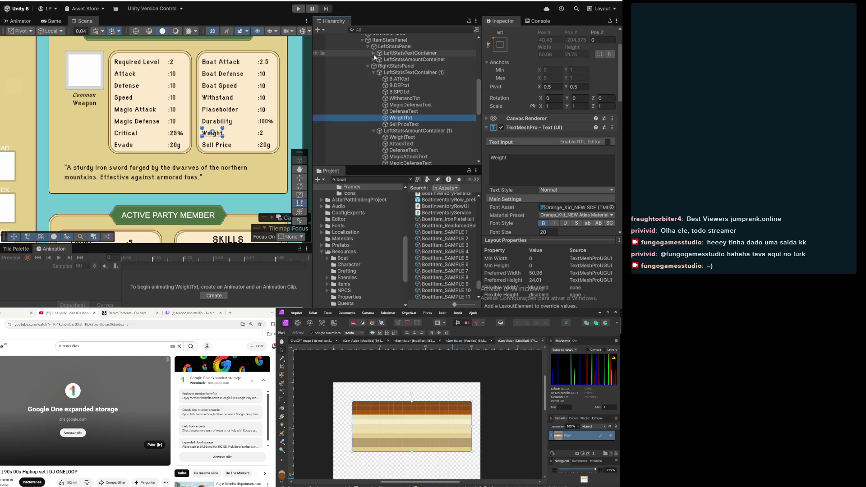
{"action": "left_click", "coordinate": [374, 59]}
{"action": "left_click", "coordinate": [399, 106]}
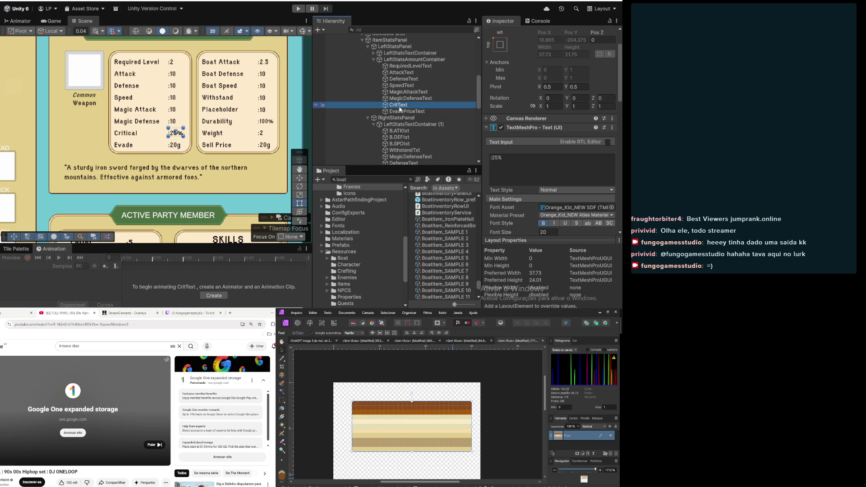
{"action": "left_click", "coordinate": [546, 232]}
{"action": "type", "text": "18"}
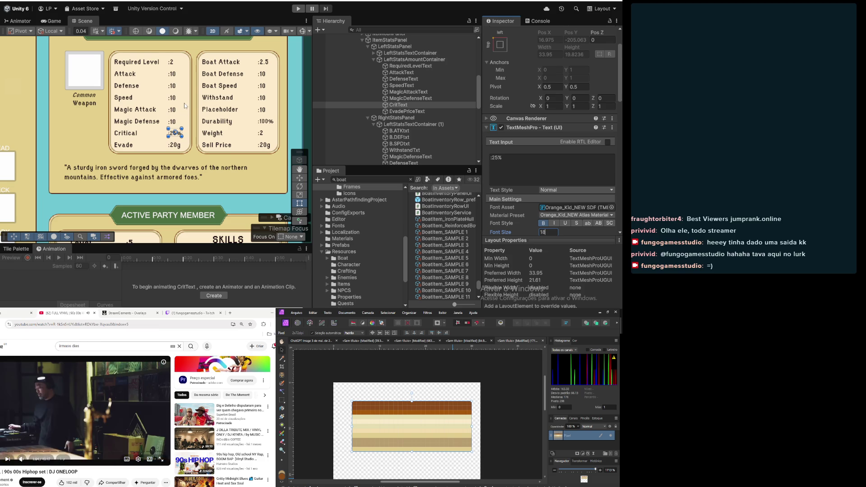
Change the Critical value text from :25% to :250%
{"action": "scroll", "coordinate": [185, 106], "scroll_direction": "down", "scroll_amount": 2}
{"action": "left_click", "coordinate": [234, 165]}
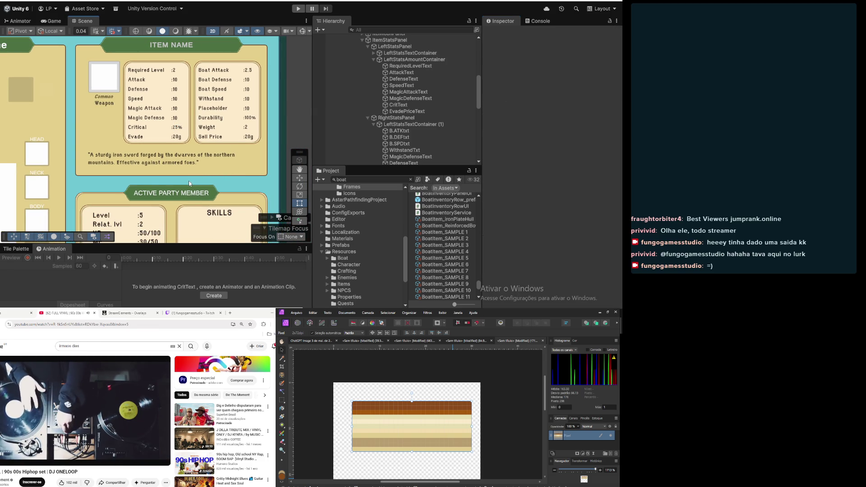
{"action": "left_click", "coordinate": [376, 105]}
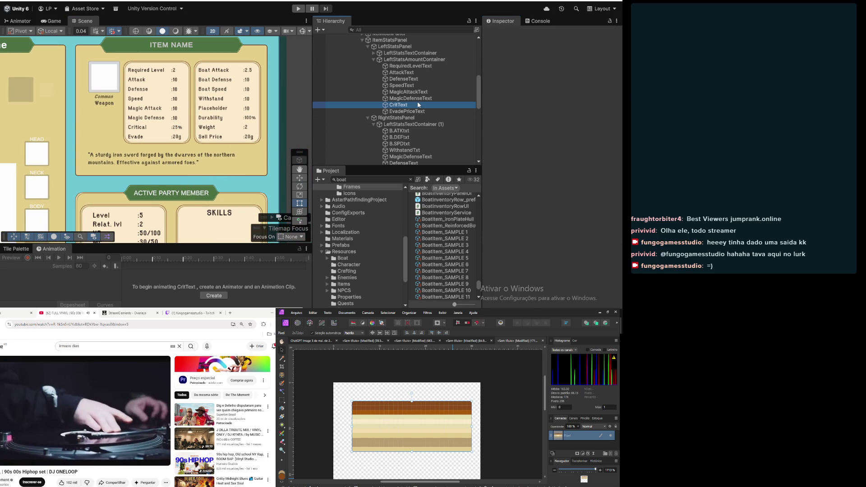
{"action": "left_click", "coordinate": [497, 197]}
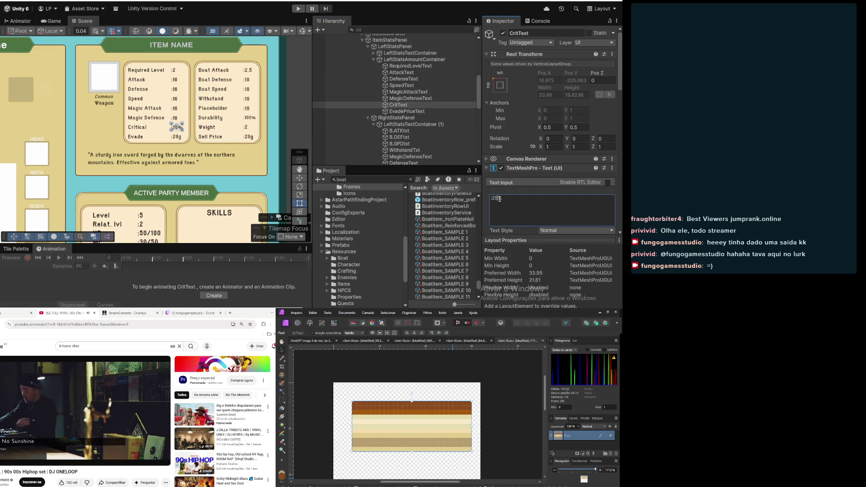
{"action": "type", "text": "0"}
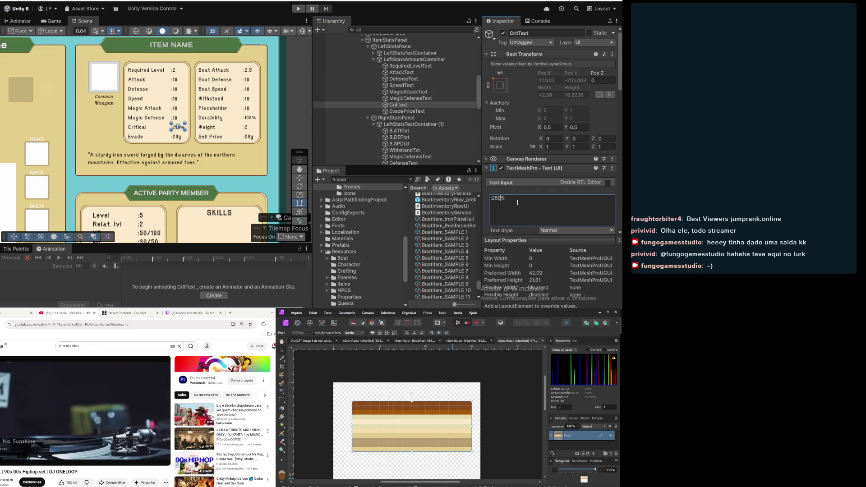
{"action": "left_click", "coordinate": [425, 113]}
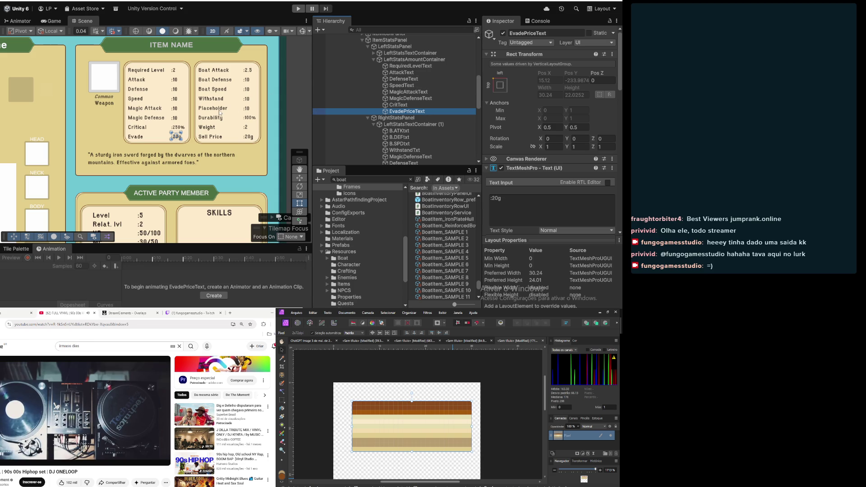
{"action": "left_click", "coordinate": [395, 60]}
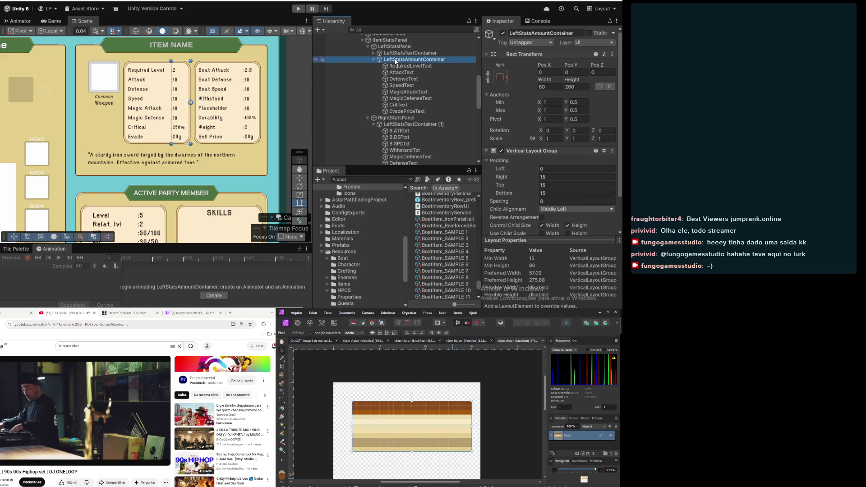
Set LeftStatsTextContainer (1)'s Rect Transform Width to 140 in the right stats panel
{"action": "left_click", "coordinate": [403, 126]}
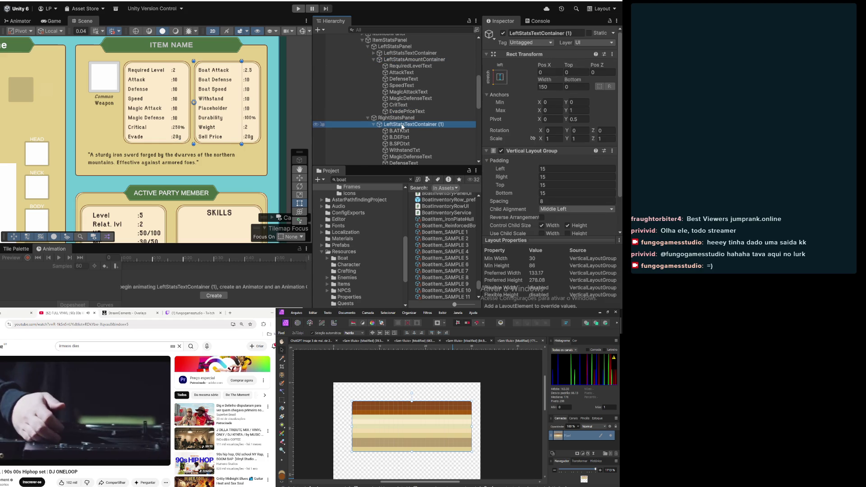
{"action": "key", "text": "Left"}
{"action": "left_click", "coordinate": [391, 132]}
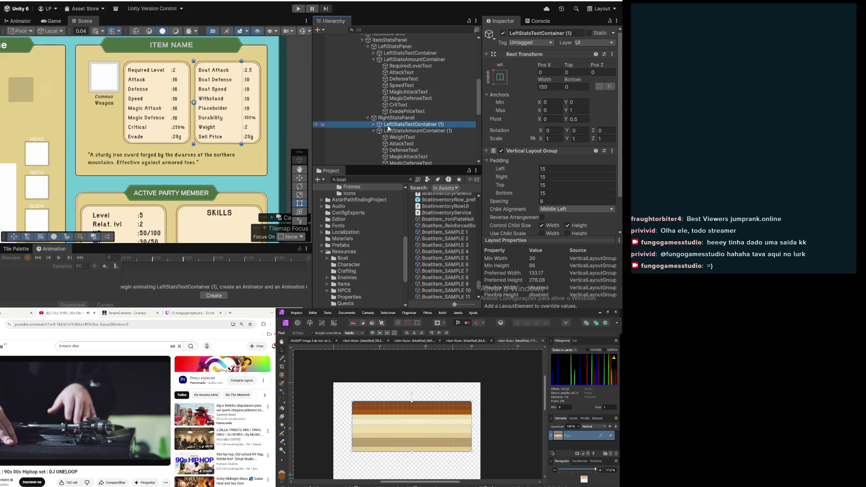
{"action": "left_click", "coordinate": [557, 88]}
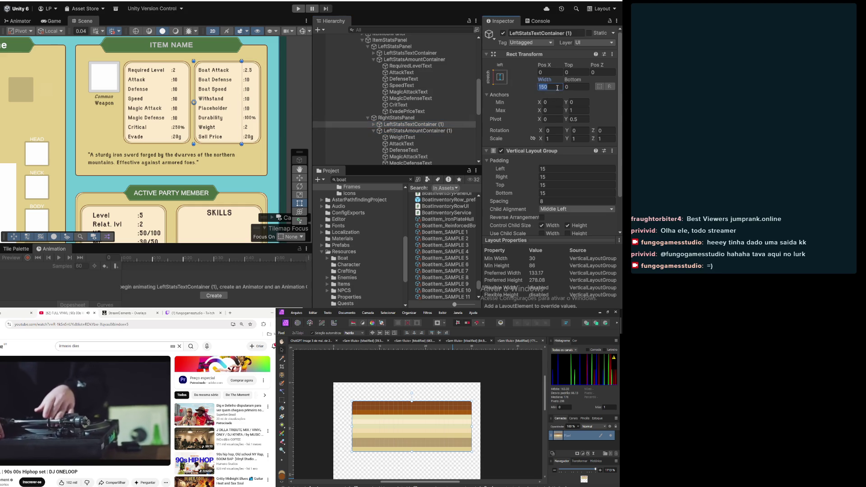
{"action": "type", "text": "140"}
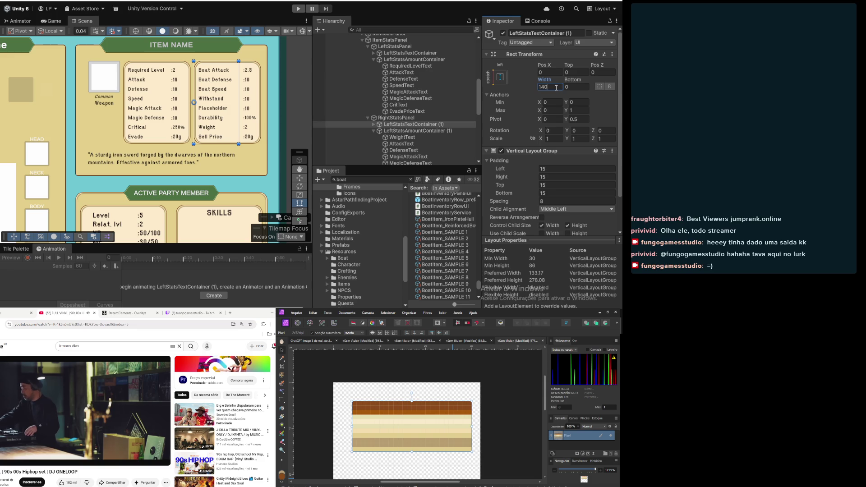
{"action": "left_click", "coordinate": [410, 131]}
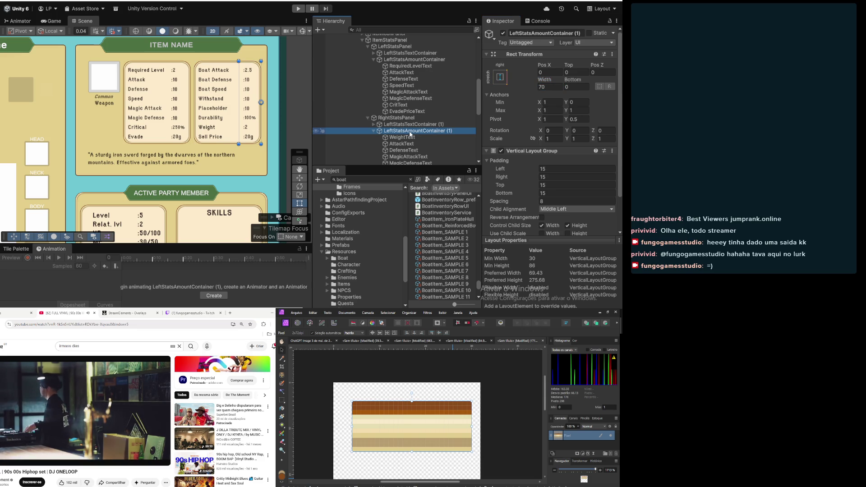
{"action": "left_click", "coordinate": [305, 109]}
{"action": "scroll", "coordinate": [303, 110], "scroll_direction": "down", "scroll_amount": 5}
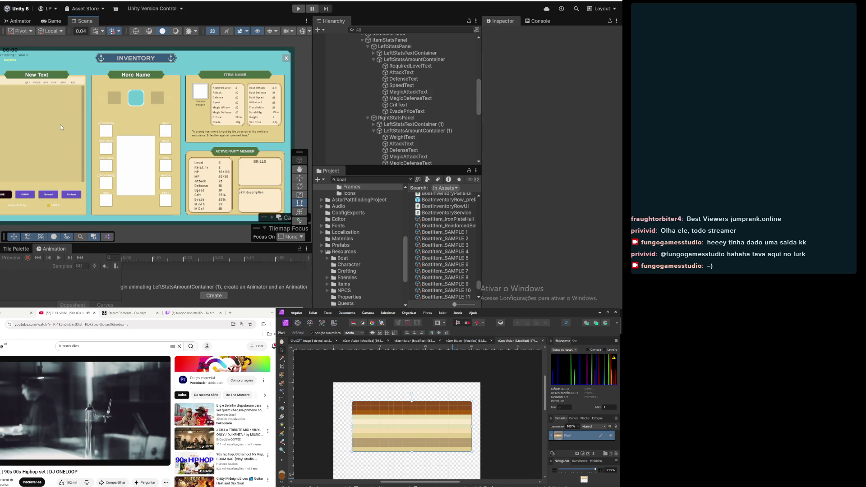
Collapse the left and right stat containers and the right stats panel in the Hierarchy
{"action": "left_click_drag", "start_coordinate": [109, 218], "coordinate": [138, 220]}
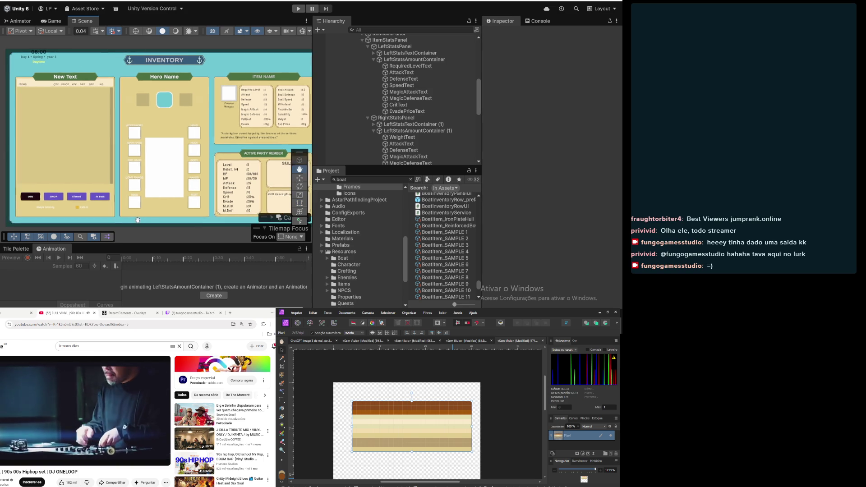
{"action": "scroll", "coordinate": [214, 162], "scroll_direction": "up", "scroll_amount": 2}
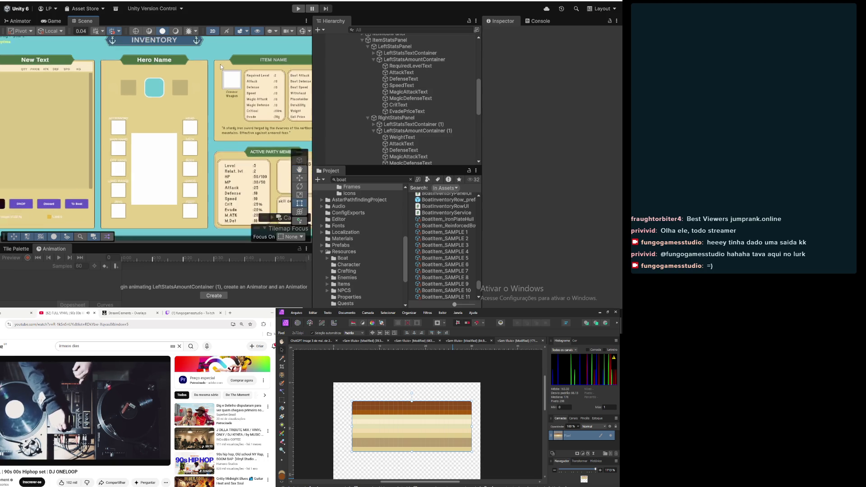
{"action": "scroll", "coordinate": [221, 103], "scroll_direction": "up", "scroll_amount": 8}
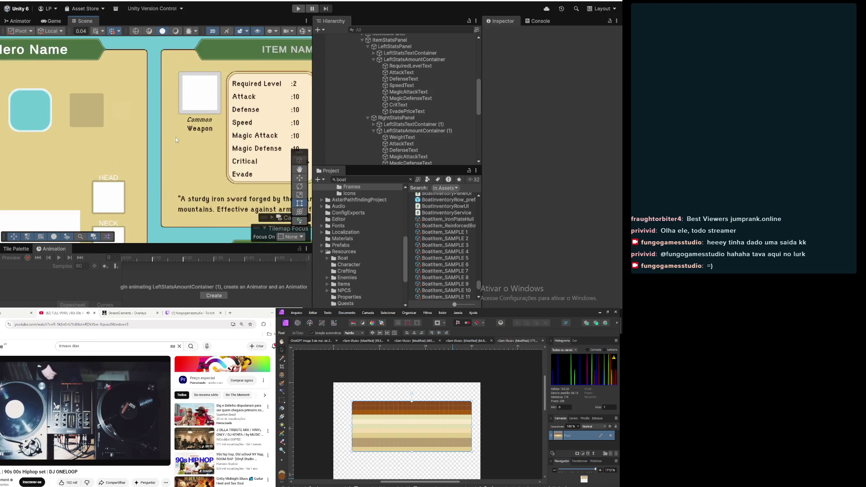
{"action": "scroll", "coordinate": [176, 140], "scroll_direction": "up", "scroll_amount": 8}
{"action": "scroll", "coordinate": [149, 119], "scroll_direction": "down", "scroll_amount": 5}
{"action": "scroll", "coordinate": [183, 133], "scroll_direction": "up", "scroll_amount": 2}
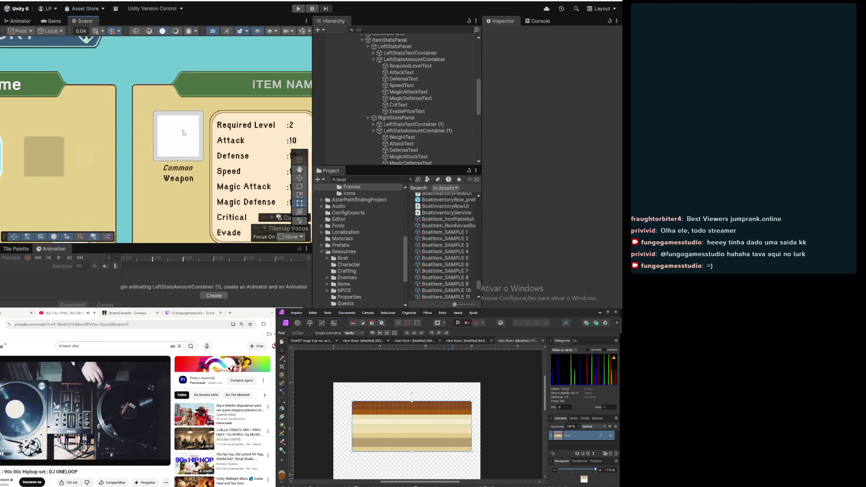
{"action": "scroll", "coordinate": [183, 133], "scroll_direction": "up", "scroll_amount": 5}
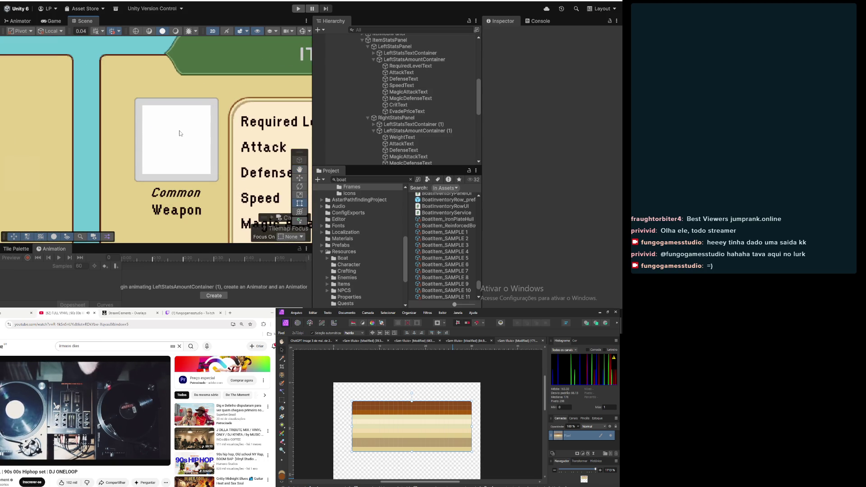
{"action": "left_click", "coordinate": [377, 62]}
{"action": "left_click", "coordinate": [374, 60]}
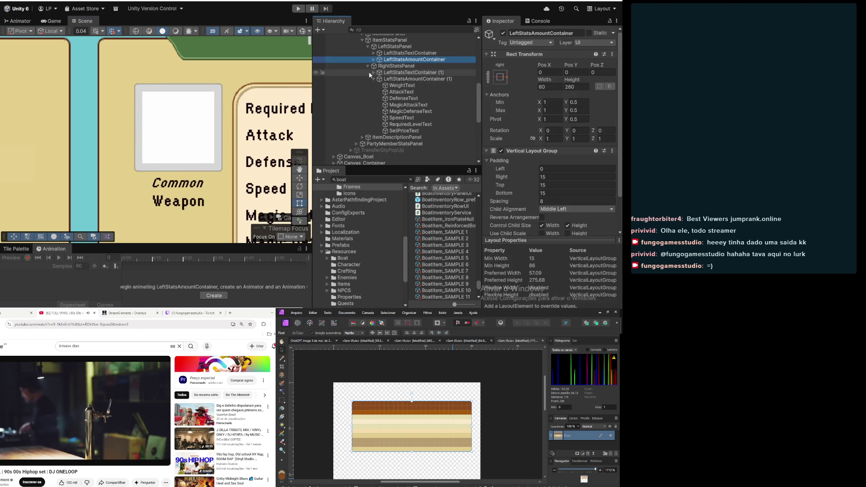
{"action": "left_click", "coordinate": [373, 79]}
{"action": "left_click", "coordinate": [368, 66]}
{"action": "scroll", "coordinate": [227, 137], "scroll_direction": "down", "scroll_amount": 5}
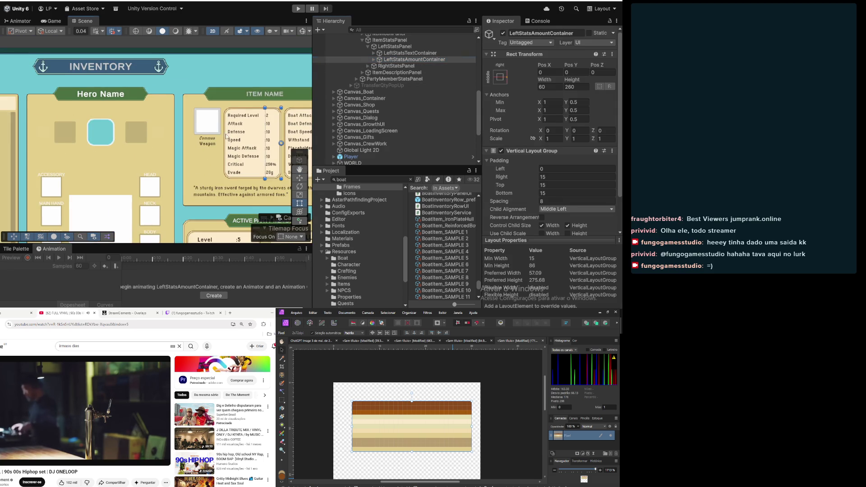
{"action": "left_click", "coordinate": [194, 122]}
{"action": "scroll", "coordinate": [193, 121], "scroll_direction": "up", "scroll_amount": 2}
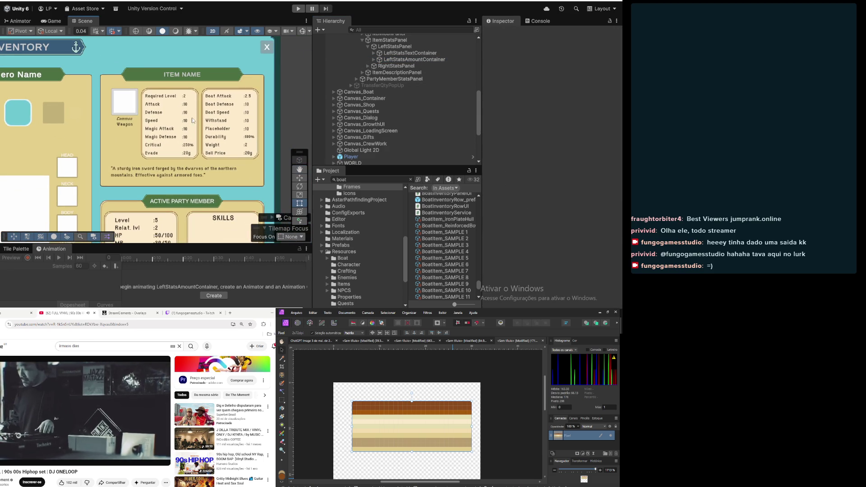
Select ItemDescriptionPanel to show it in the Inspector, then open the Frames asset folder
{"action": "left_click", "coordinate": [400, 73]}
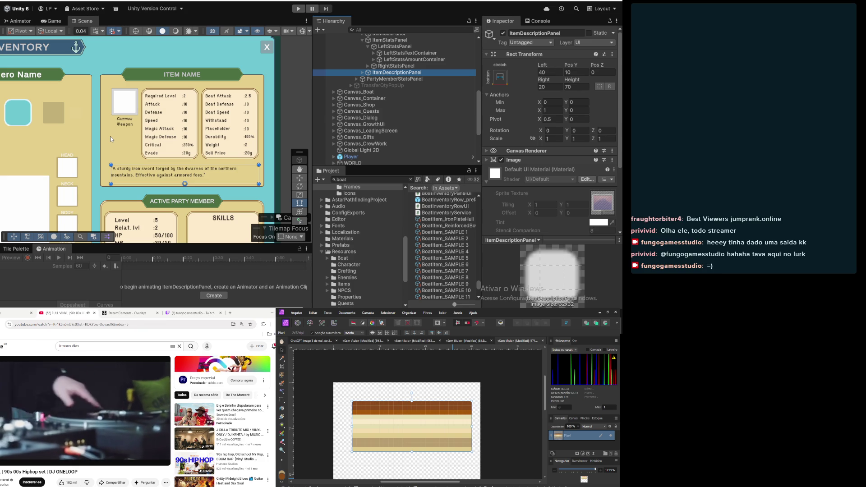
{"action": "scroll", "coordinate": [117, 156], "scroll_direction": "up", "scroll_amount": 3}
{"action": "scroll", "coordinate": [122, 165], "scroll_direction": "down", "scroll_amount": 3}
{"action": "scroll", "coordinate": [122, 165], "scroll_direction": "up", "scroll_amount": 3}
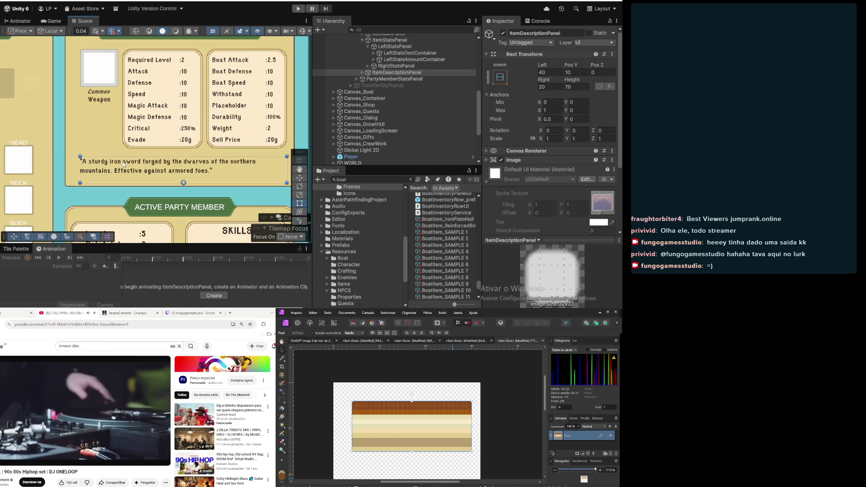
{"action": "scroll", "coordinate": [124, 165], "scroll_direction": "down", "scroll_amount": 2}
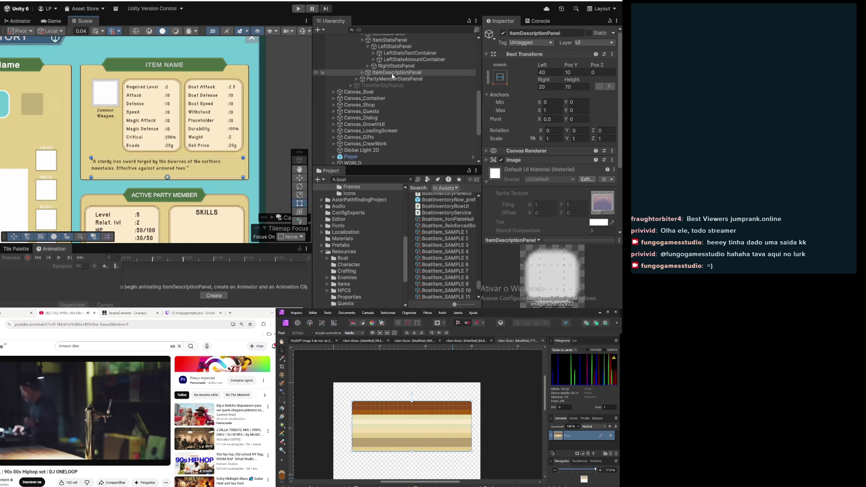
{"action": "scroll", "coordinate": [432, 253], "scroll_direction": "up", "scroll_amount": 5}
{"action": "scroll", "coordinate": [432, 253], "scroll_direction": "down", "scroll_amount": 4}
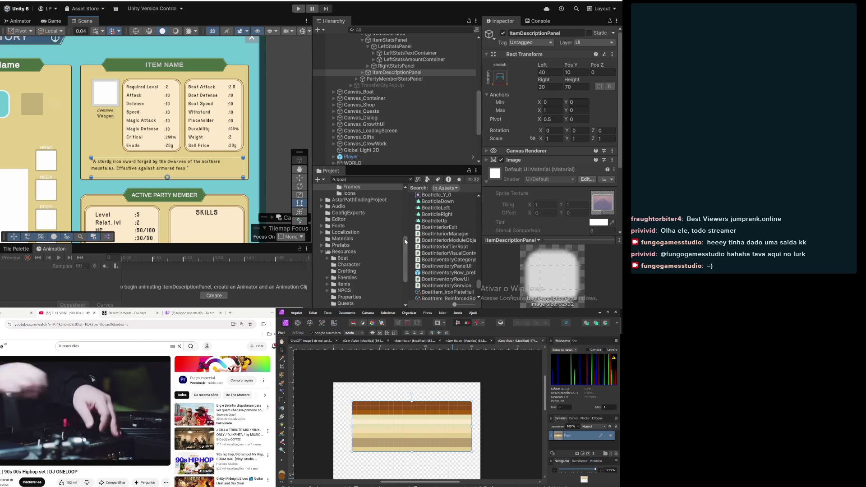
{"action": "left_click", "coordinate": [397, 187]}
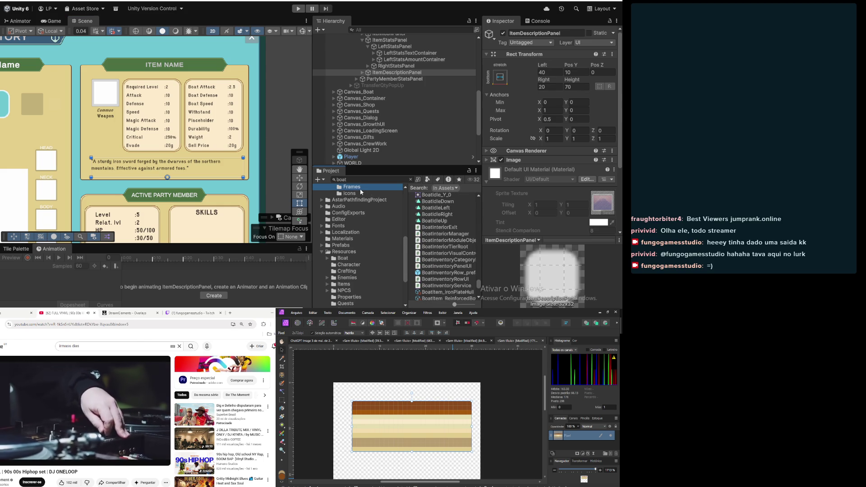
Assign New_ContentFrame_02 as the description panel's Image Source Image
{"action": "left_click", "coordinate": [411, 180]}
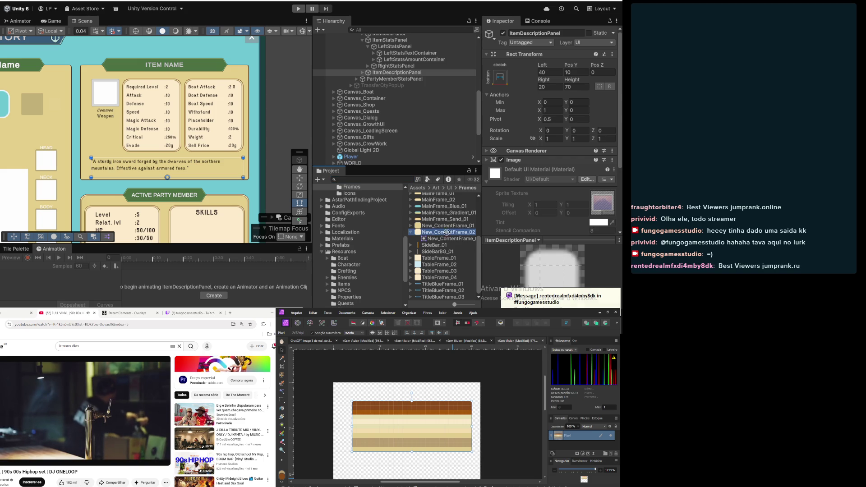
{"action": "scroll", "coordinate": [451, 113], "scroll_direction": "down", "scroll_amount": 5}
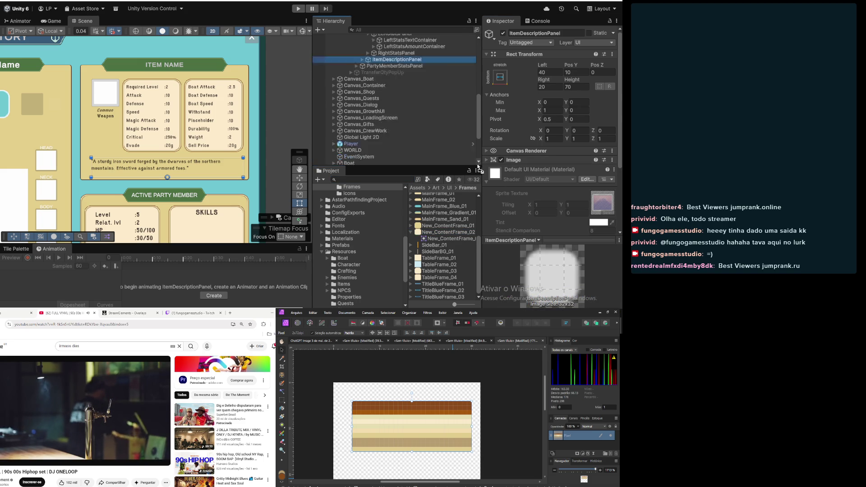
{"action": "left_click", "coordinate": [487, 160]}
{"action": "left_click_drag", "start_coordinate": [550, 177], "coordinate": [569, 174]}
Set the panel image colour to white FFFFFF with alpha 1
{"action": "left_click", "coordinate": [569, 178]}
{"action": "left_click", "coordinate": [600, 218]}
{"action": "type", "text": "1"}
{"action": "left_click_drag", "start_coordinate": [562, 144], "coordinate": [548, 100]}
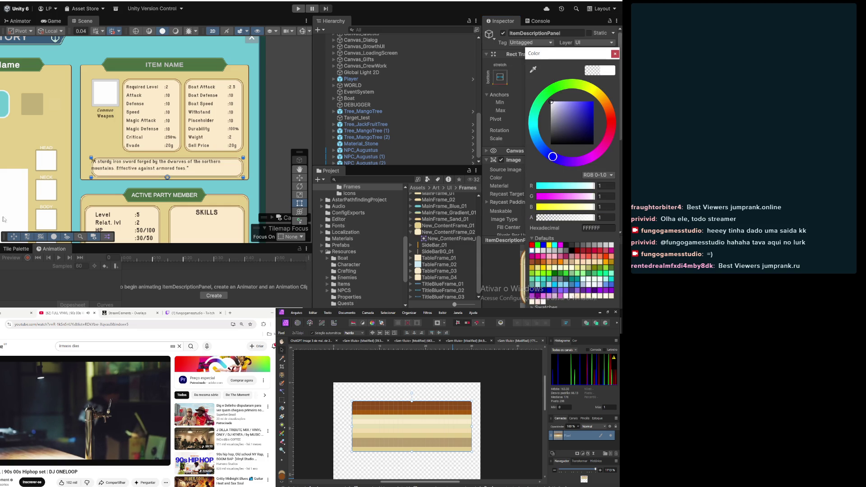
{"action": "scroll", "coordinate": [453, 107], "scroll_direction": "down", "scroll_amount": 1}
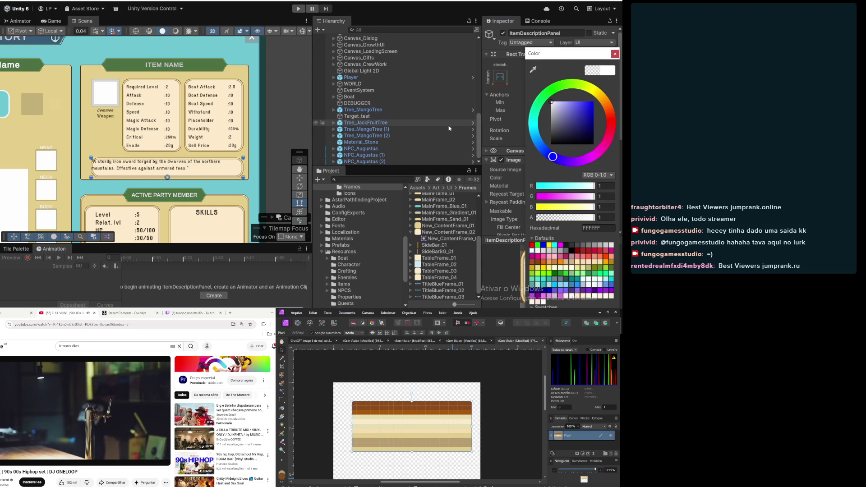
{"action": "scroll", "coordinate": [453, 108], "scroll_direction": "up", "scroll_amount": 6}
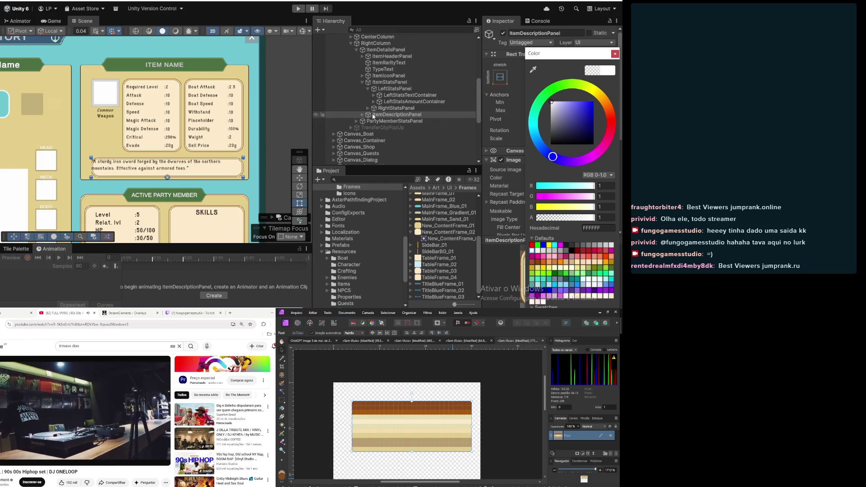
{"action": "left_click", "coordinate": [616, 53]}
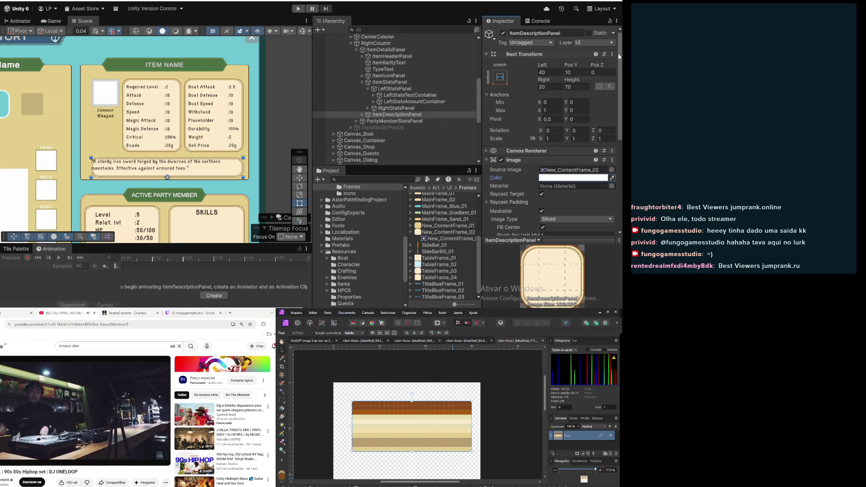
{"action": "left_click", "coordinate": [363, 115]}
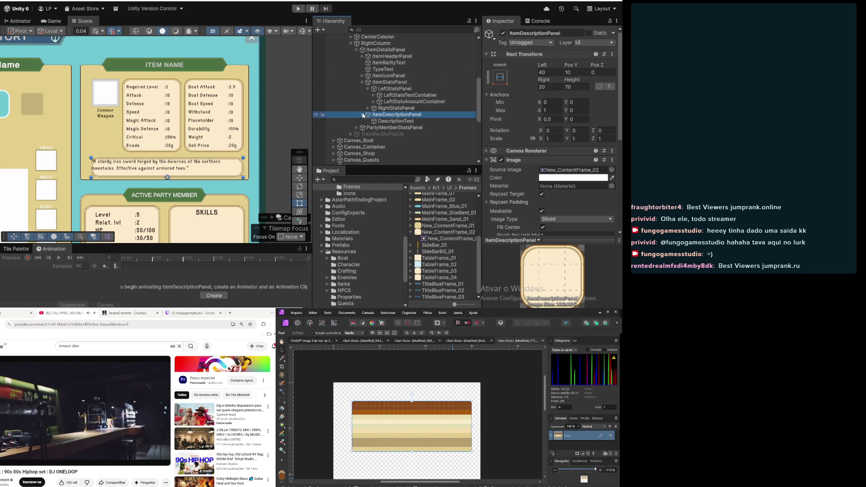
Set DescriptionText's Left and Right insets to 25
{"action": "left_click", "coordinate": [394, 120]}
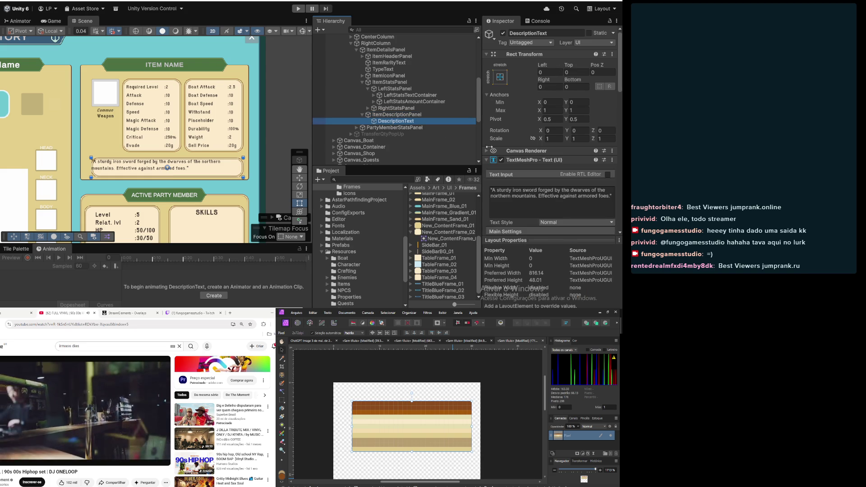
{"action": "left_click", "coordinate": [551, 72]}
{"action": "type", "text": "20"}
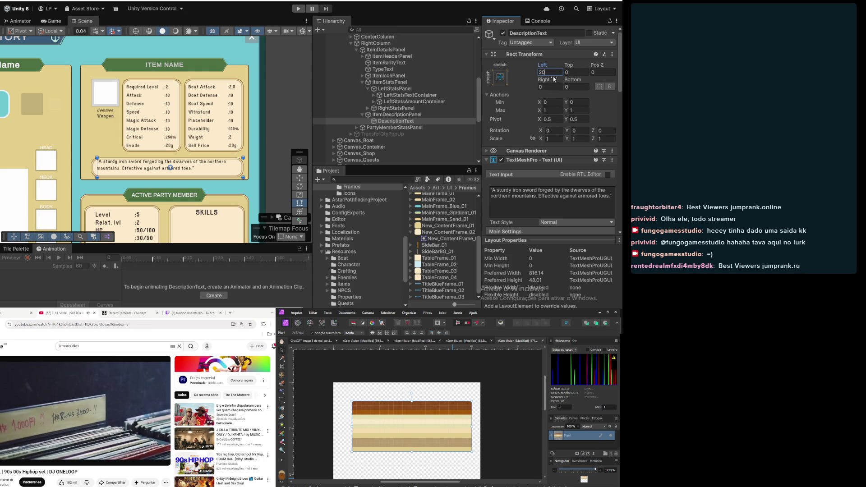
{"action": "key", "text": "BackSpace"}
{"action": "type", "text": "5"}
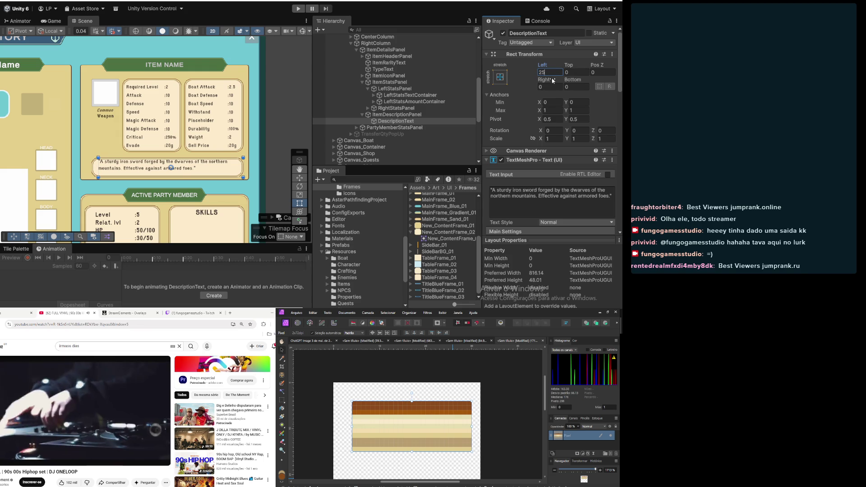
{"action": "left_click", "coordinate": [551, 86]}
{"action": "type", "text": "25"}
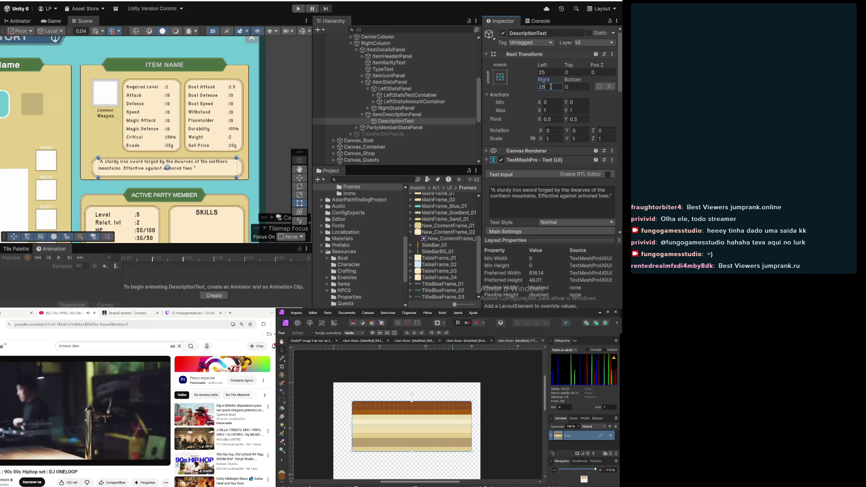
Set DescriptionText's Top and Bottom insets to 10
{"action": "left_click", "coordinate": [578, 73]}
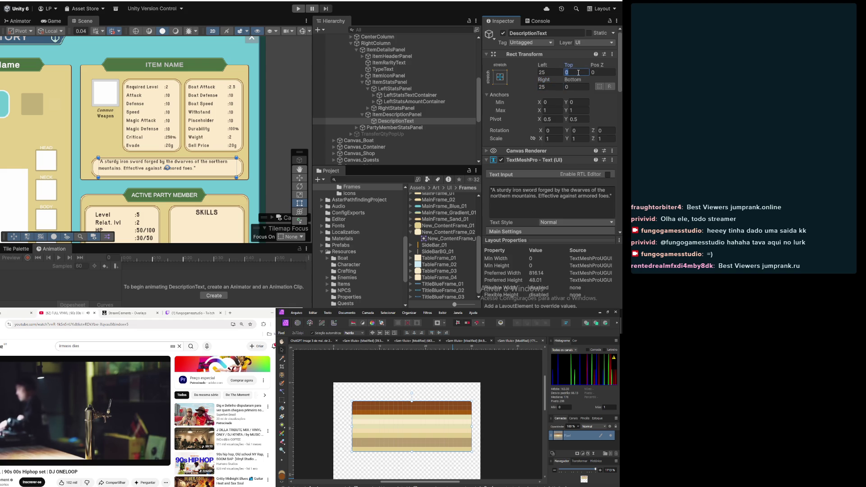
{"action": "type", "text": "5"}
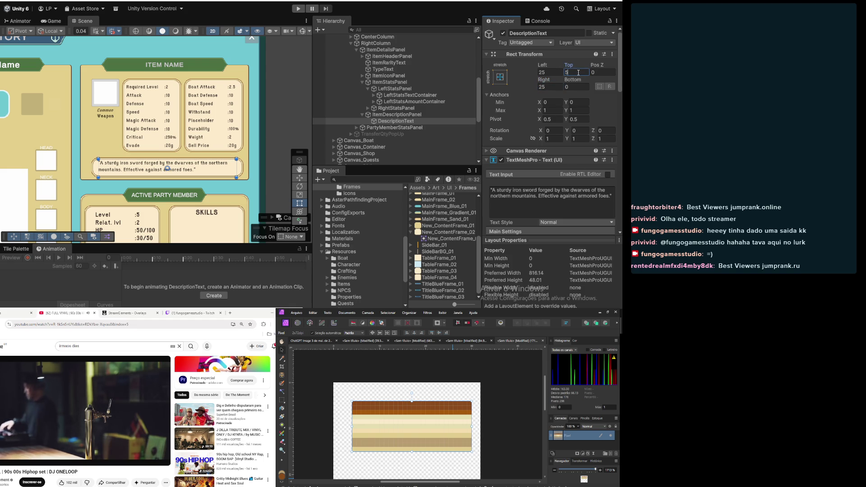
{"action": "key", "text": "BackSpace"}
{"action": "type", "text": "10"}
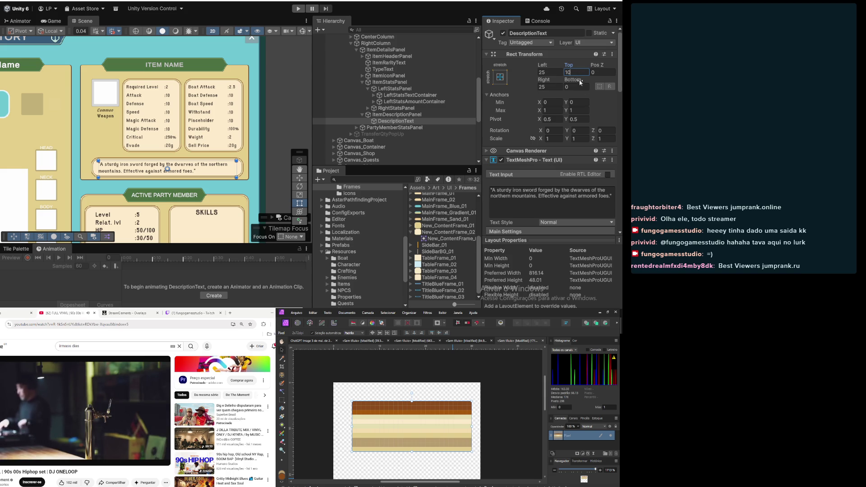
{"action": "left_click", "coordinate": [585, 89]}
{"action": "type", "text": "10"}
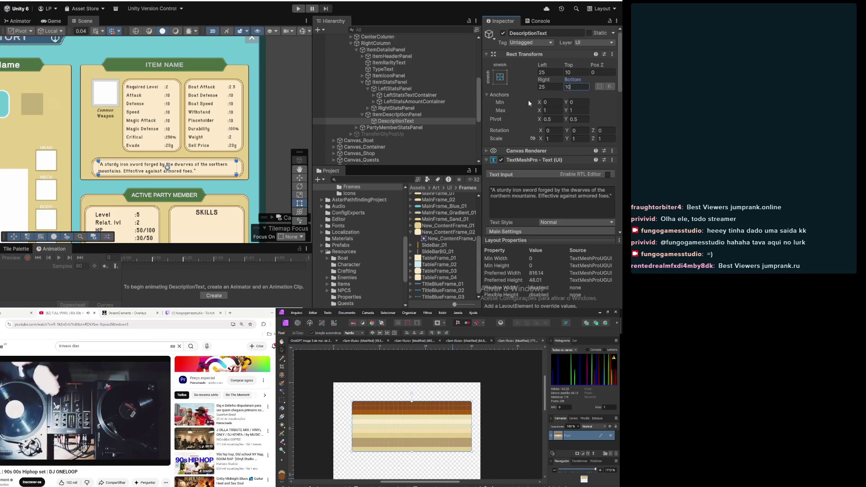
{"action": "left_click", "coordinate": [423, 134]}
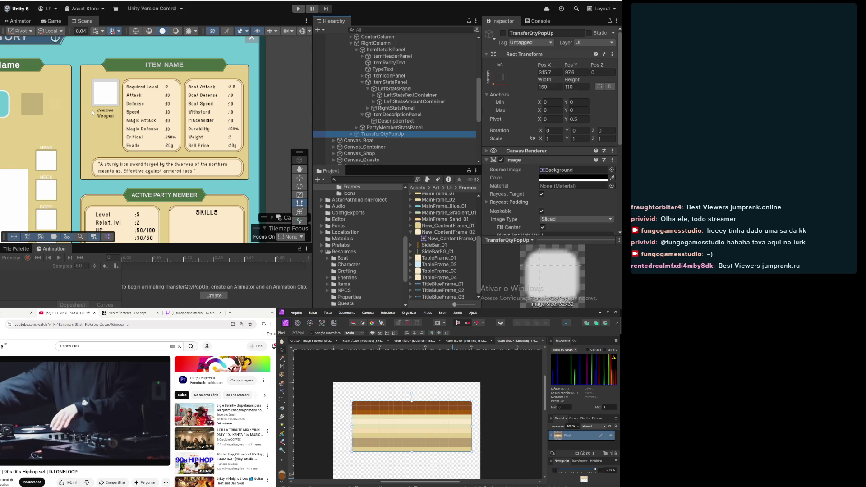
{"action": "scroll", "coordinate": [91, 110], "scroll_direction": "down", "scroll_amount": 5}
{"action": "mouse_move", "coordinate": [104, 168]}
{"action": "left_mouse_down"}
{"action": "mouse_move", "coordinate": [223, 146]}
{"action": "mouse_move", "coordinate": [195, 157]}
{"action": "left_mouse_up"}
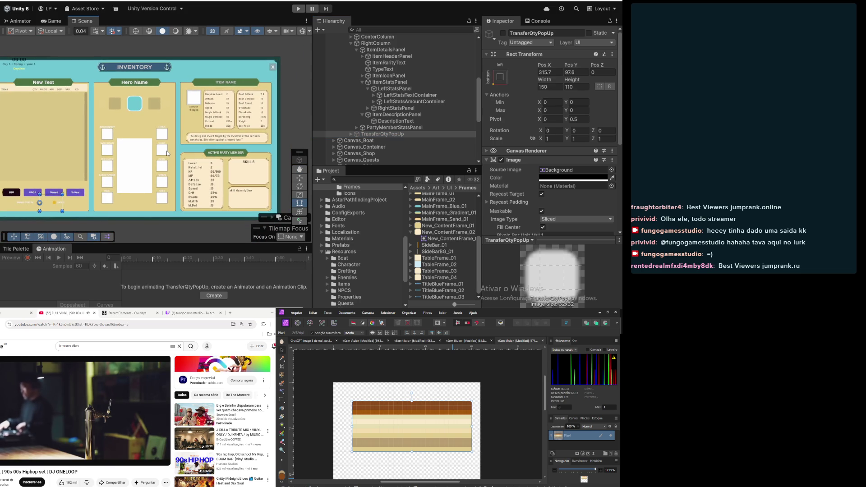
{"action": "scroll", "coordinate": [203, 141], "scroll_direction": "up", "scroll_amount": 5}
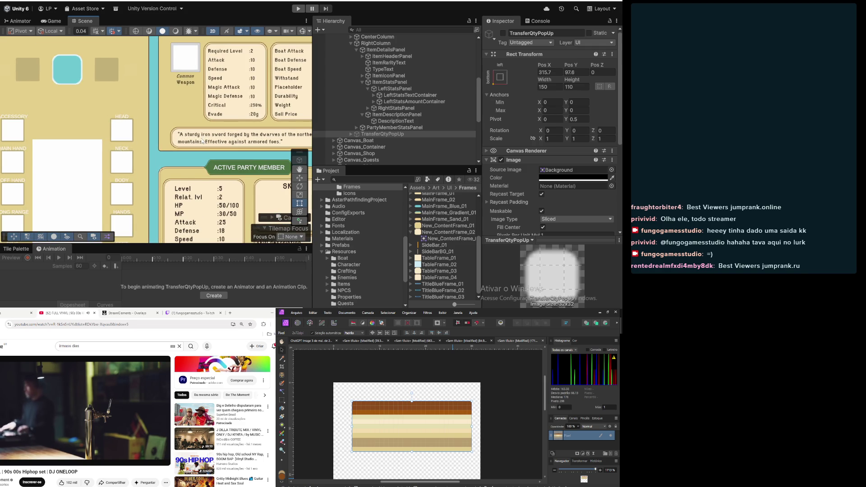
{"action": "scroll", "coordinate": [202, 142], "scroll_direction": "down", "scroll_amount": 4}
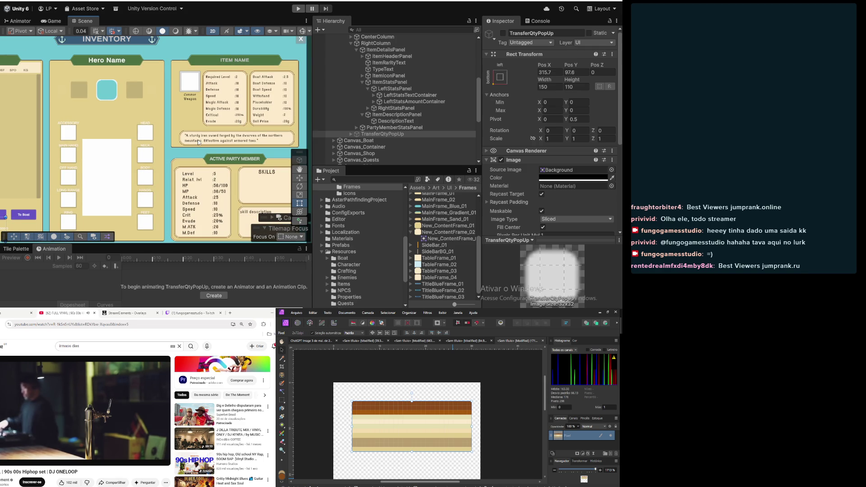
{"action": "scroll", "coordinate": [199, 142], "scroll_direction": "down", "scroll_amount": 5}
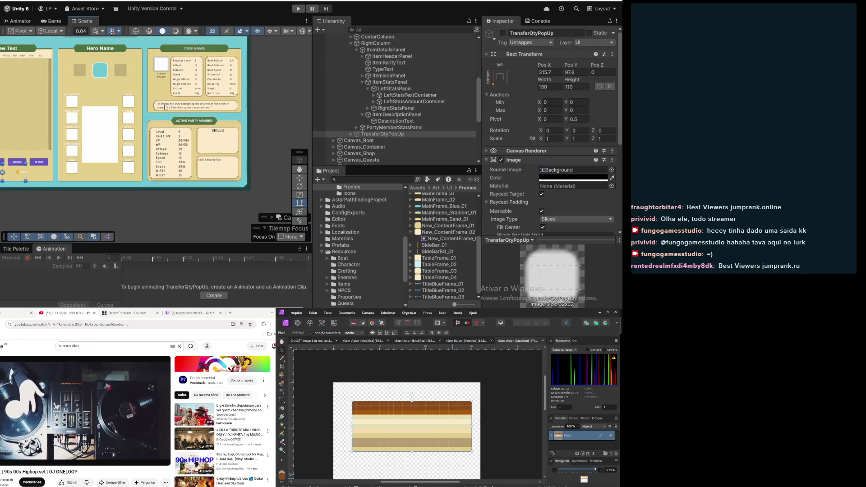
{"action": "scroll", "coordinate": [165, 107], "scroll_direction": "up", "scroll_amount": 6}
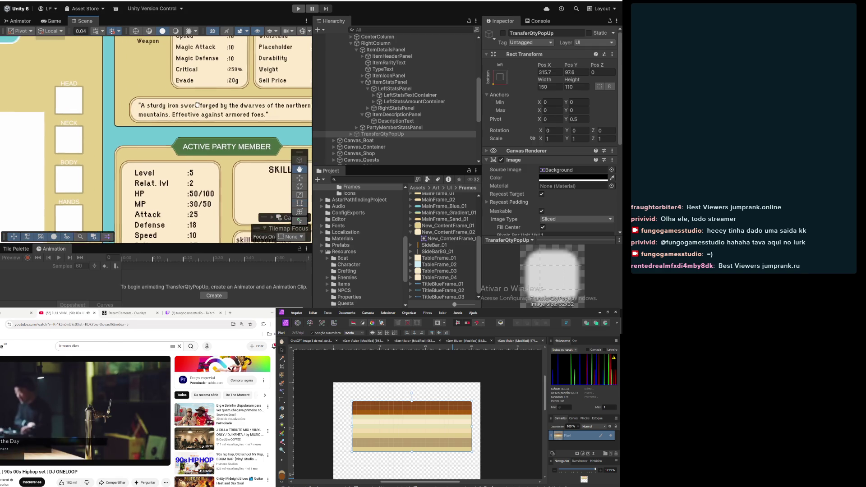
{"action": "left_click", "coordinate": [374, 129]}
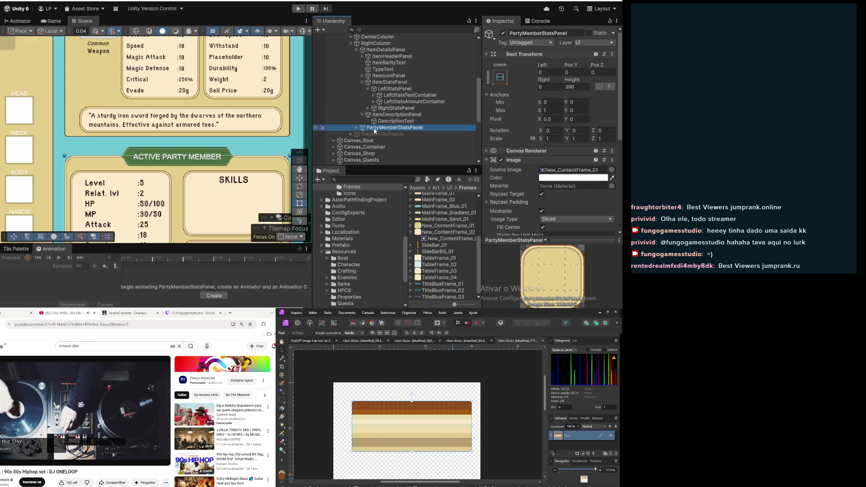
{"action": "left_click", "coordinate": [356, 128]}
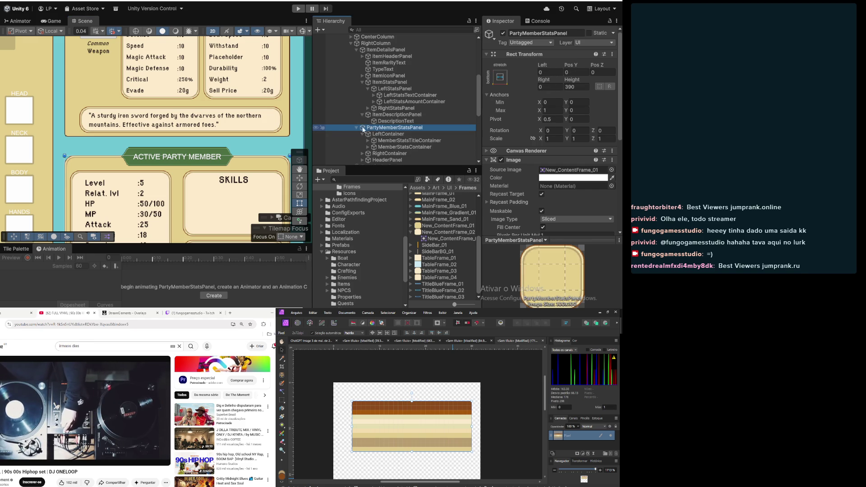
{"action": "left_click", "coordinate": [394, 122]}
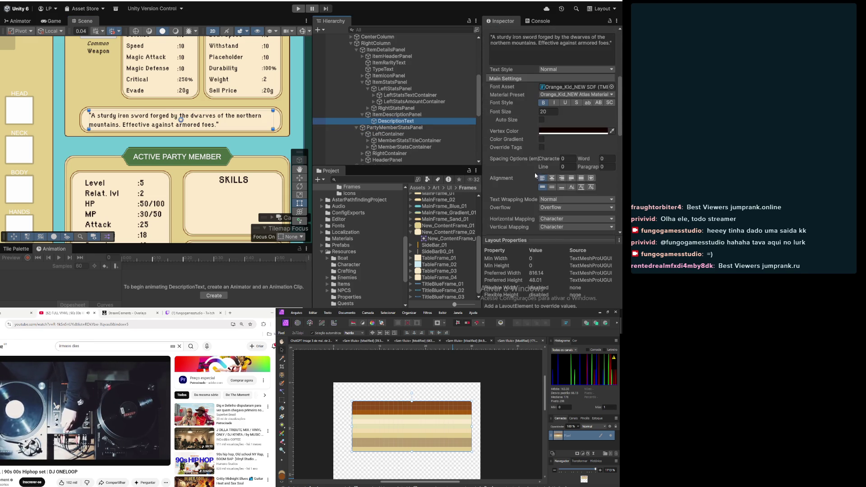
Set the description text's overflow mode to Scroll Rect
{"action": "scroll", "coordinate": [560, 172], "scroll_direction": "down", "scroll_amount": 3}
{"action": "left_click", "coordinate": [551, 142]}
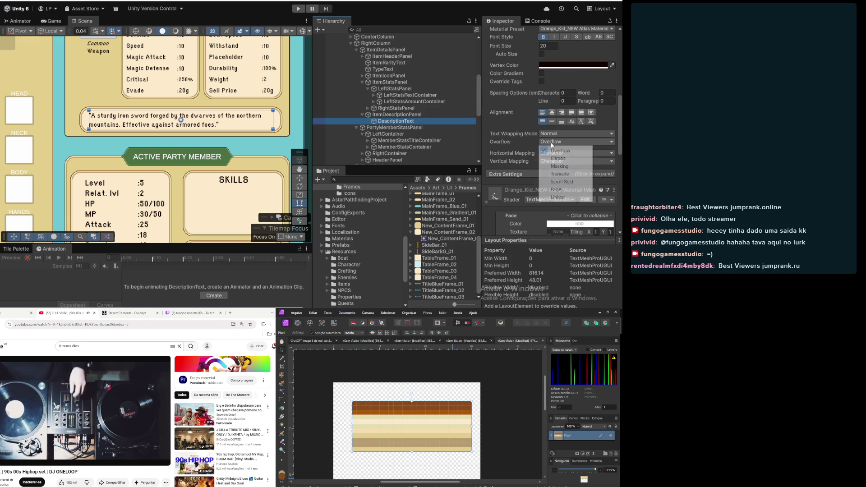
{"action": "left_click", "coordinate": [558, 182]}
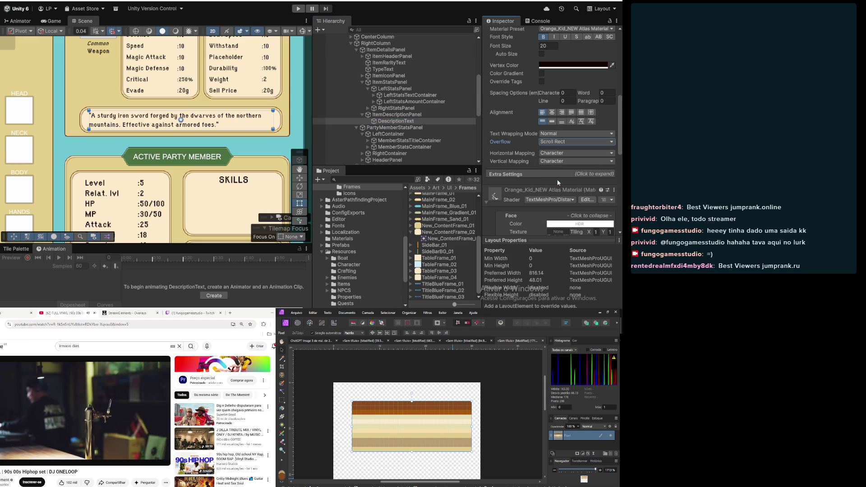
{"action": "scroll", "coordinate": [235, 128], "scroll_direction": "down", "scroll_amount": 2}
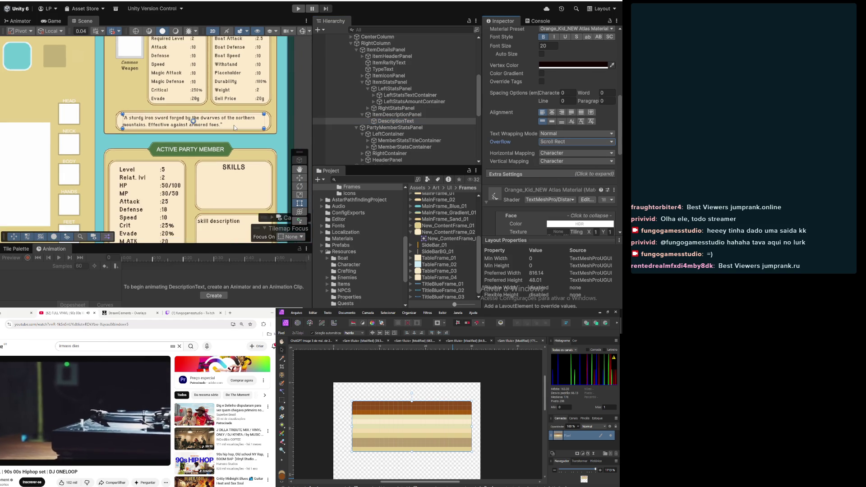
{"action": "scroll", "coordinate": [235, 128], "scroll_direction": "down", "scroll_amount": 2}
{"action": "scroll", "coordinate": [589, 145], "scroll_direction": "up", "scroll_amount": 5}
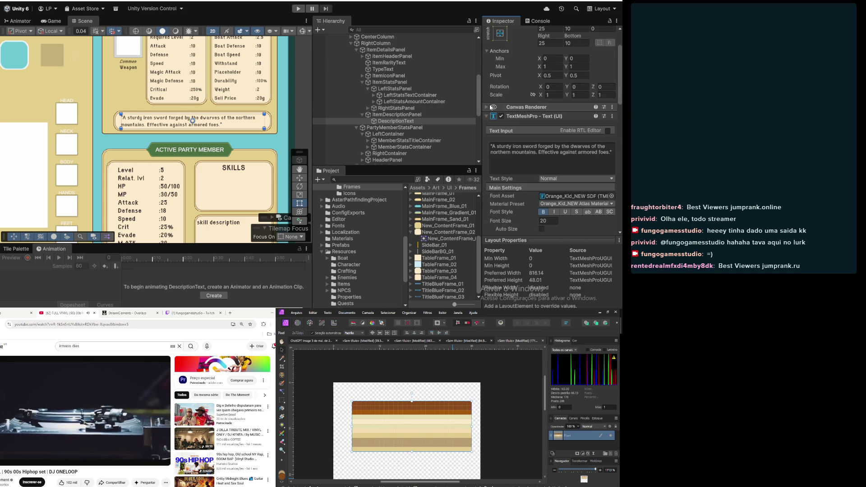
Append a line of filler text to the end of the description's Text Input
{"action": "left_click", "coordinate": [613, 152]}
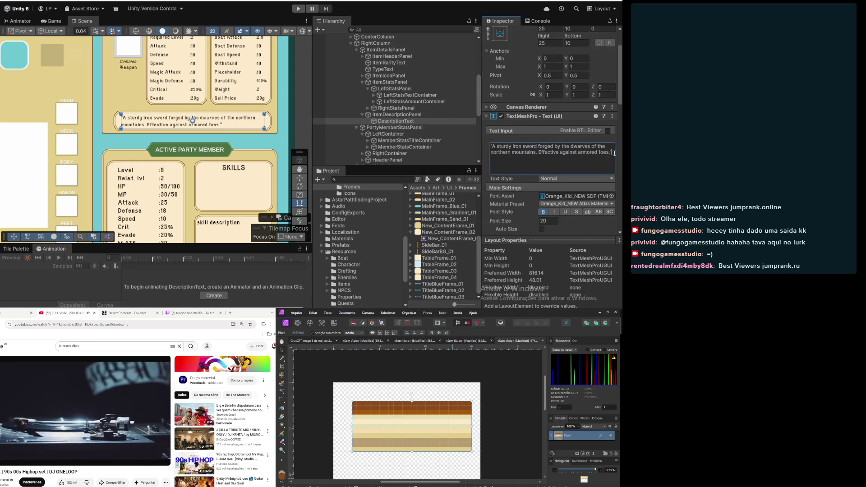
{"action": "type", "text": " add awd awda"}
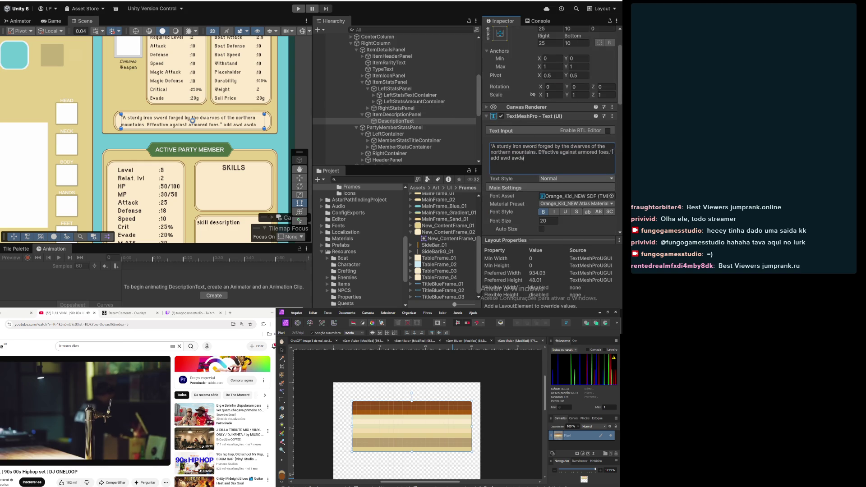
{"action": "type", "text": "df\\afs asef sef asefasef asefase fasef asef se"}
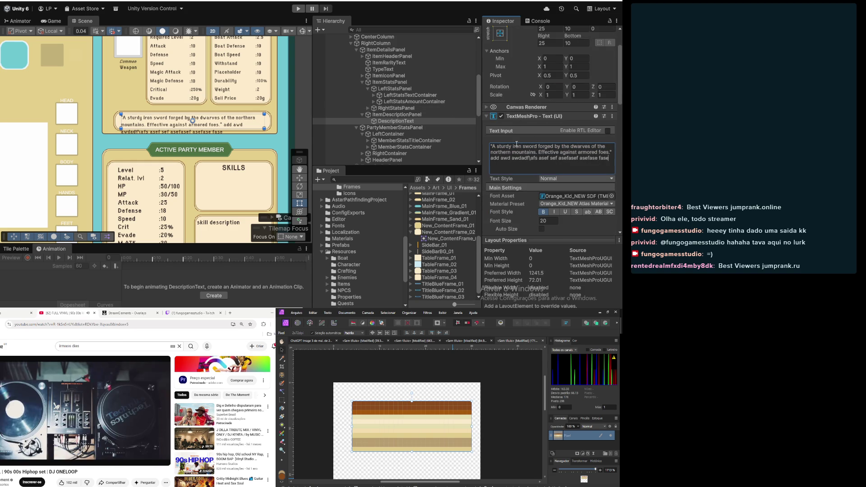
{"action": "left_click", "coordinate": [406, 115]}
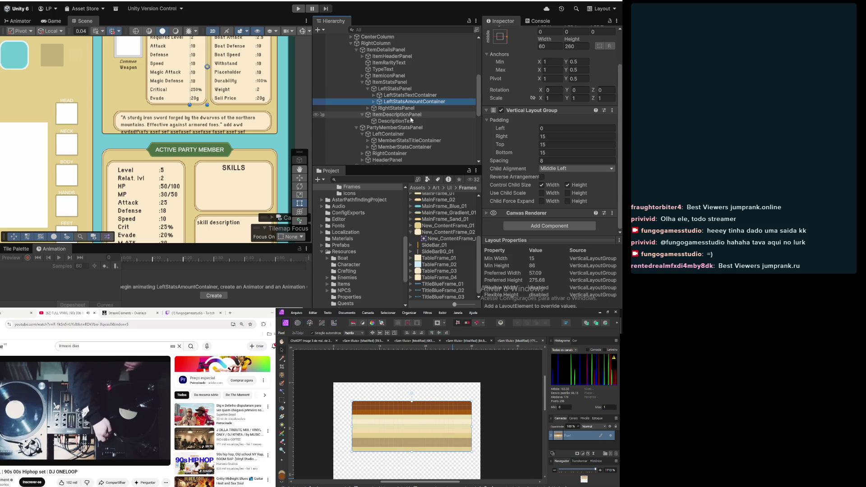
{"action": "left_click", "coordinate": [405, 122]}
{"action": "scroll", "coordinate": [546, 181], "scroll_direction": "down", "scroll_amount": 3}
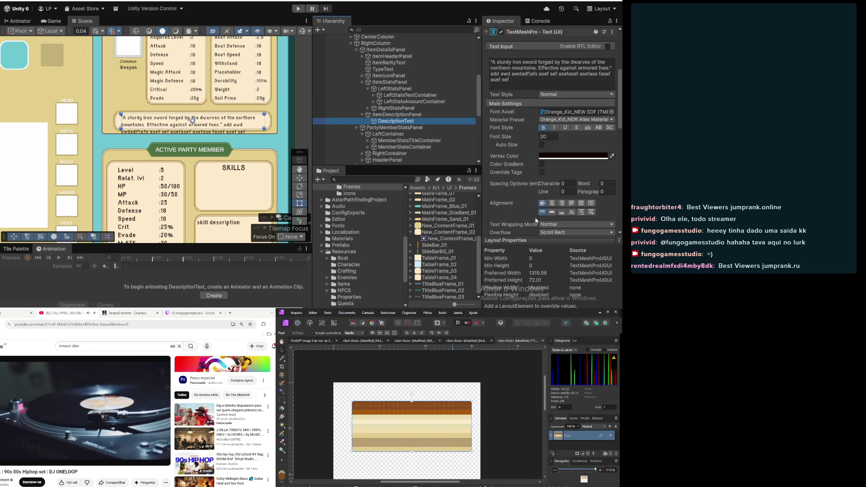
{"action": "scroll", "coordinate": [583, 150], "scroll_direction": "down", "scroll_amount": 4}
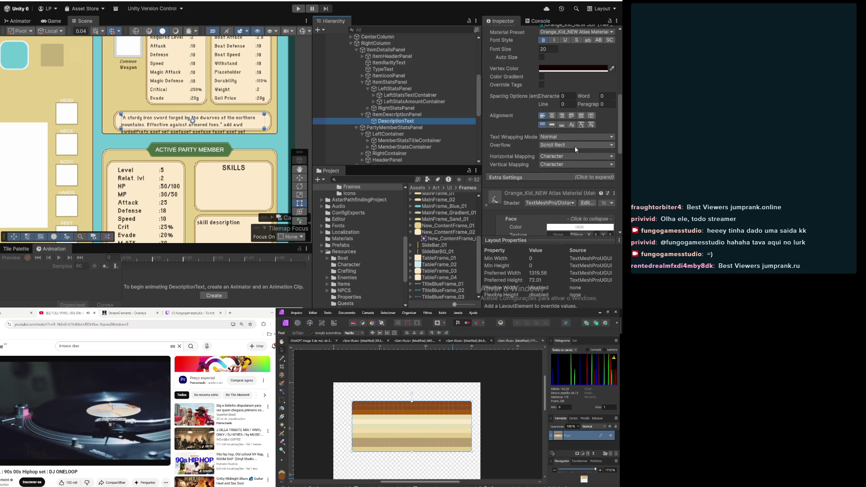
Try the Truncate, Overflow, Ellipsis and Scroll Rect overflow modes on the description
{"action": "left_click", "coordinate": [575, 147]}
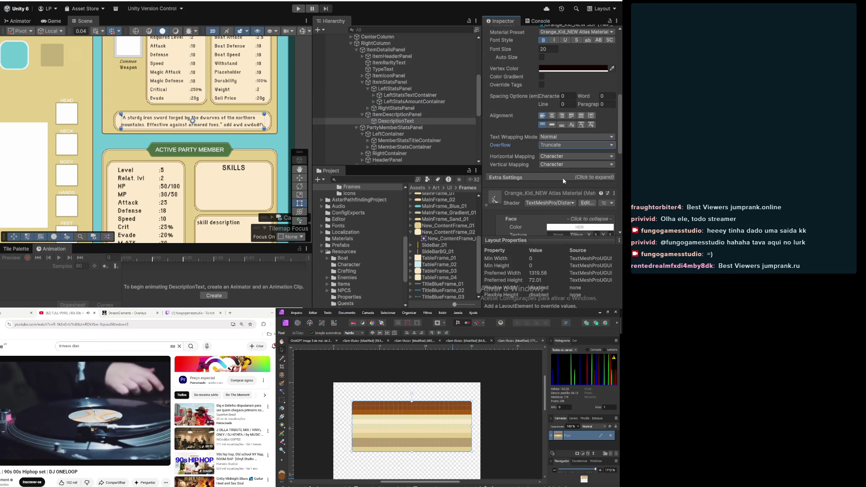
{"action": "left_click", "coordinate": [568, 145]}
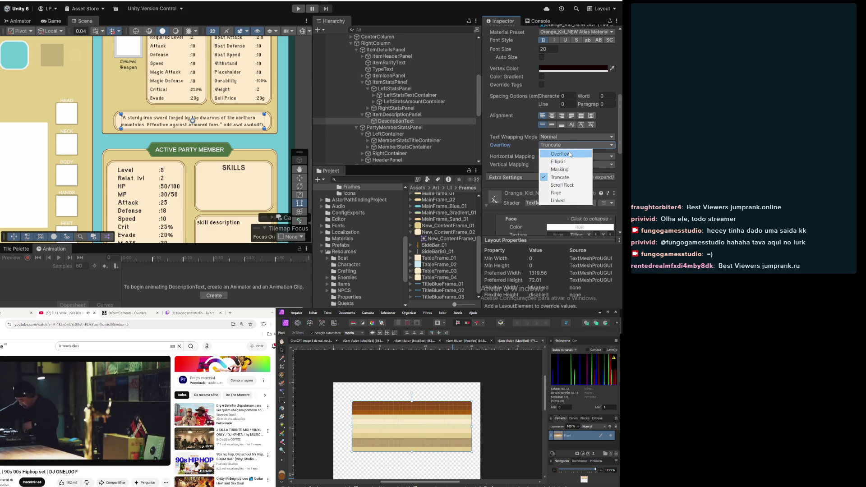
{"action": "left_click", "coordinate": [569, 154]}
{"action": "left_click", "coordinate": [567, 146]}
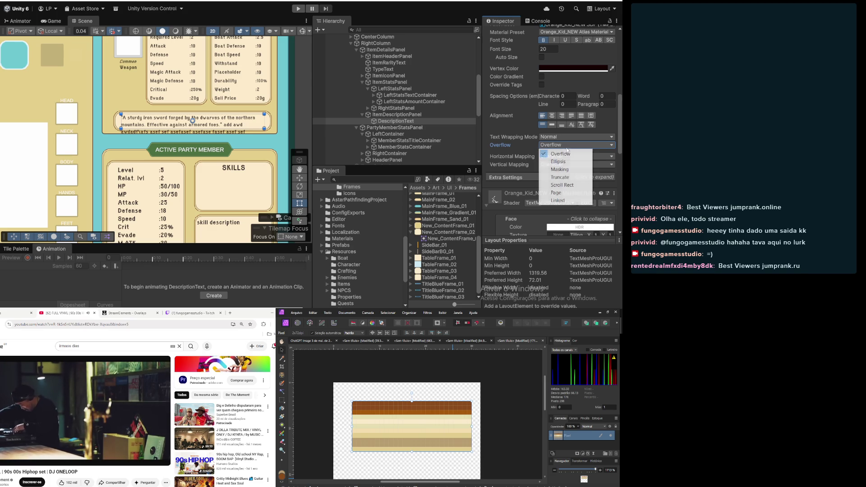
{"action": "left_click", "coordinate": [561, 162]}
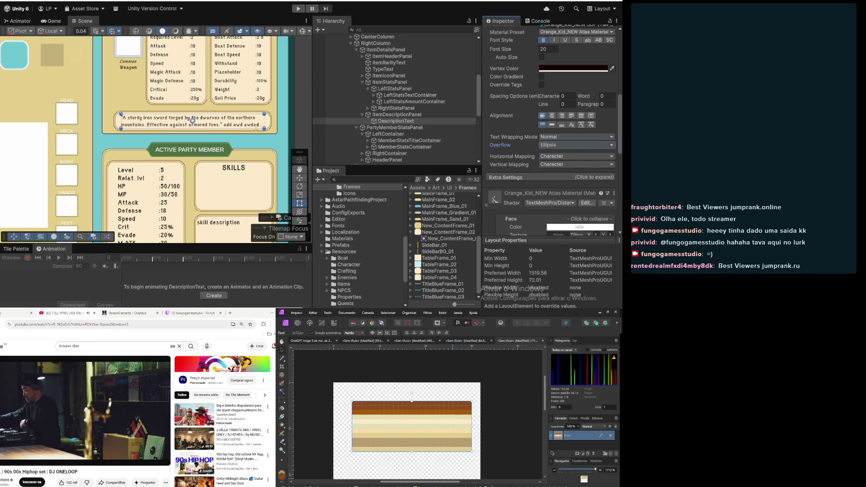
{"action": "left_click", "coordinate": [561, 146]}
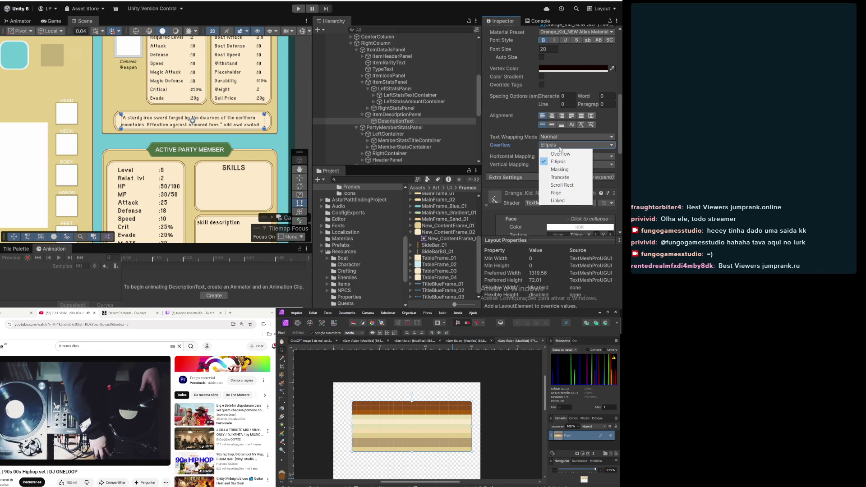
{"action": "left_click", "coordinate": [574, 185]}
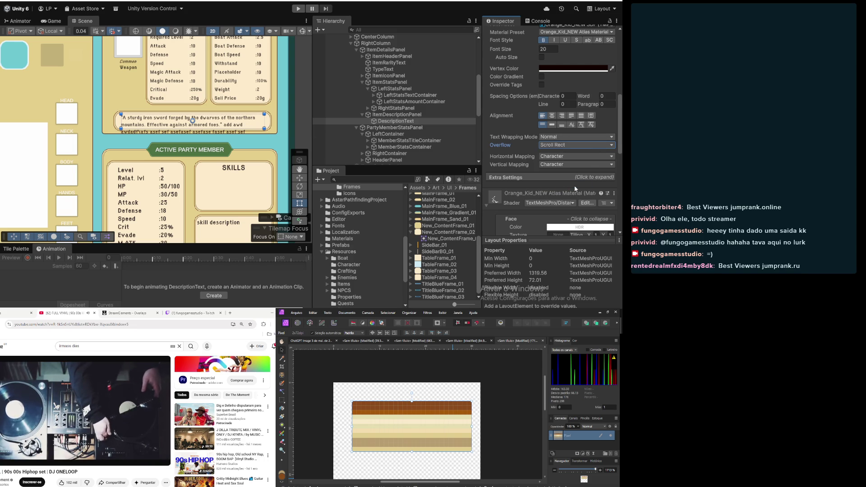
Try the Page and Linked overflow modes, then settle on Overflow
{"action": "left_click", "coordinate": [564, 146]}
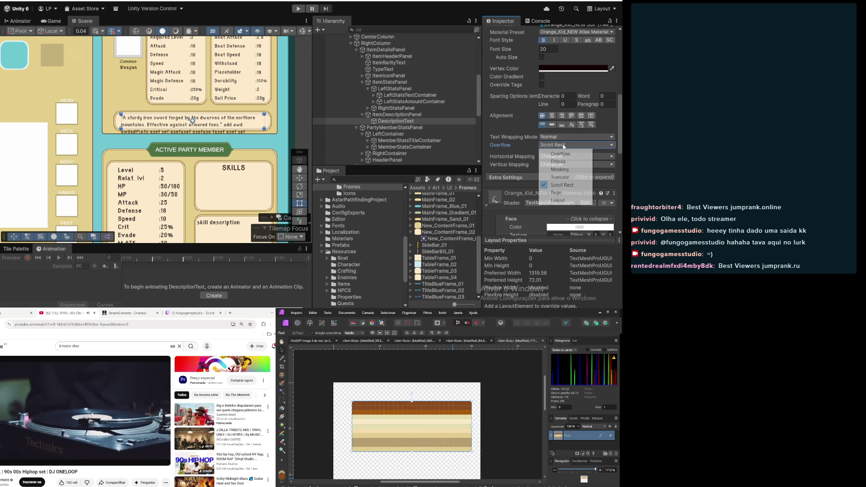
{"action": "left_click", "coordinate": [564, 145]}
{"action": "left_click", "coordinate": [563, 145]}
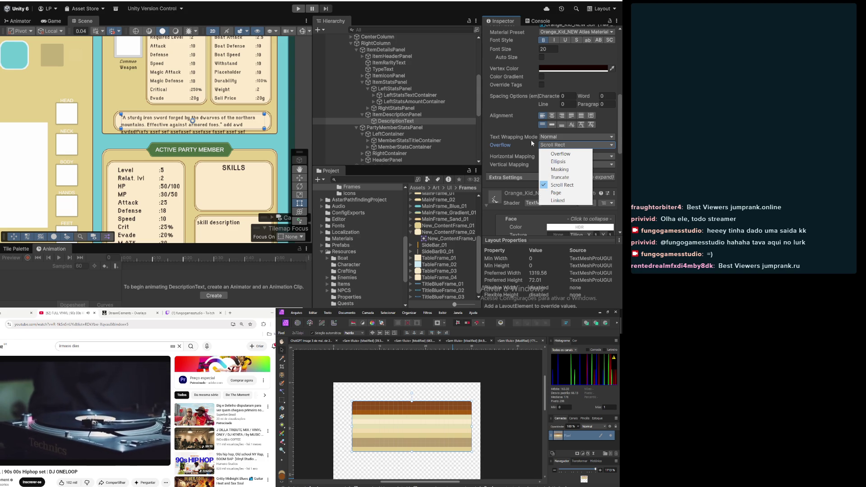
{"action": "left_click", "coordinate": [570, 194]}
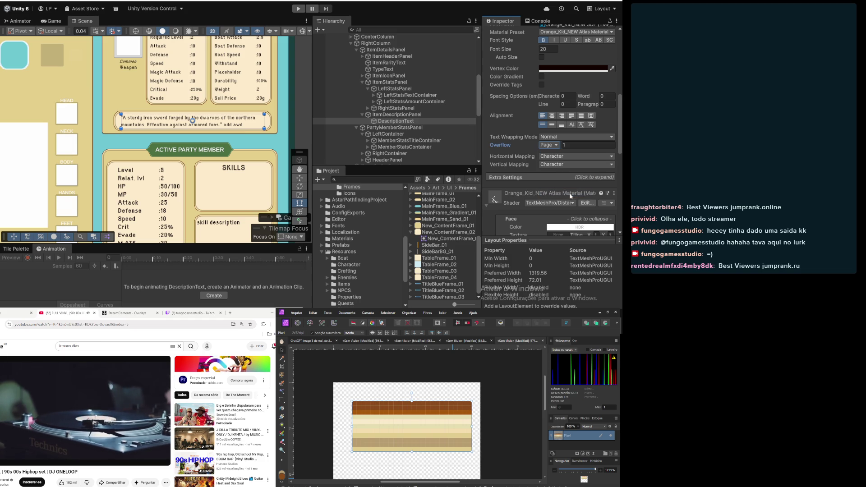
{"action": "left_click", "coordinate": [552, 147]}
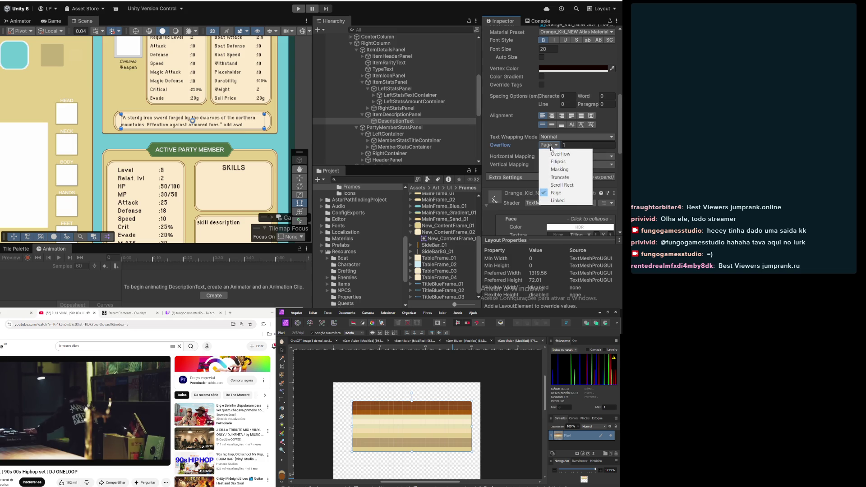
{"action": "left_click", "coordinate": [563, 202]}
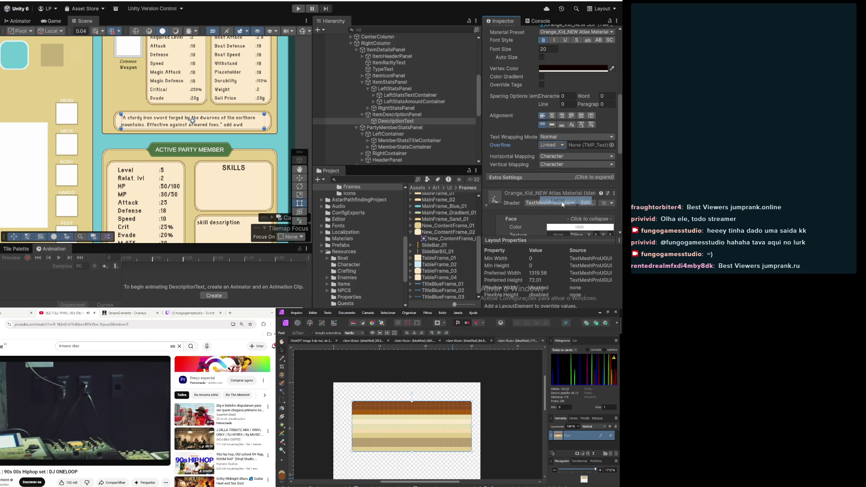
{"action": "left_click", "coordinate": [552, 145]}
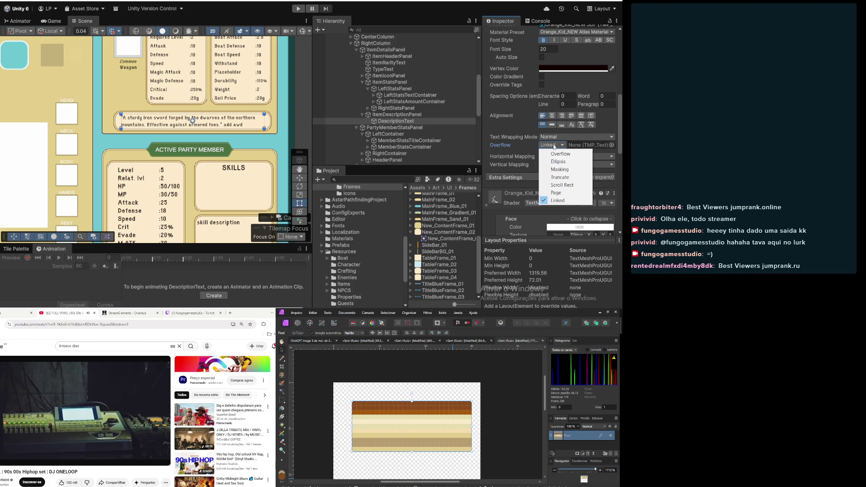
{"action": "left_click", "coordinate": [559, 193]}
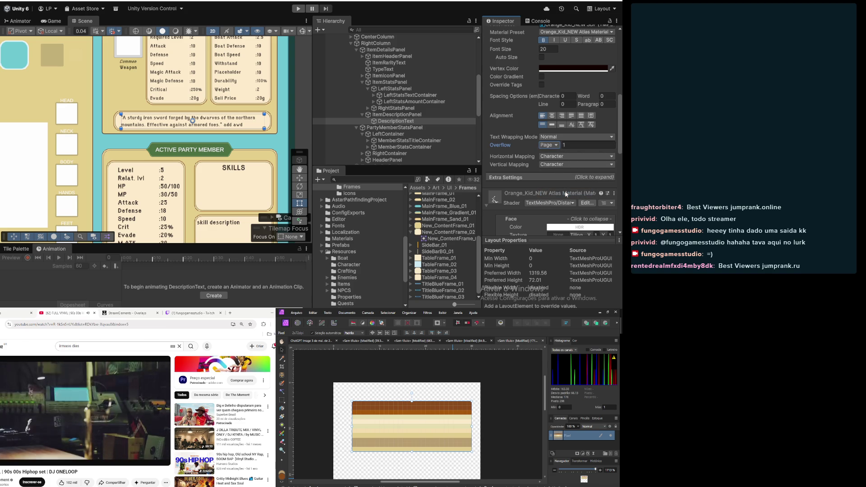
{"action": "left_click", "coordinate": [550, 145]}
{"action": "left_click", "coordinate": [559, 154]}
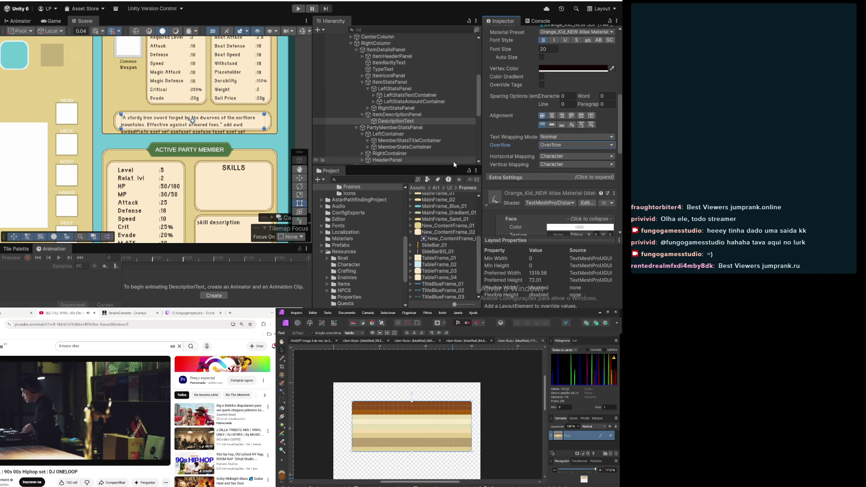
{"action": "scroll", "coordinate": [535, 87], "scroll_direction": "up", "scroll_amount": 5}
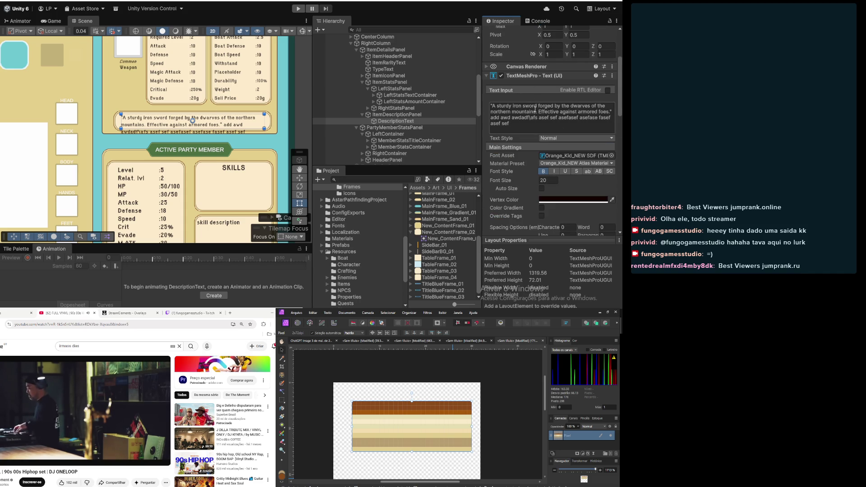
Delete the filler after 'foes.' so the description ends with 'Effective against armored foes.'
{"action": "left_click", "coordinate": [614, 111]}
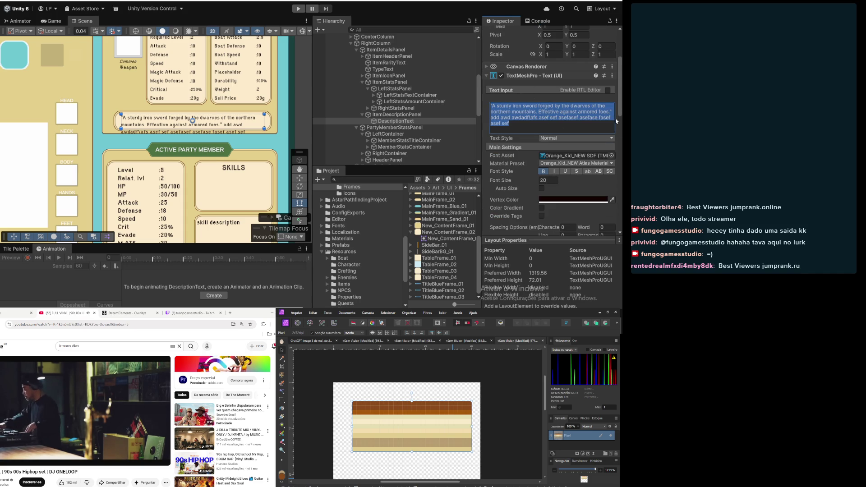
{"action": "left_click", "coordinate": [612, 114]}
{"action": "left_click_drag", "start_coordinate": [612, 115], "coordinate": [602, 123]}
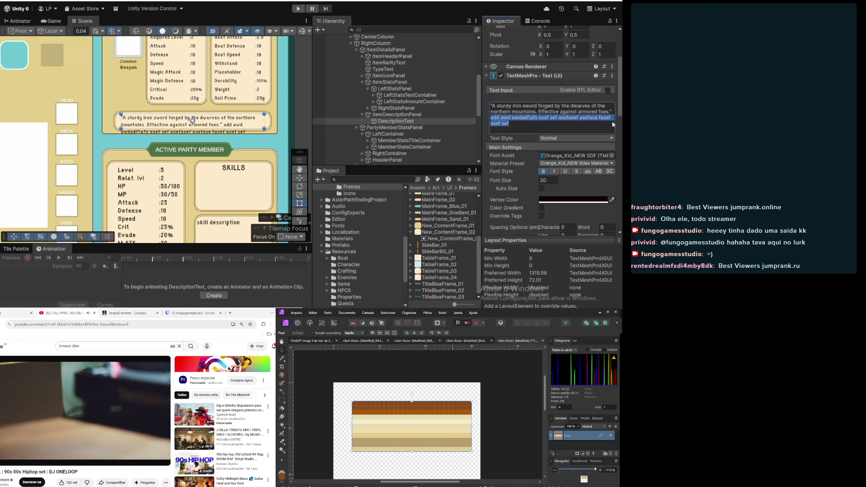
{"action": "key", "text": "BackSpace"}
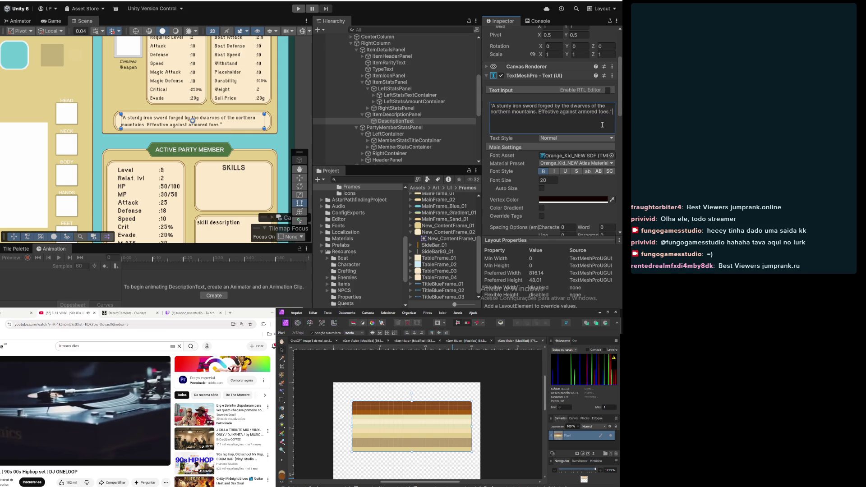
{"action": "left_click", "coordinate": [418, 115]}
{"action": "scroll", "coordinate": [271, 116], "scroll_direction": "down", "scroll_amount": 5}
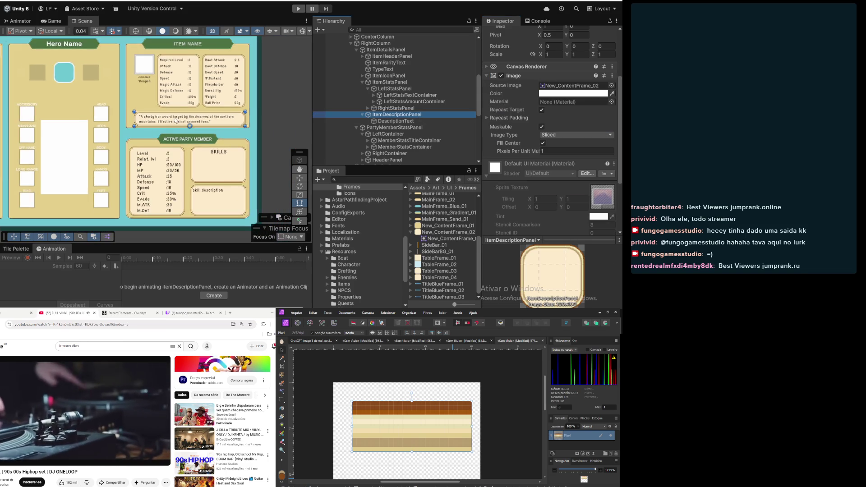
{"action": "left_click_drag", "start_coordinate": [210, 147], "coordinate": [223, 141]}
{"action": "left_click", "coordinate": [227, 200]}
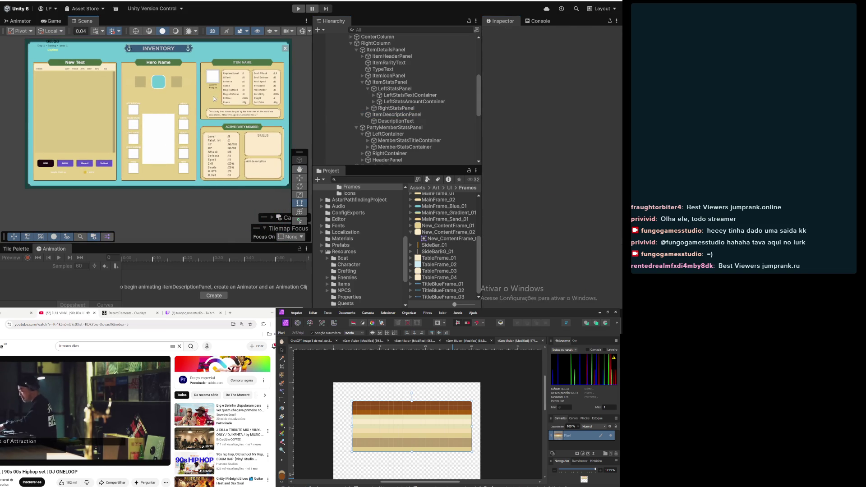
Select ItemIconPanel in the Hierarchy, expanding it to reveal ItemIconImage
{"action": "scroll", "coordinate": [213, 95], "scroll_direction": "up", "scroll_amount": 3}
{"action": "left_click_drag", "start_coordinate": [208, 97], "coordinate": [158, 92]}
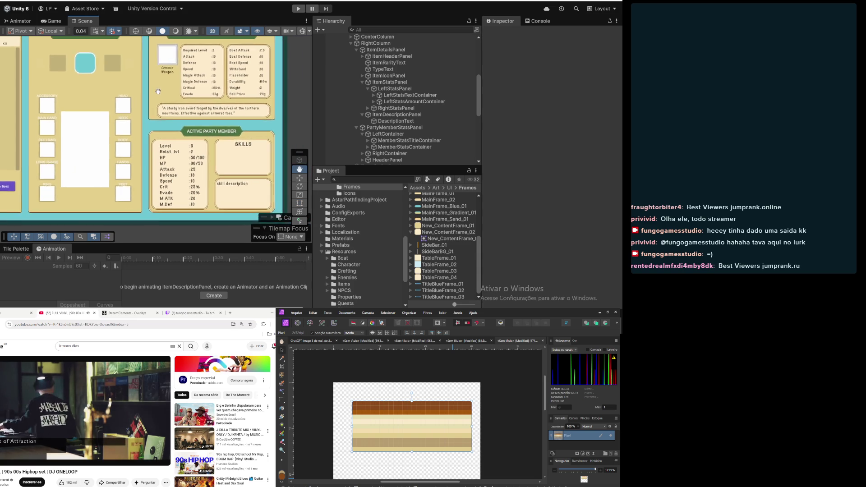
{"action": "scroll", "coordinate": [158, 91], "scroll_direction": "up", "scroll_amount": 5}
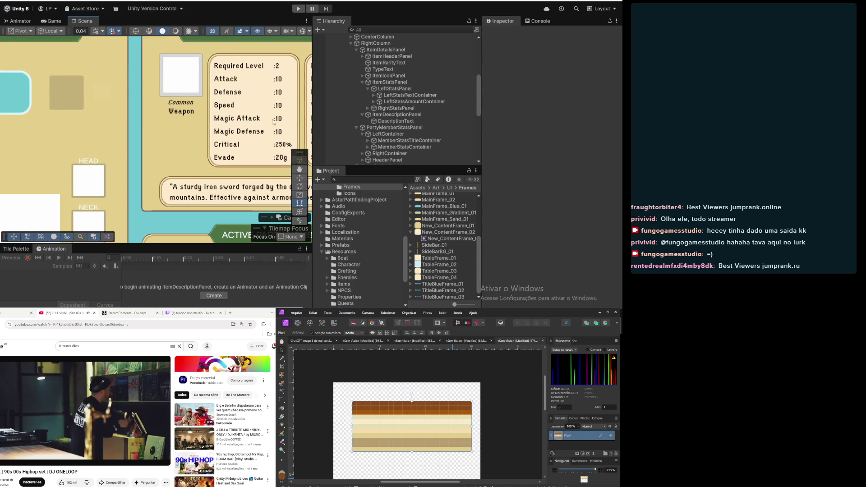
{"action": "scroll", "coordinate": [226, 58], "scroll_direction": "down", "scroll_amount": 2}
{"action": "scroll", "coordinate": [270, 45], "scroll_direction": "up", "scroll_amount": 2}
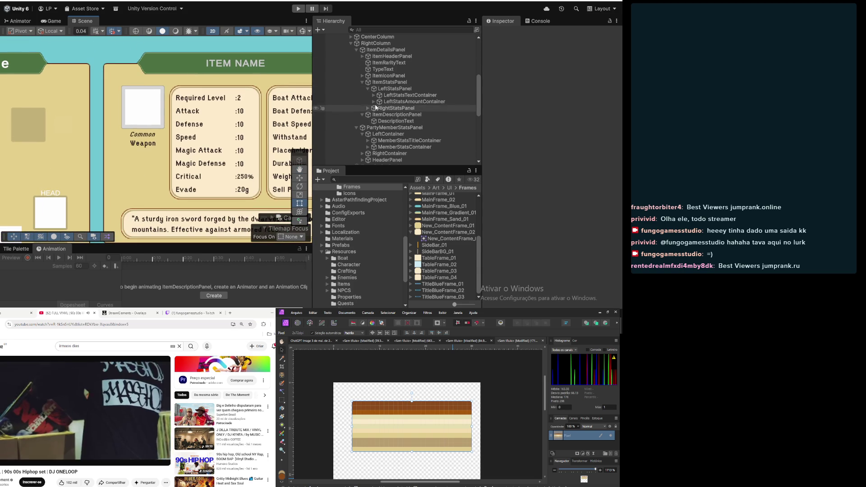
{"action": "left_click", "coordinate": [387, 84]}
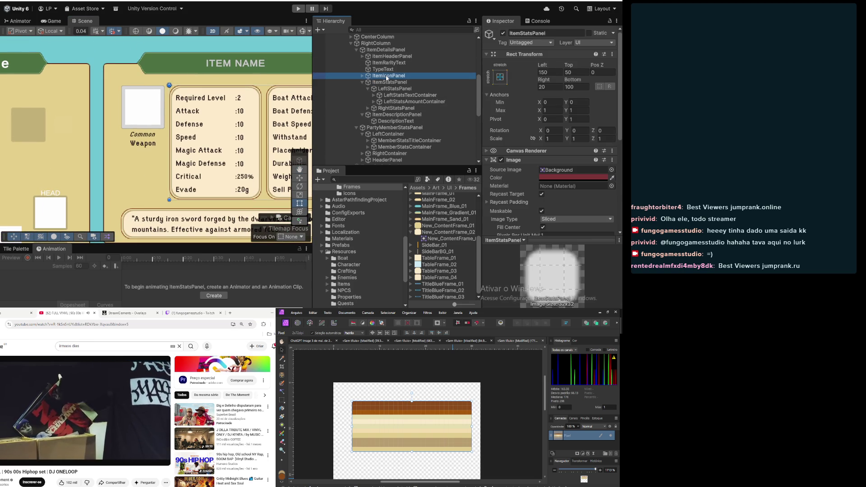
{"action": "left_click", "coordinate": [387, 76]}
{"action": "left_click", "coordinate": [362, 76]}
{"action": "left_click", "coordinate": [387, 83]}
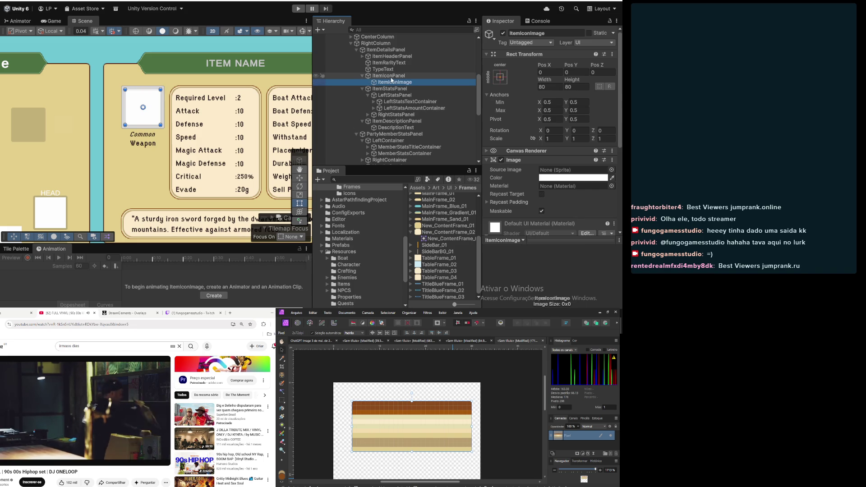
{"action": "left_click", "coordinate": [391, 76]}
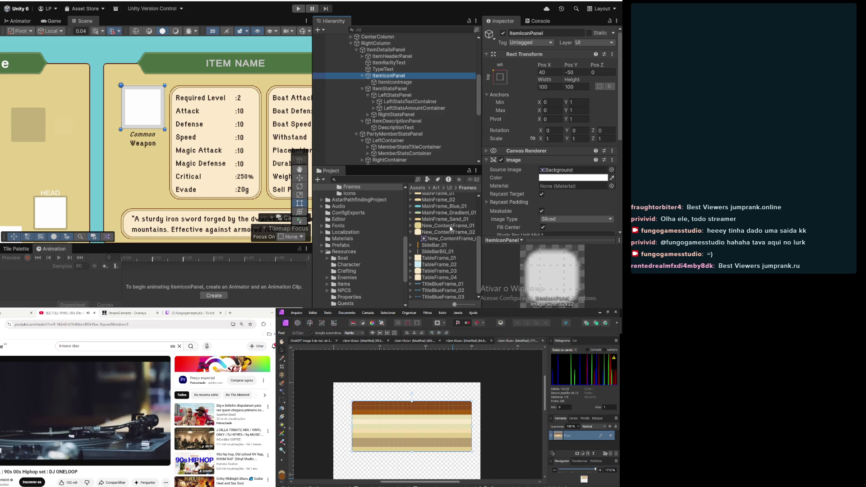
Assign New_ContentFrame_01 as the ItemIconPanel's Image Source Image
{"action": "left_click_drag", "start_coordinate": [450, 225], "coordinate": [580, 174]}
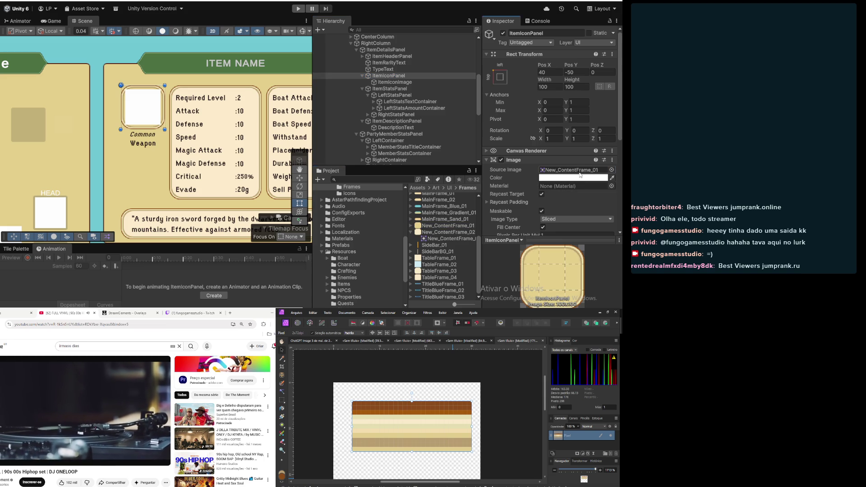
{"action": "left_click", "coordinate": [399, 84]}
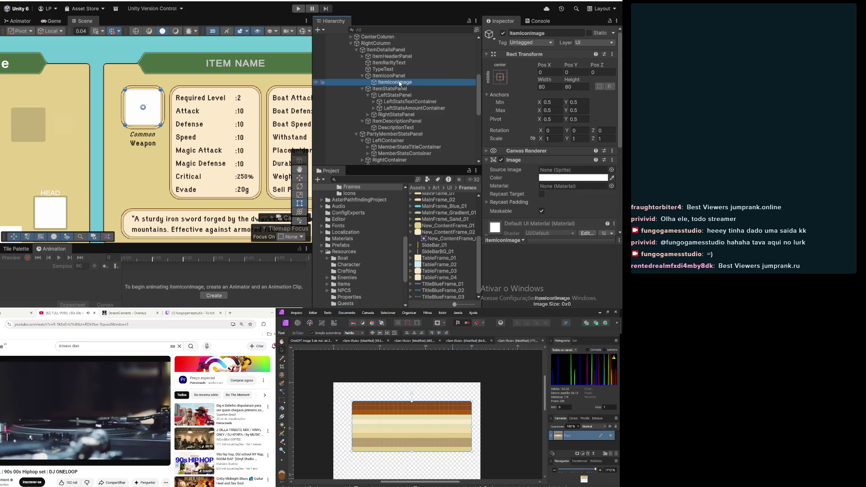
{"action": "left_click", "coordinate": [557, 87]}
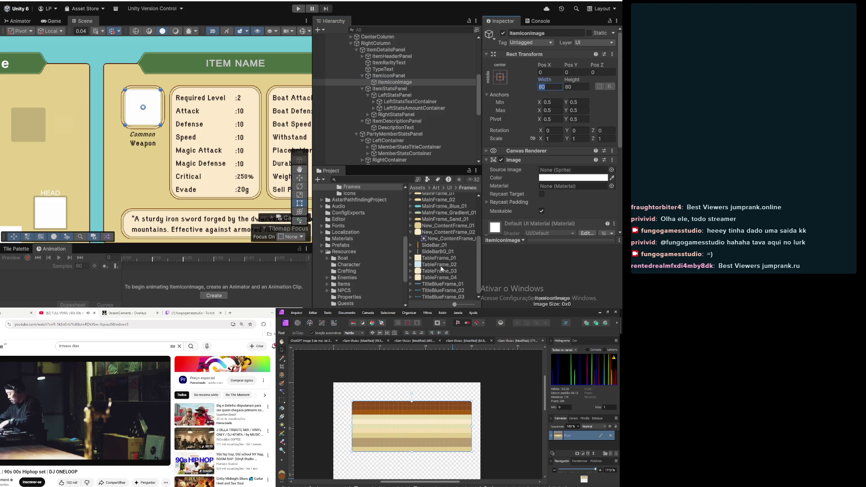
Assign TableFrame_02, then New_ContentFrame_02, as ItemIconImage's Source Image
{"action": "left_click_drag", "start_coordinate": [442, 269], "coordinate": [571, 176]}
{"action": "scroll", "coordinate": [142, 93], "scroll_direction": "up", "scroll_amount": 5}
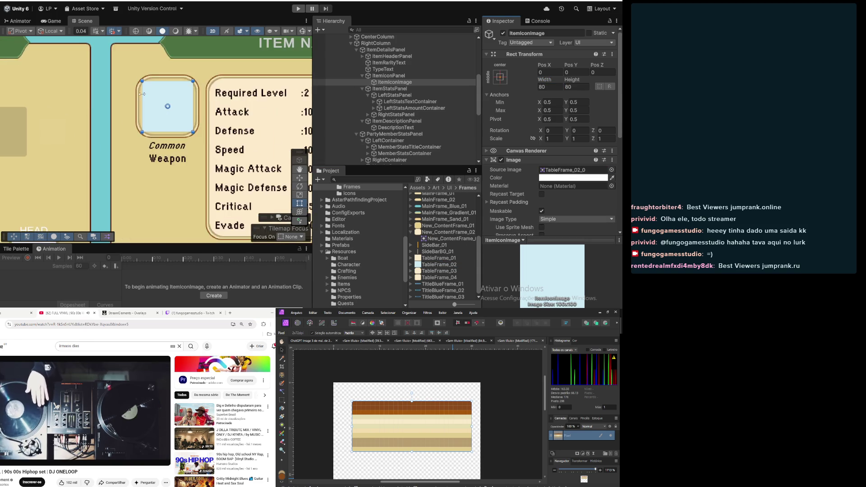
{"action": "scroll", "coordinate": [142, 93], "scroll_direction": "down", "scroll_amount": 3}
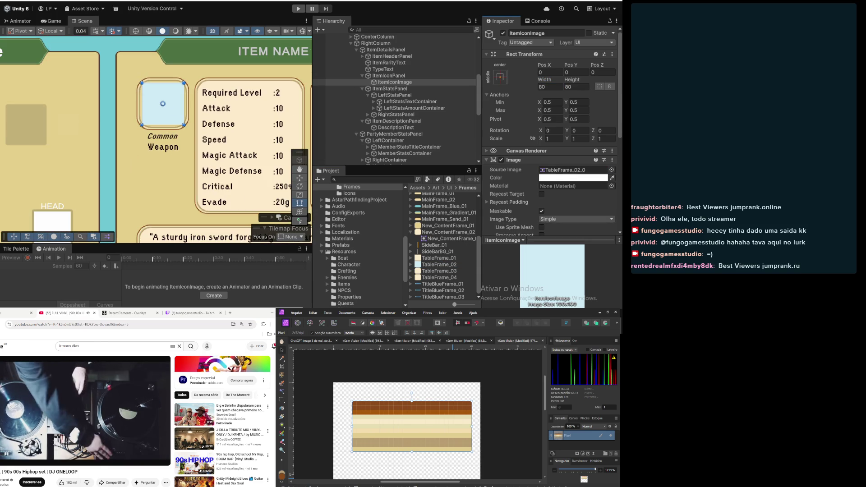
{"action": "scroll", "coordinate": [462, 243], "scroll_direction": "up", "scroll_amount": 1}
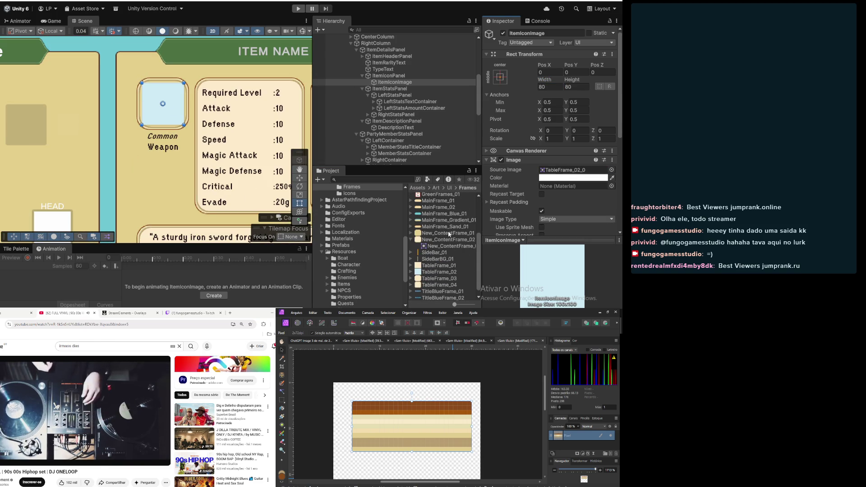
{"action": "mouse_move", "coordinate": [448, 244]}
{"action": "left_mouse_down"}
{"action": "mouse_move", "coordinate": [565, 166]}
{"action": "mouse_move", "coordinate": [572, 147]}
{"action": "left_mouse_up"}
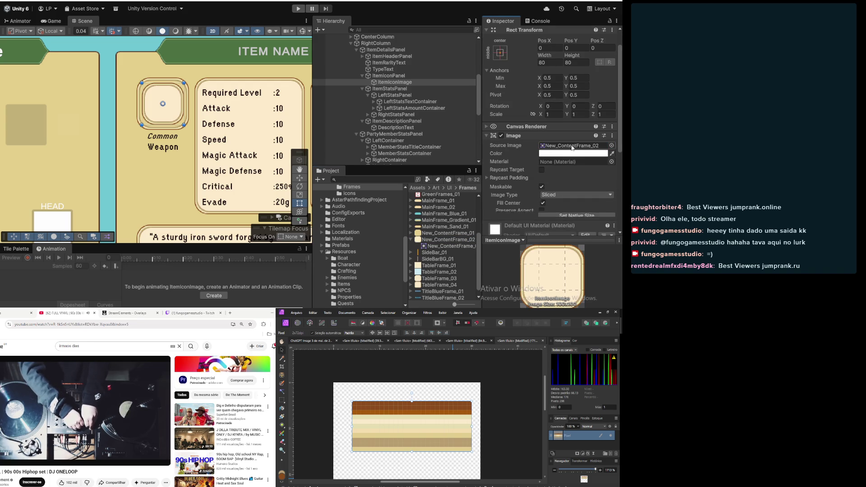
Check the RightStatsPanel and LeftStatsAmountContainer layout settings, then reselect ItemIconImage
{"action": "left_click", "coordinate": [396, 115]}
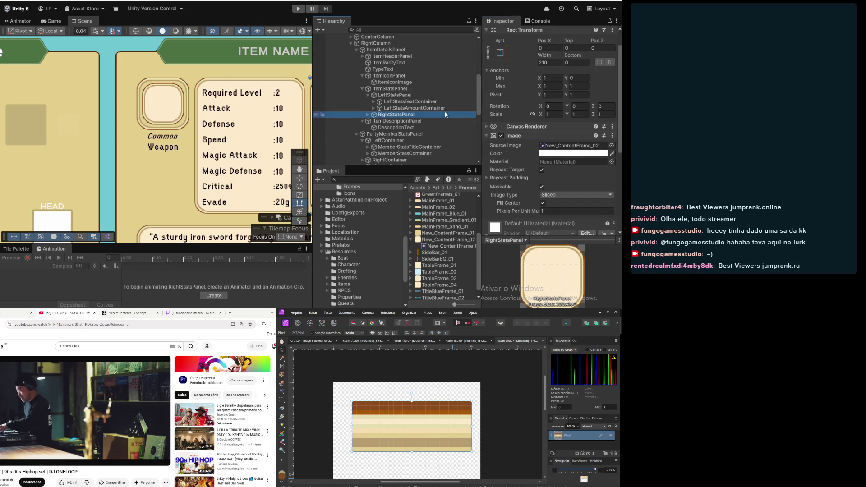
{"action": "scroll", "coordinate": [204, 148], "scroll_direction": "down", "scroll_amount": 4}
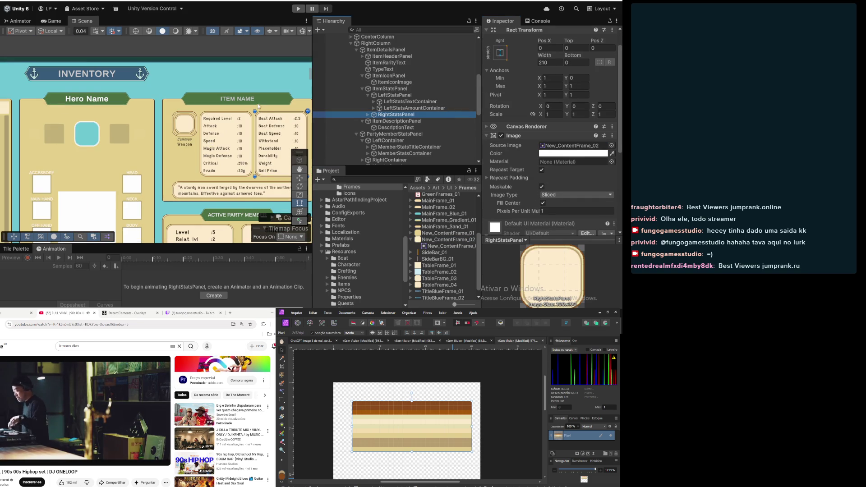
{"action": "scroll", "coordinate": [203, 136], "scroll_direction": "up", "scroll_amount": 6}
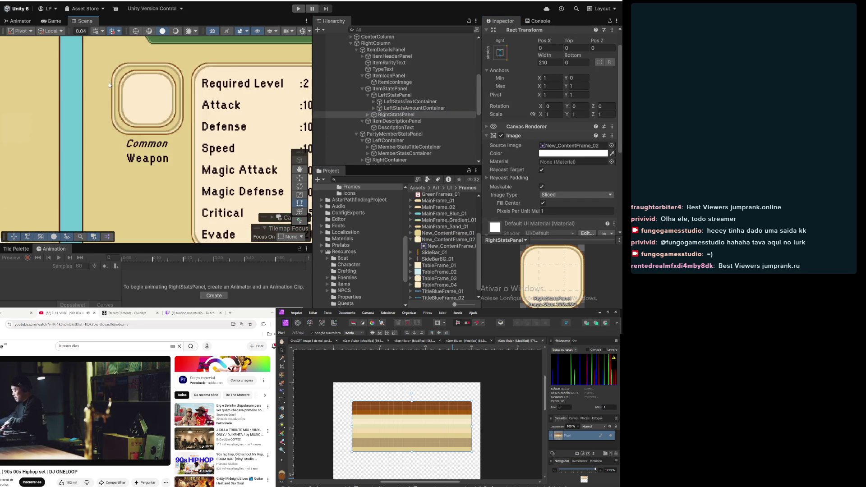
{"action": "scroll", "coordinate": [110, 85], "scroll_direction": "up", "scroll_amount": 2}
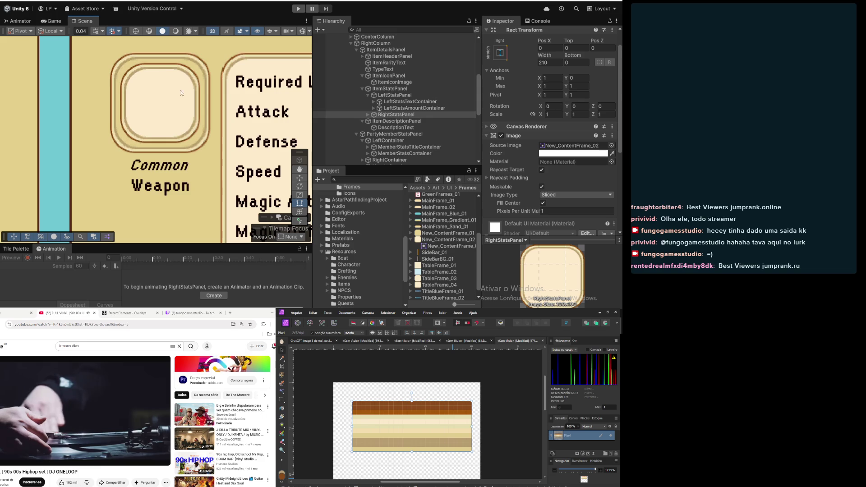
{"action": "left_click", "coordinate": [397, 108]}
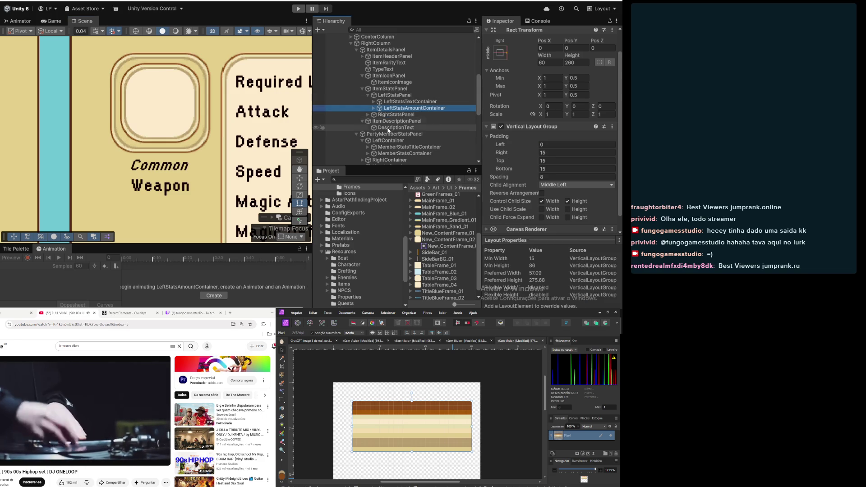
{"action": "left_click", "coordinate": [381, 83]}
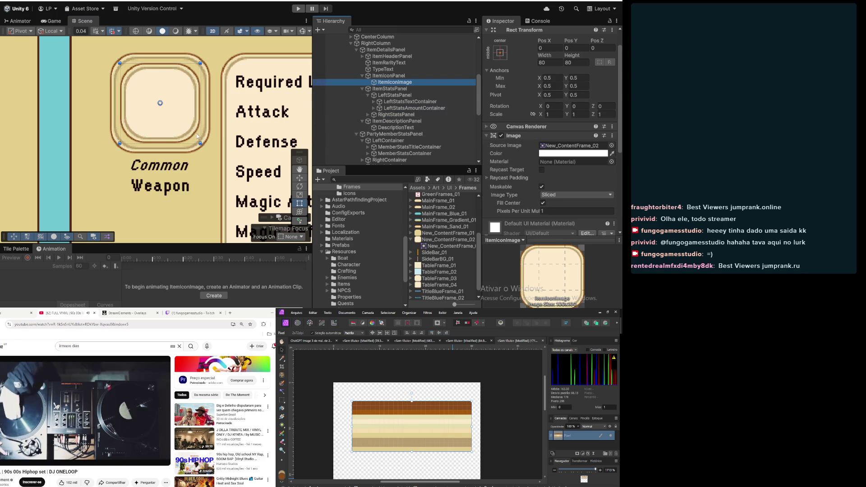
{"action": "scroll", "coordinate": [396, 90], "scroll_direction": "up", "scroll_amount": 3}
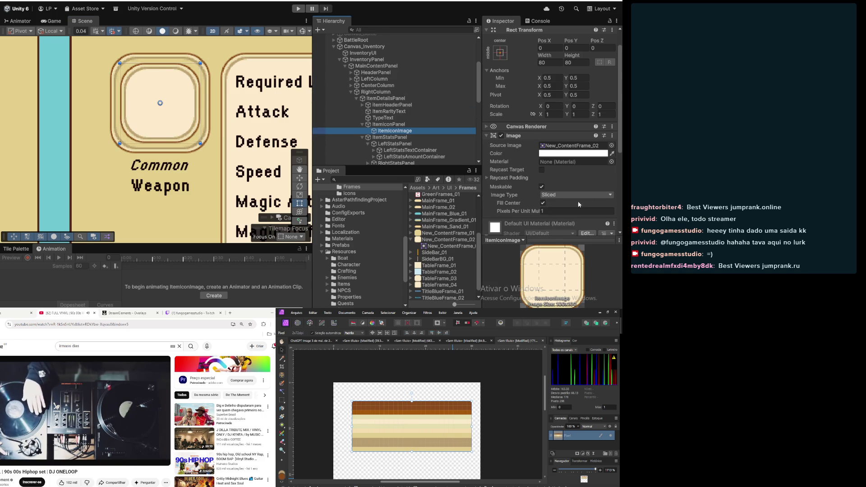
Pick the plain Background sprite as ItemIconImage's Source Image from the sprite chooser
{"action": "left_click", "coordinate": [612, 146]}
{"action": "left_click_drag", "start_coordinate": [617, 71], "coordinate": [620, 287]}
{"action": "left_click", "coordinate": [256, 222]}
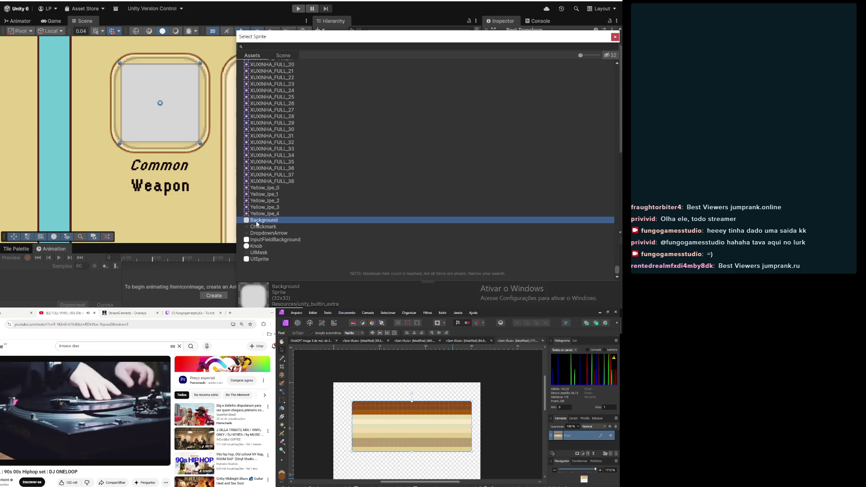
{"action": "left_click", "coordinate": [615, 36]}
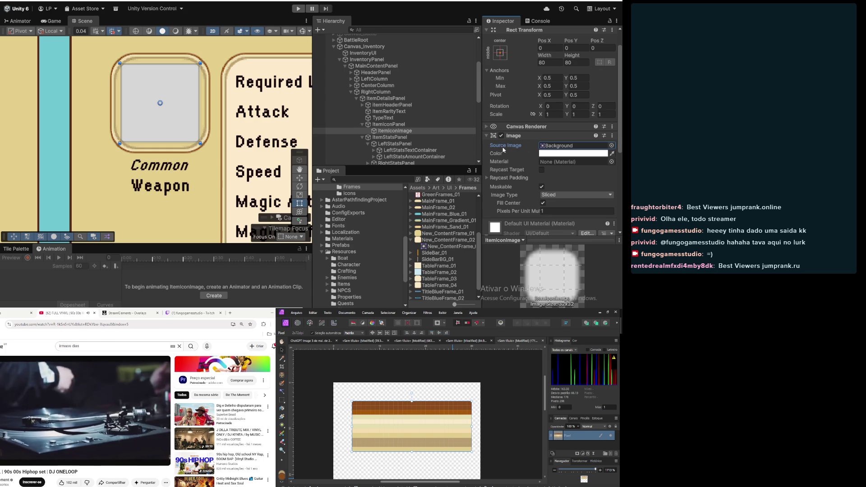
{"action": "left_click_drag", "start_coordinate": [390, 138], "coordinate": [392, 134]}
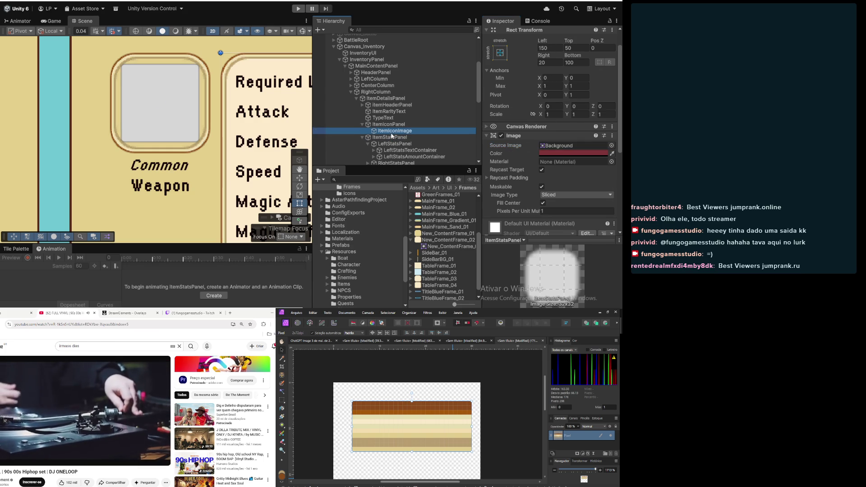
{"action": "left_click", "coordinate": [386, 124]}
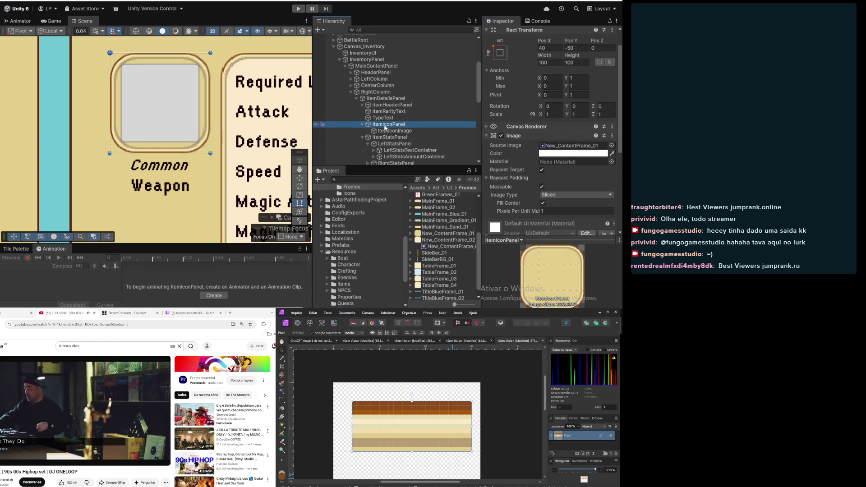
Set ItemIconPanel's Width and Height to 110 and its Pos X to 20
{"action": "left_click", "coordinate": [560, 61]}
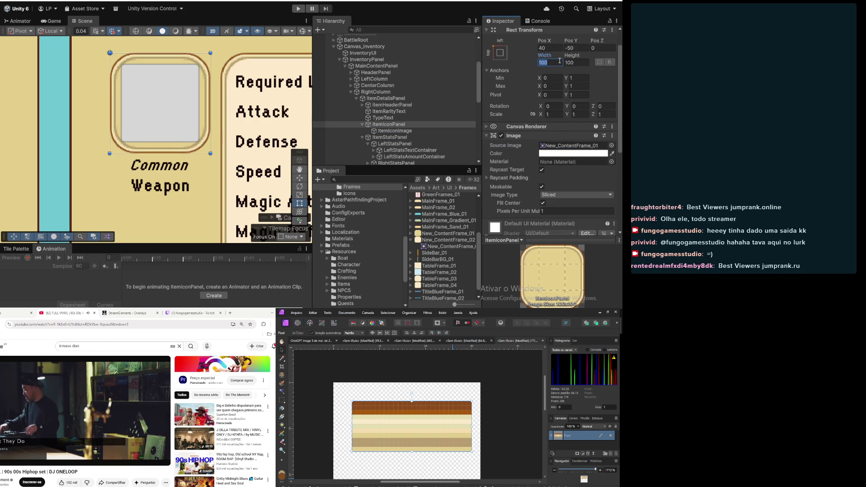
{"action": "type", "text": "110"}
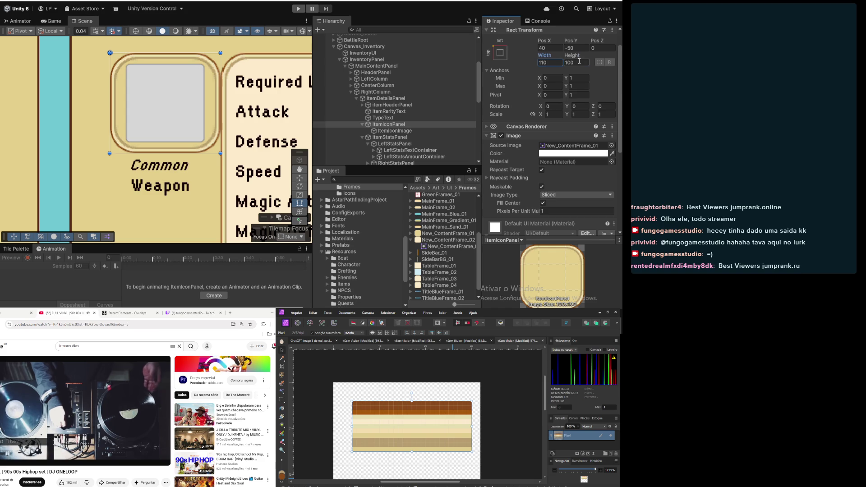
{"action": "left_click", "coordinate": [575, 62]}
{"action": "type", "text": "110"}
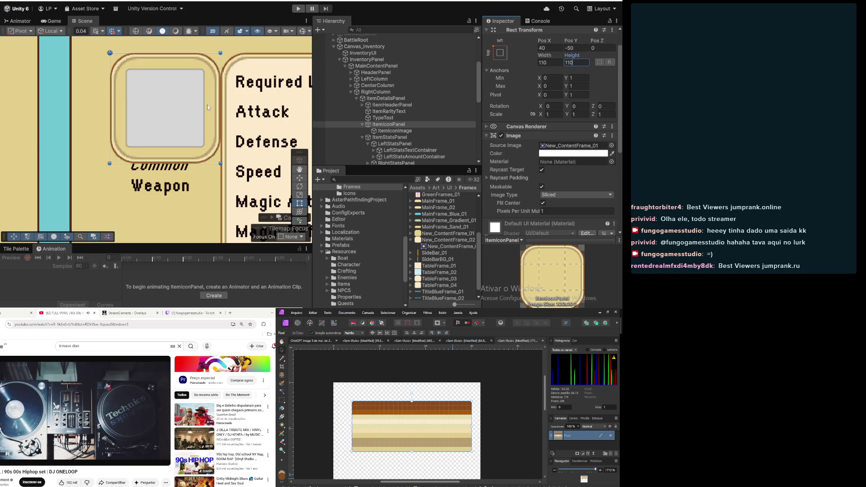
{"action": "scroll", "coordinate": [207, 105], "scroll_direction": "down", "scroll_amount": 6}
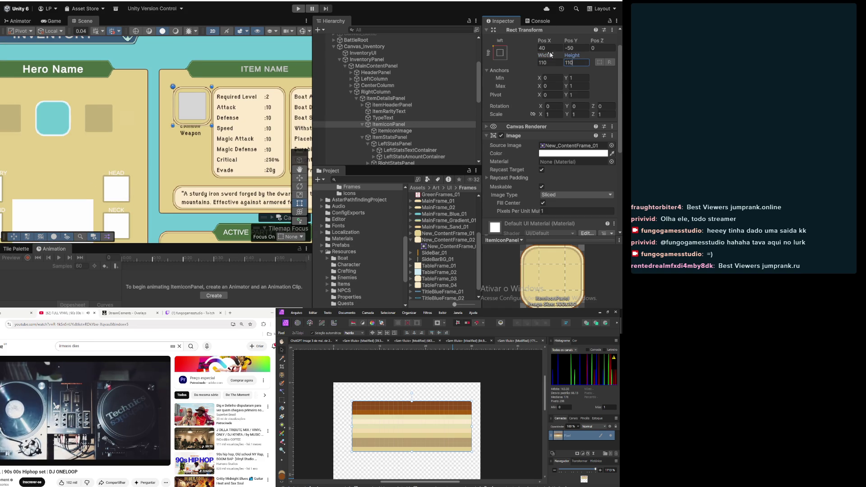
{"action": "type", "text": "20"}
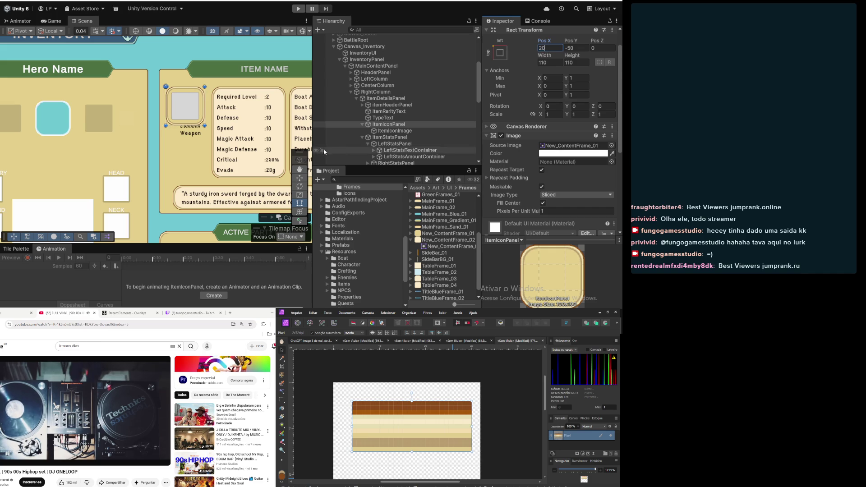
{"action": "scroll", "coordinate": [397, 108], "scroll_direction": "down", "scroll_amount": 5}
{"action": "scroll", "coordinate": [211, 135], "scroll_direction": "down", "scroll_amount": 3}
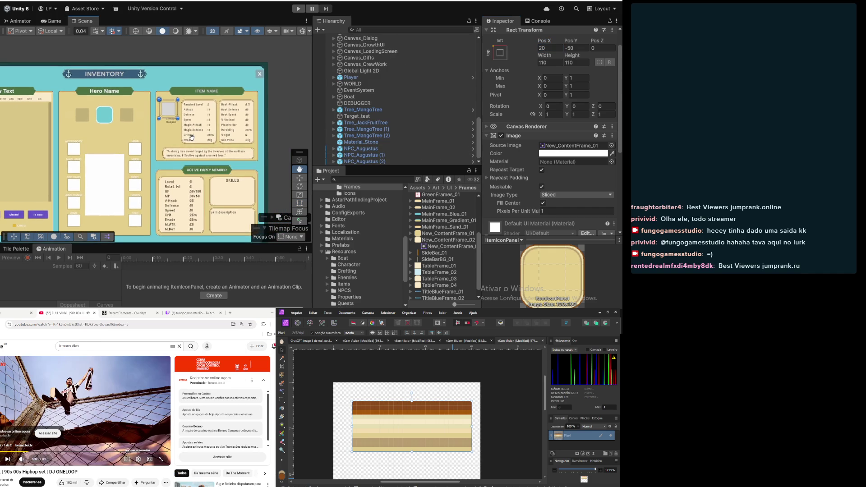
{"action": "scroll", "coordinate": [213, 127], "scroll_direction": "up", "scroll_amount": 6}
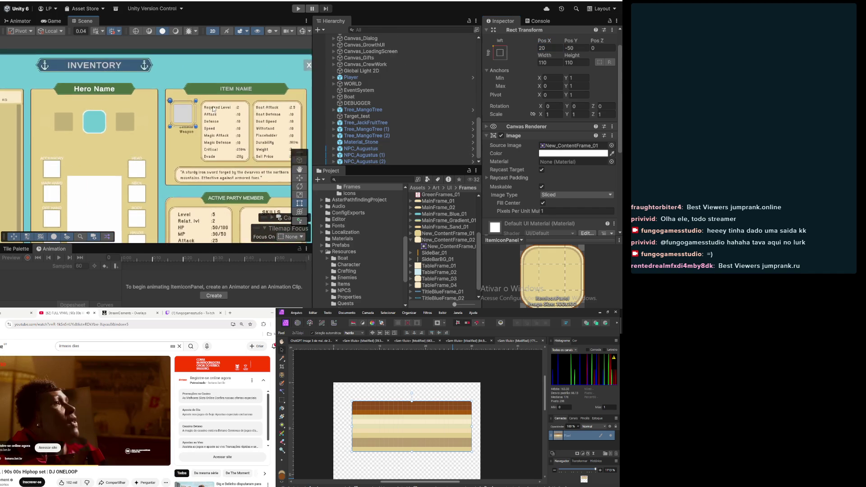
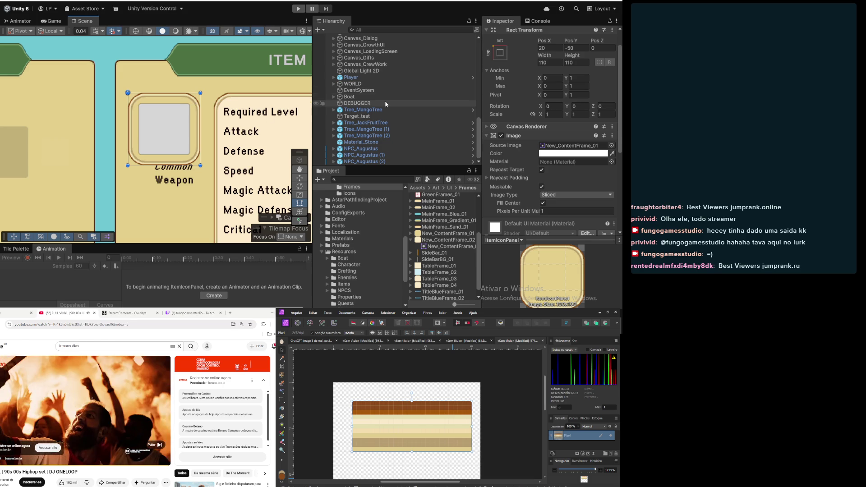
Select ItemIconImage under ItemIconPanel and zoom the Scene view around the item frame
{"action": "scroll", "coordinate": [383, 109], "scroll_direction": "up", "scroll_amount": 10}
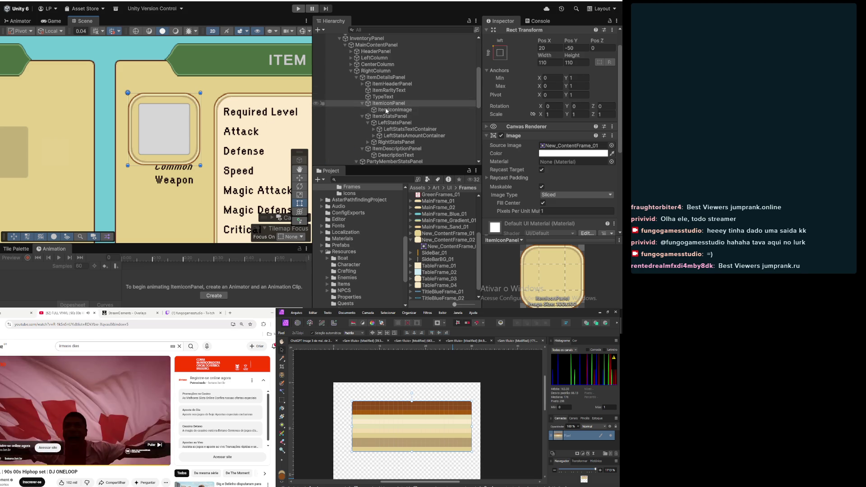
{"action": "left_click", "coordinate": [386, 110]}
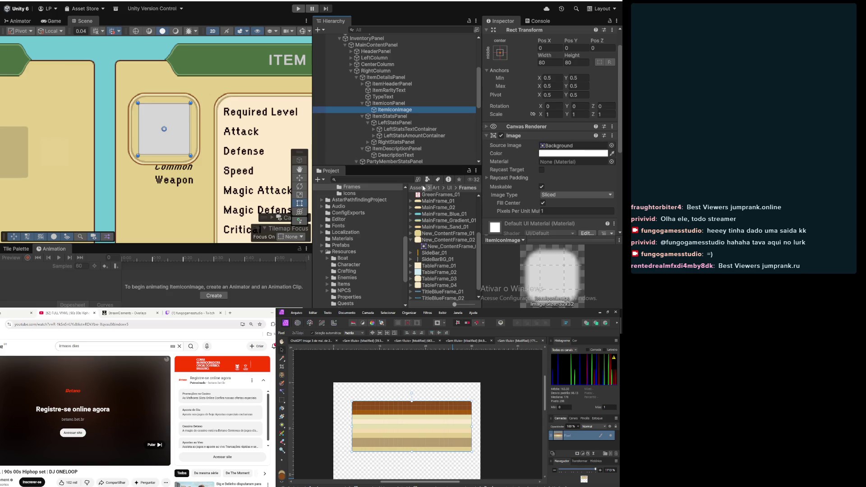
{"action": "scroll", "coordinate": [151, 91], "scroll_direction": "up", "scroll_amount": 1}
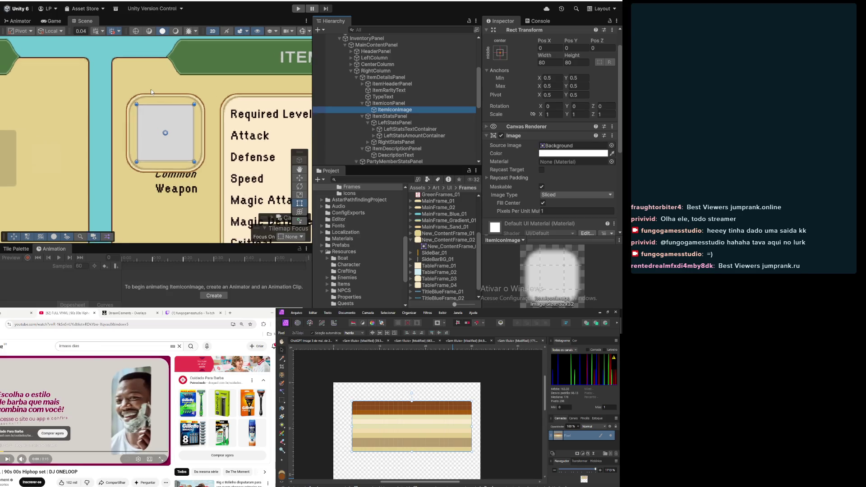
{"action": "scroll", "coordinate": [152, 91], "scroll_direction": "up", "scroll_amount": 3}
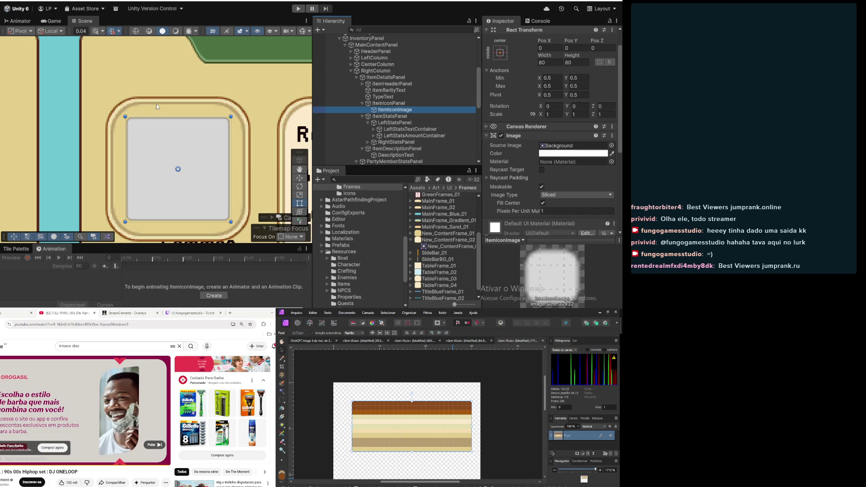
{"action": "scroll", "coordinate": [156, 104], "scroll_direction": "down", "scroll_amount": 2}
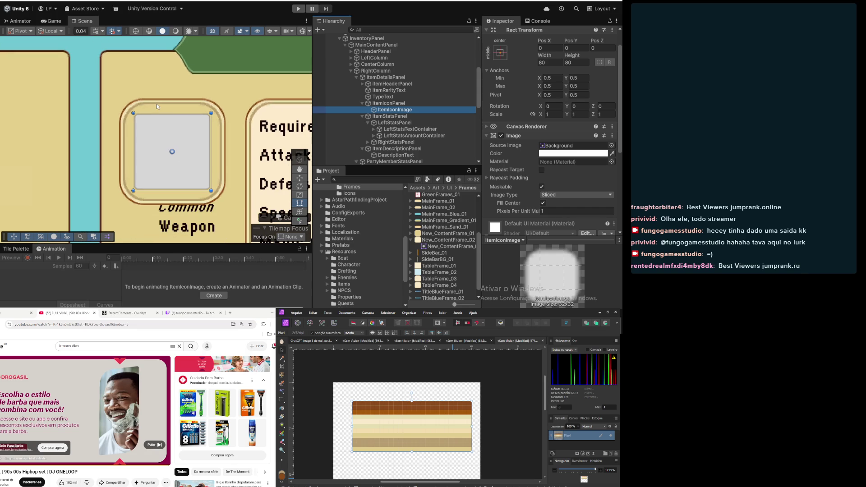
{"action": "scroll", "coordinate": [162, 124], "scroll_direction": "down", "scroll_amount": 2}
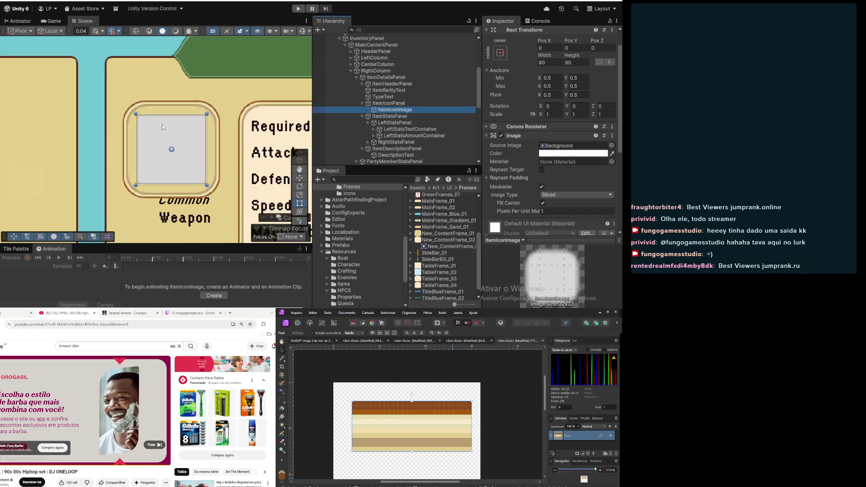
Bring the rounded-square icon frame artwork to the front in the image editor
{"action": "mouse_move", "coordinate": [452, 306]}
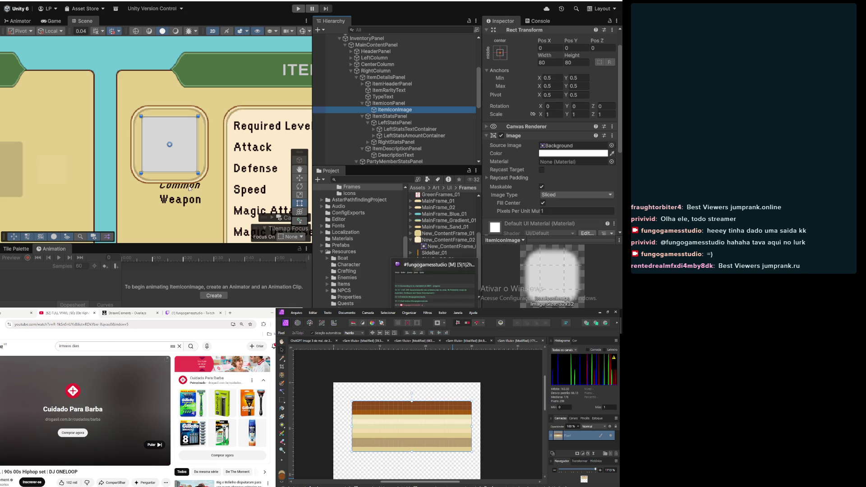
{"action": "scroll", "coordinate": [189, 188], "scroll_direction": "down", "scroll_amount": 5}
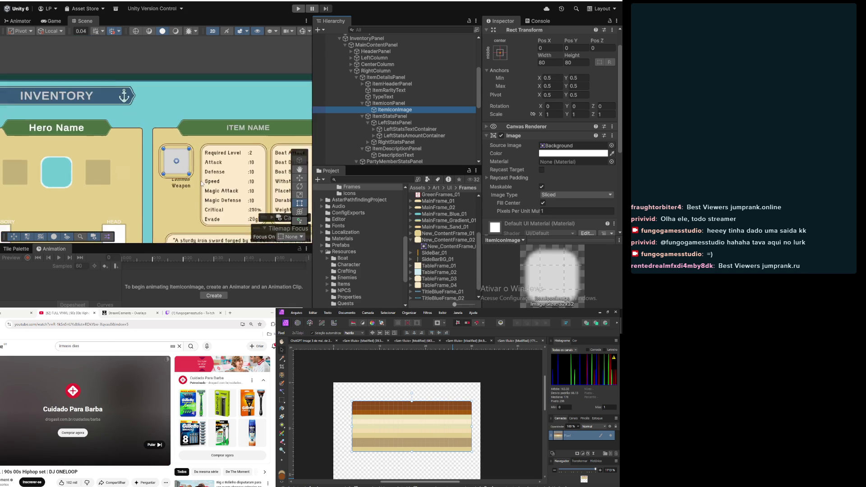
{"action": "scroll", "coordinate": [202, 183], "scroll_direction": "up", "scroll_amount": 2}
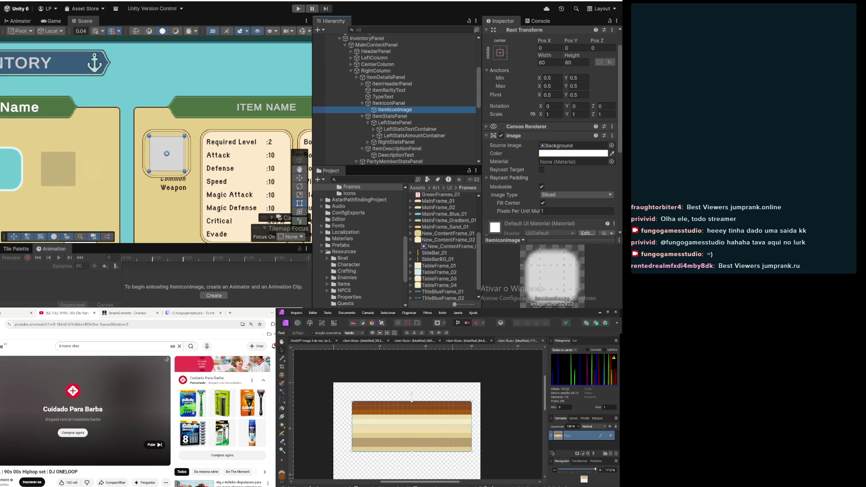
{"action": "left_click", "coordinate": [327, 282]}
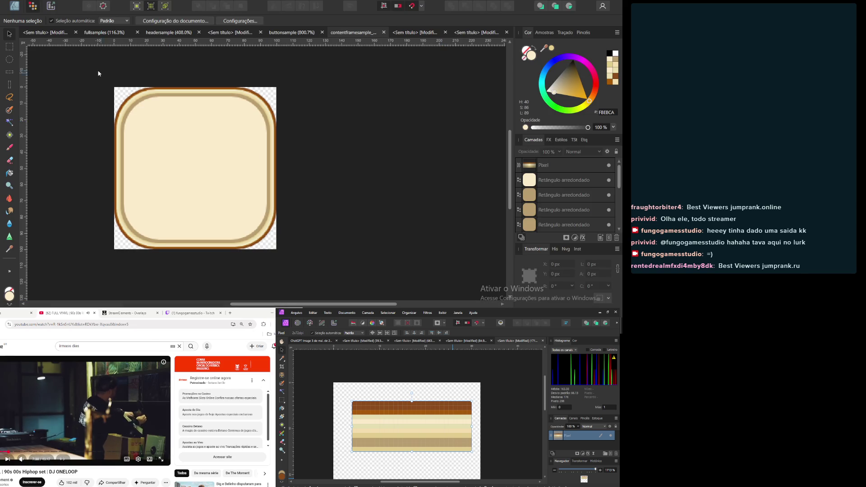
In the Designer persona, select the top inner rounded rectangle and enter 100 as its corner value
{"action": "mouse_move", "coordinate": [99, 71]}
{"action": "left_mouse_down"}
{"action": "mouse_move", "coordinate": [222, 208]}
{"action": "mouse_move", "coordinate": [324, 300]}
{"action": "mouse_move", "coordinate": [337, 286]}
{"action": "left_mouse_up"}
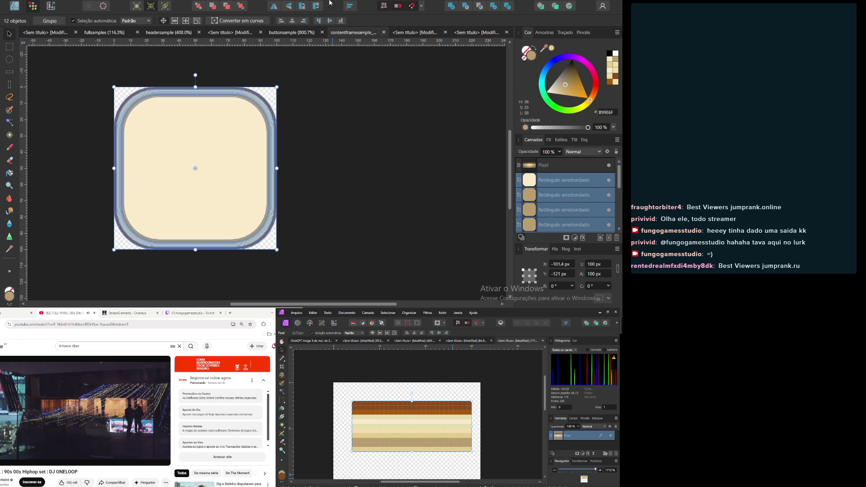
{"action": "left_click", "coordinate": [168, 136]}
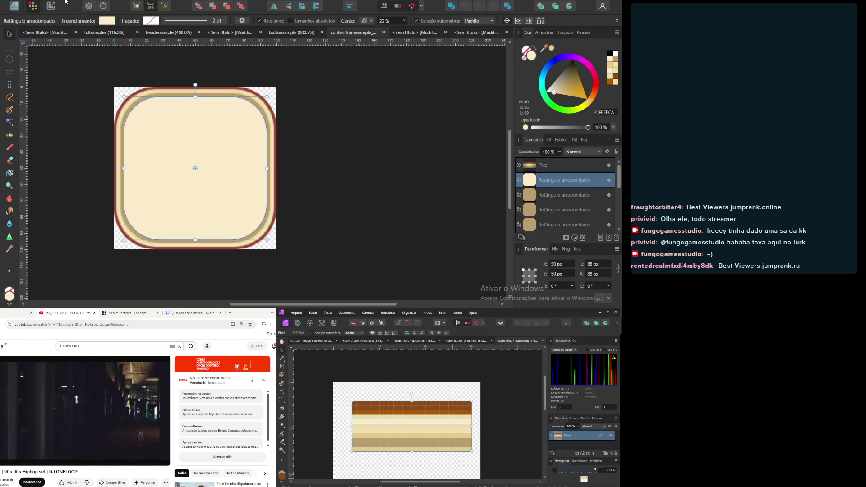
{"action": "left_click_drag", "start_coordinate": [78, 56], "coordinate": [297, 255]}
{"action": "key", "text": "ctrl+a"}
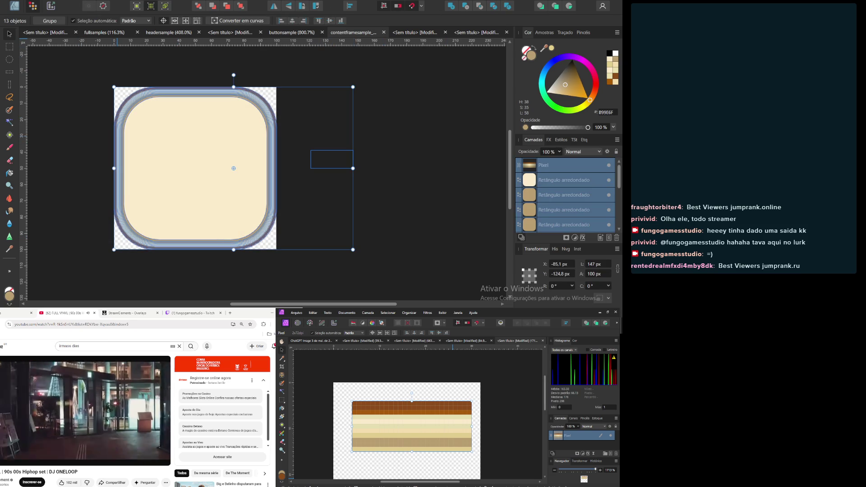
{"action": "left_click", "coordinate": [18, 7]}
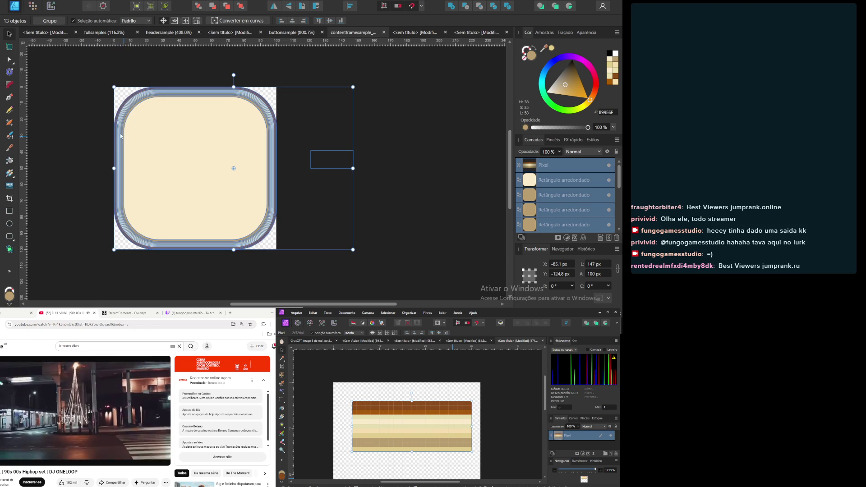
{"action": "left_click", "coordinate": [76, 115]}
{"action": "mouse_move", "coordinate": [77, 77]}
{"action": "left_mouse_down"}
{"action": "mouse_move", "coordinate": [323, 300]}
{"action": "mouse_move", "coordinate": [299, 258]}
{"action": "mouse_move", "coordinate": [291, 274]}
{"action": "mouse_move", "coordinate": [283, 262]}
{"action": "left_mouse_up"}
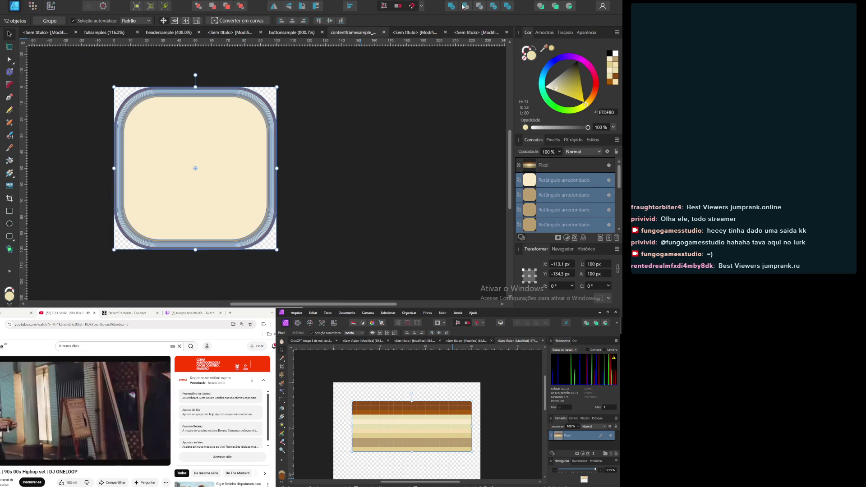
{"action": "left_click", "coordinate": [205, 159]}
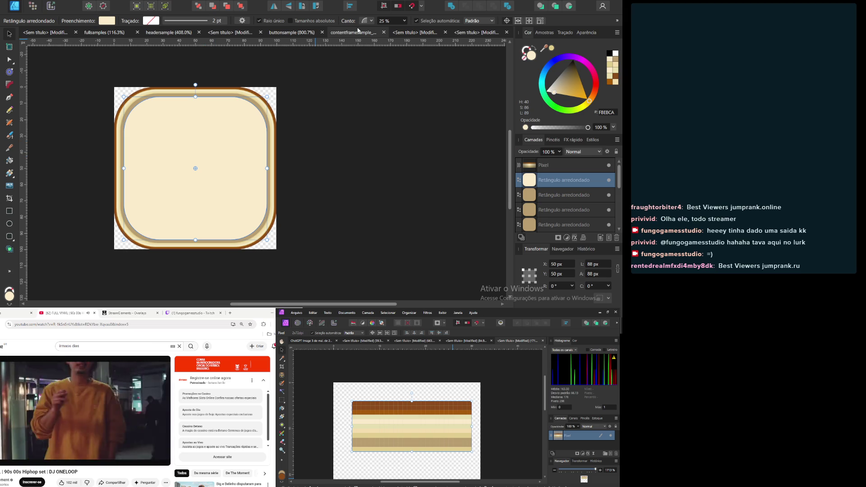
{"action": "left_click", "coordinate": [388, 22]}
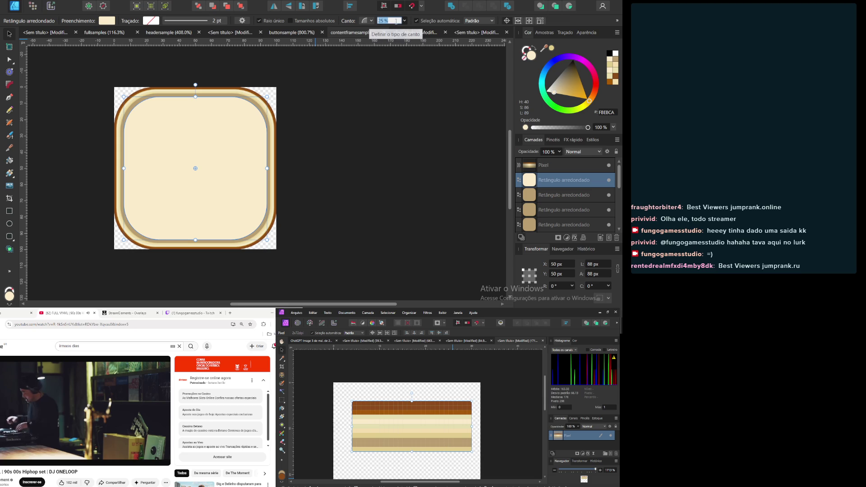
{"action": "type", "text": "100"}
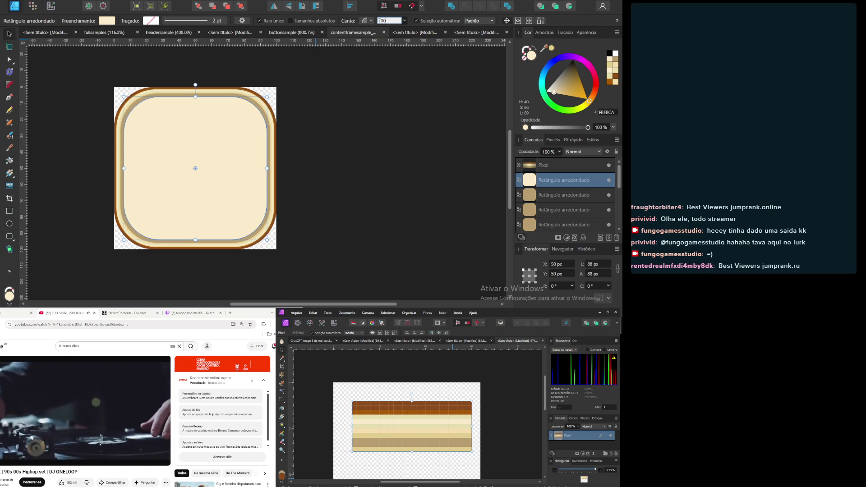
Apply 100 rounding, then try the inner cream rectangle's corner at 0 and then 10
{"action": "left_click", "coordinate": [402, 150]}
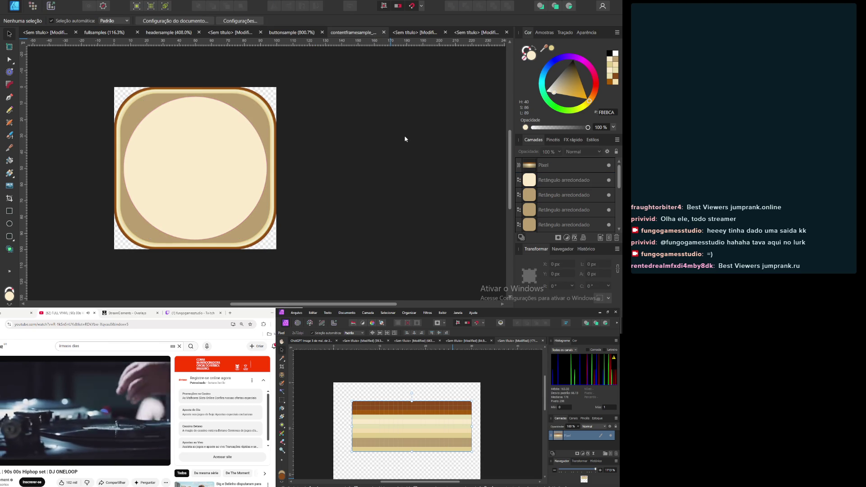
{"action": "left_click", "coordinate": [175, 199]}
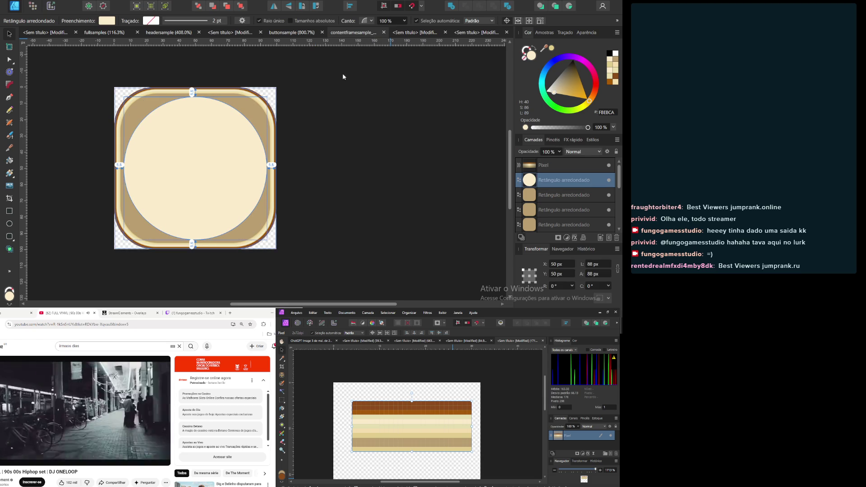
{"action": "type", "text": "0"}
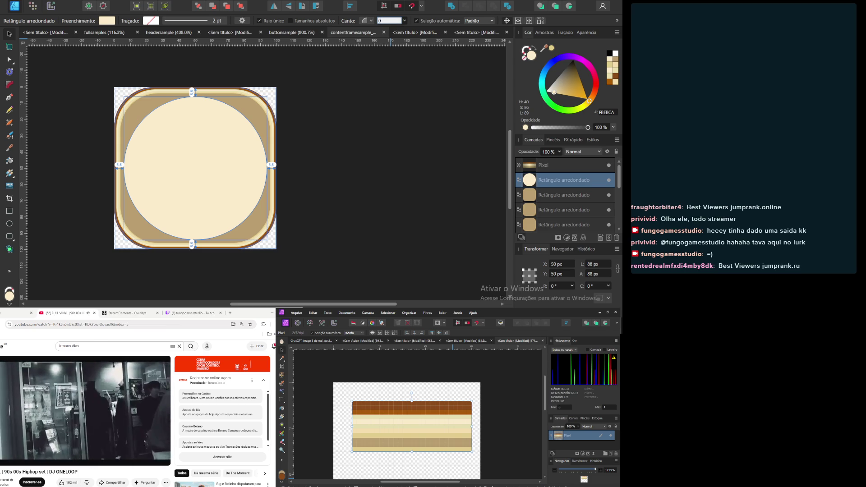
{"action": "key", "text": "Return"}
{"action": "left_click", "coordinate": [397, 20]}
{"action": "type", "text": "10"}
{"action": "key", "text": "Return"}
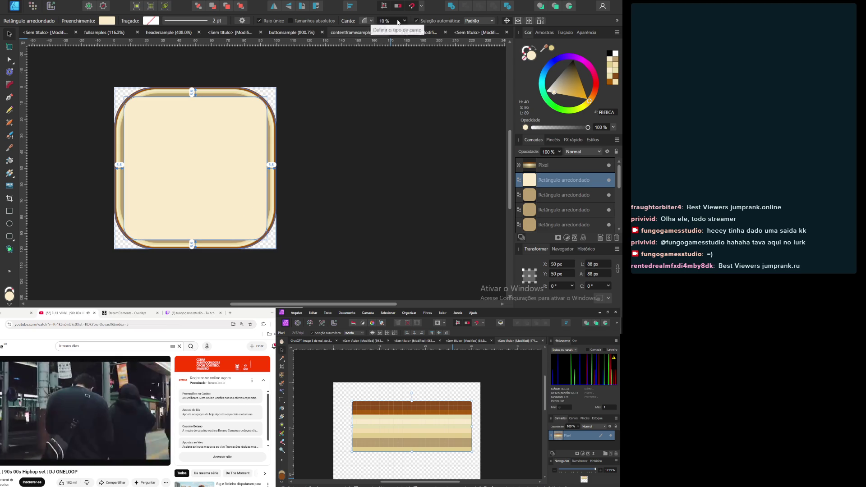
Drag the corner slider down and settle the inner rectangle's rounding at 5%
{"action": "left_click", "coordinate": [405, 21]}
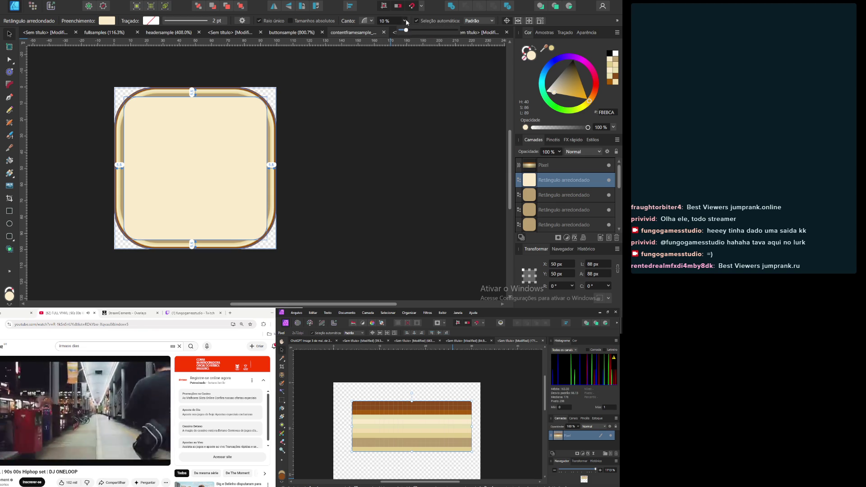
{"action": "mouse_move", "coordinate": [407, 30]}
{"action": "left_mouse_down"}
{"action": "mouse_move", "coordinate": [390, 34]}
{"action": "mouse_move", "coordinate": [404, 36]}
{"action": "left_mouse_up"}
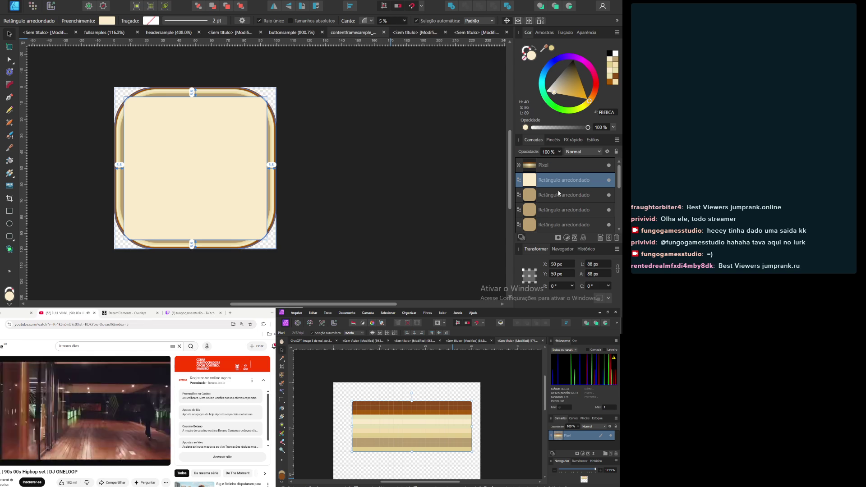
{"action": "left_click", "coordinate": [388, 21]}
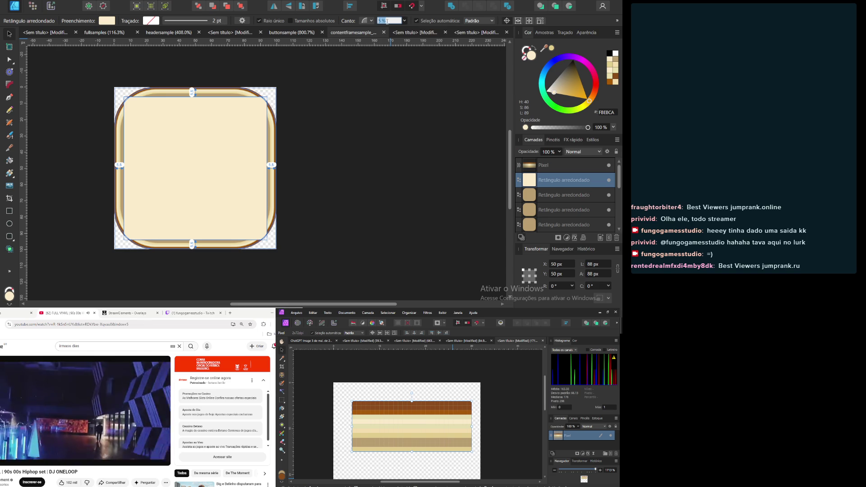
{"action": "double_click", "coordinate": [557, 196]}
{"action": "left_click", "coordinate": [500, 220]}
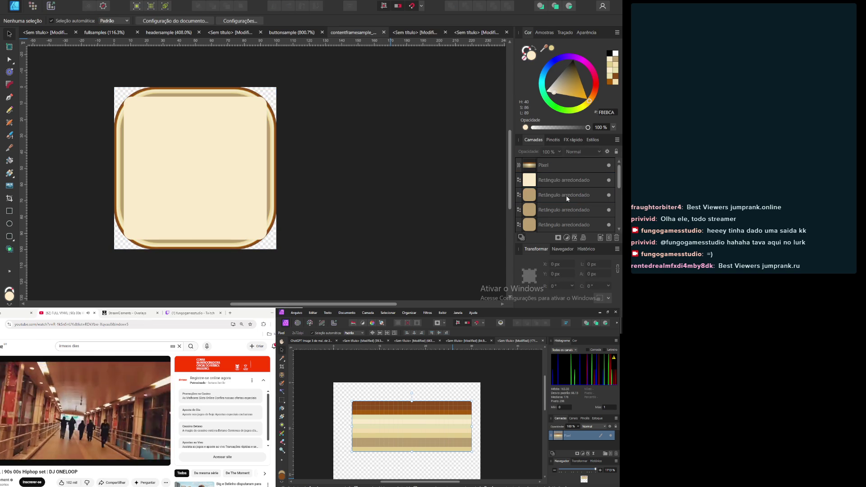
Set the third and fourth rounded rectangle layers' corner rounding to 5%
{"action": "left_click", "coordinate": [567, 198]}
{"action": "left_click", "coordinate": [386, 21]}
{"action": "type", "text": "5"}
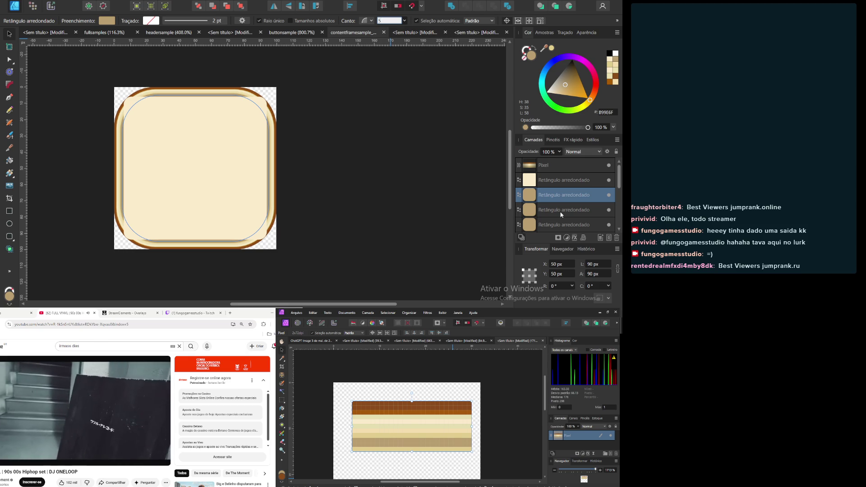
{"action": "left_click", "coordinate": [562, 214]}
{"action": "left_click", "coordinate": [389, 21]}
{"action": "type", "text": "5"}
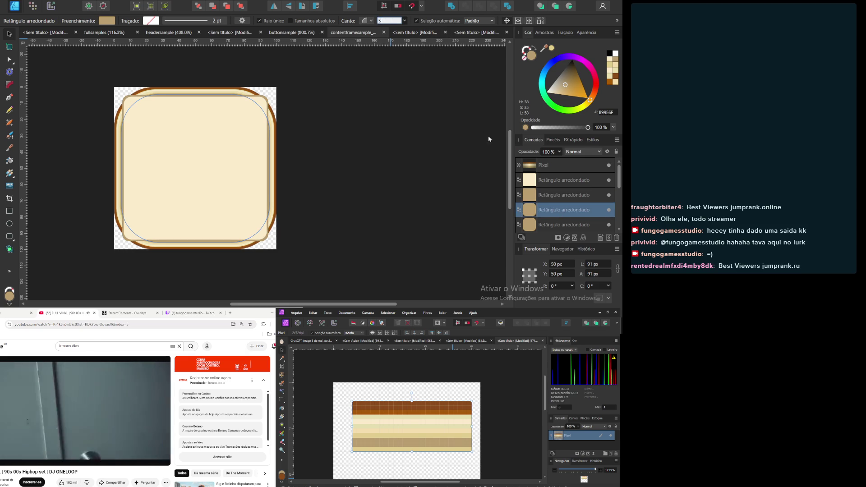
{"action": "left_click", "coordinate": [558, 225]}
{"action": "left_click", "coordinate": [393, 21]}
{"action": "scroll", "coordinate": [419, 150], "scroll_direction": "down", "scroll_amount": 2}
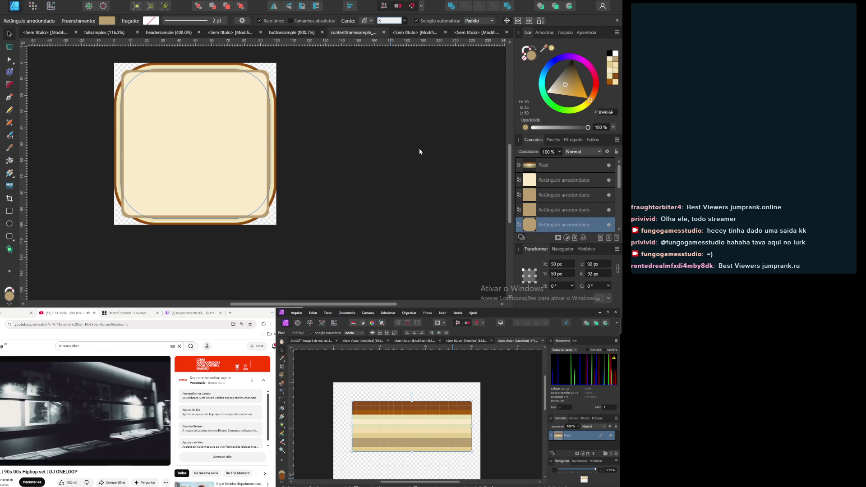
{"action": "left_click", "coordinate": [419, 148]}
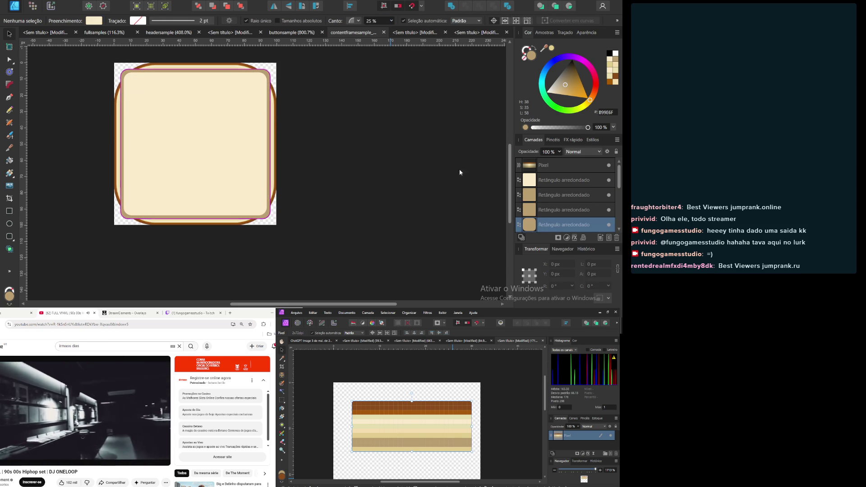
{"action": "scroll", "coordinate": [554, 196], "scroll_direction": "down", "scroll_amount": 2}
Give the next rounded rectangle layers, including the fifth, 5% corner rounding
{"action": "left_click", "coordinate": [553, 195]}
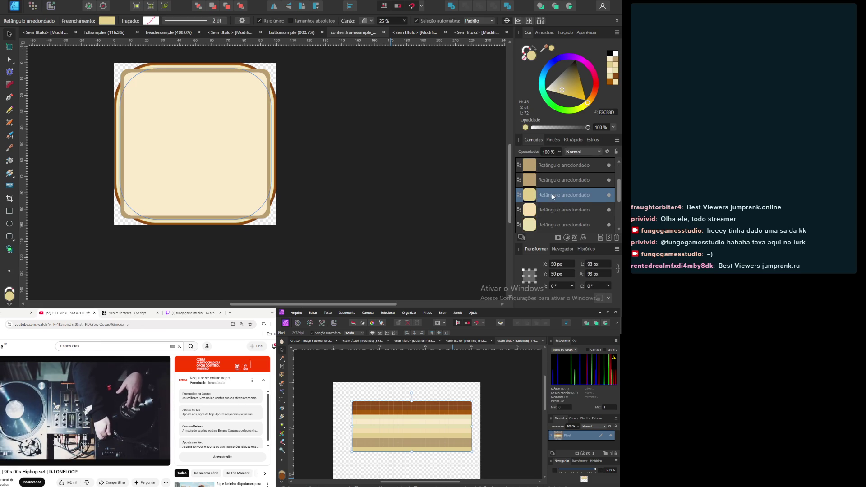
{"action": "left_click", "coordinate": [385, 21]}
{"action": "type", "text": "5"}
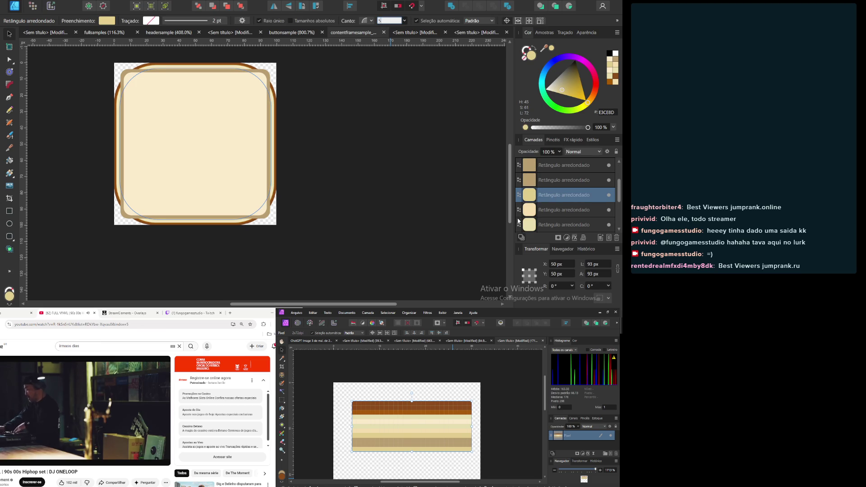
{"action": "left_click", "coordinate": [557, 211]}
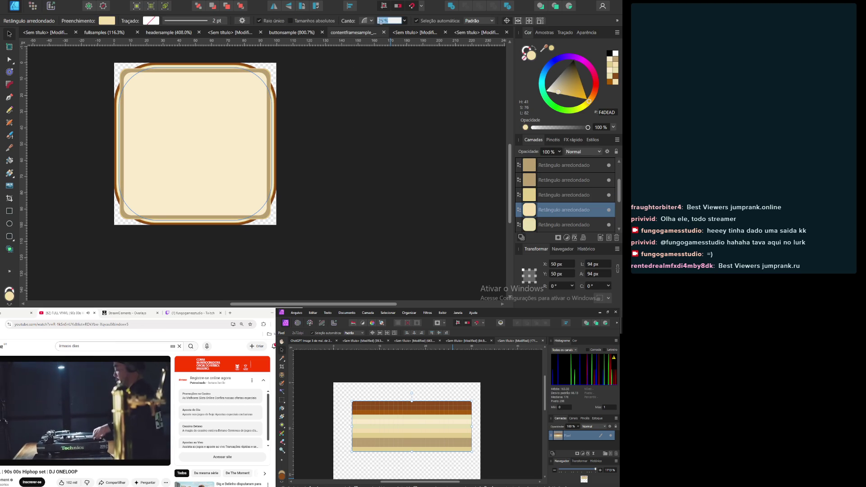
{"action": "left_click", "coordinate": [555, 224]}
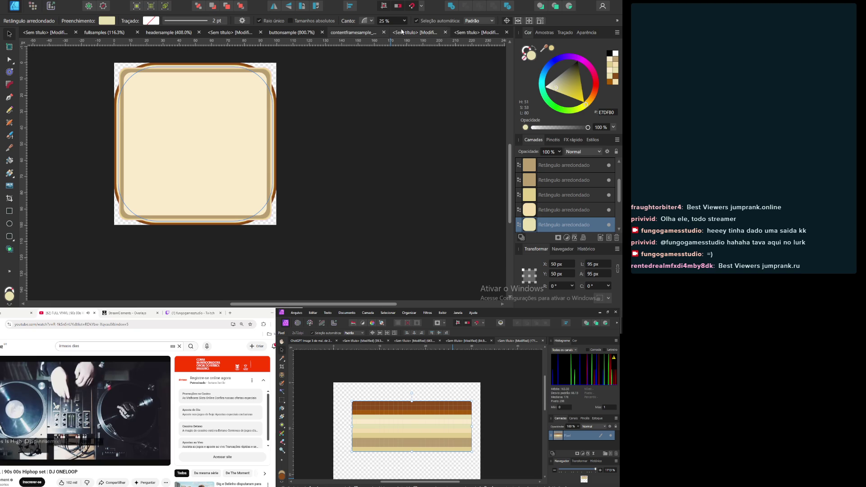
{"action": "left_click", "coordinate": [388, 21]}
{"action": "type", "text": "5"}
{"action": "key", "text": "Return"}
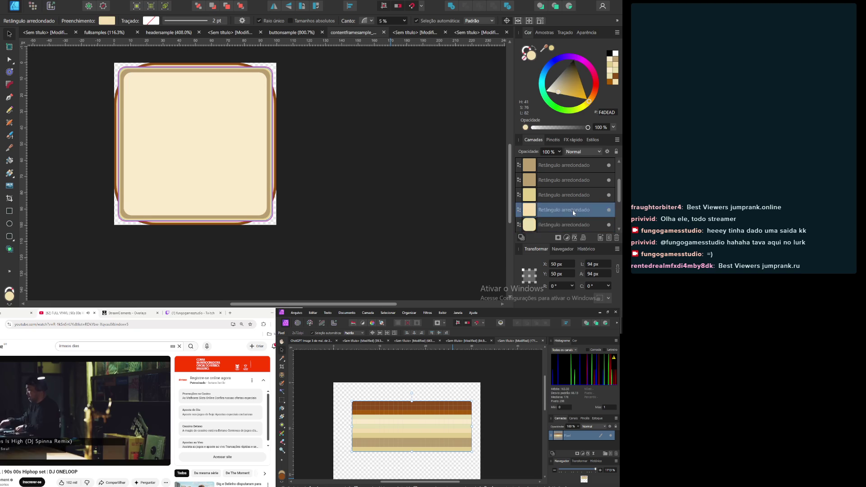
Set the fourth layer to 5% and step through the brown outer rectangle layers
{"action": "scroll", "coordinate": [573, 210], "scroll_direction": "down", "scroll_amount": 1}
{"action": "left_click", "coordinate": [549, 180]}
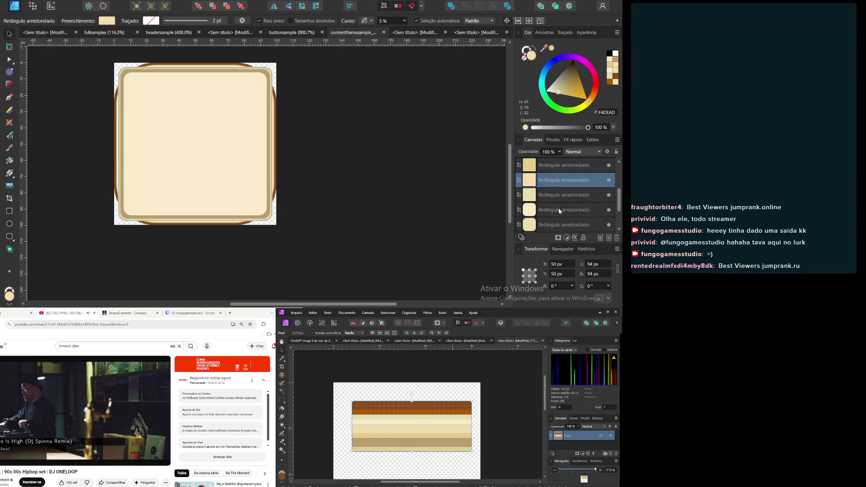
{"action": "left_click", "coordinate": [559, 209]}
{"action": "left_click", "coordinate": [389, 20]}
{"action": "type", "text": "5"}
{"action": "left_click", "coordinate": [554, 223]}
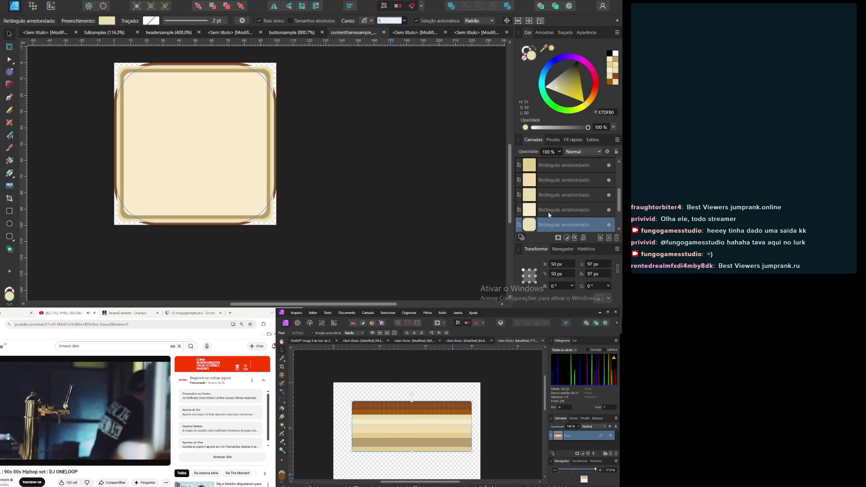
{"action": "scroll", "coordinate": [558, 209], "scroll_direction": "down", "scroll_amount": 2}
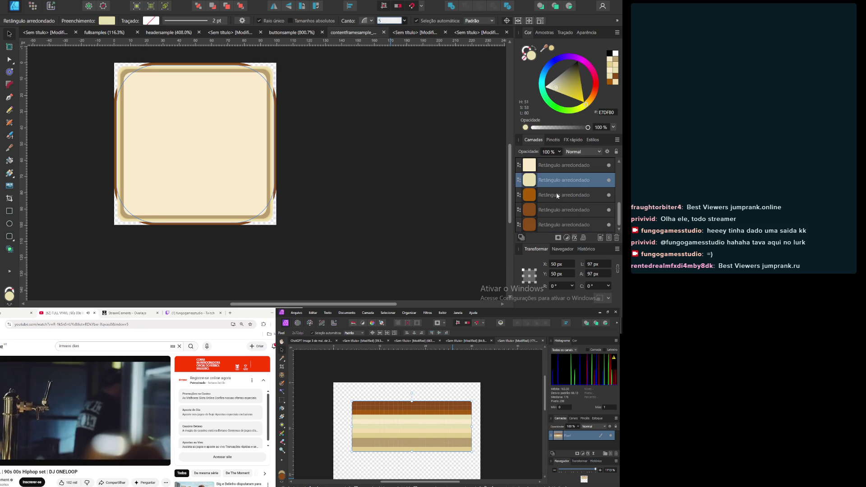
{"action": "left_click", "coordinate": [558, 196]}
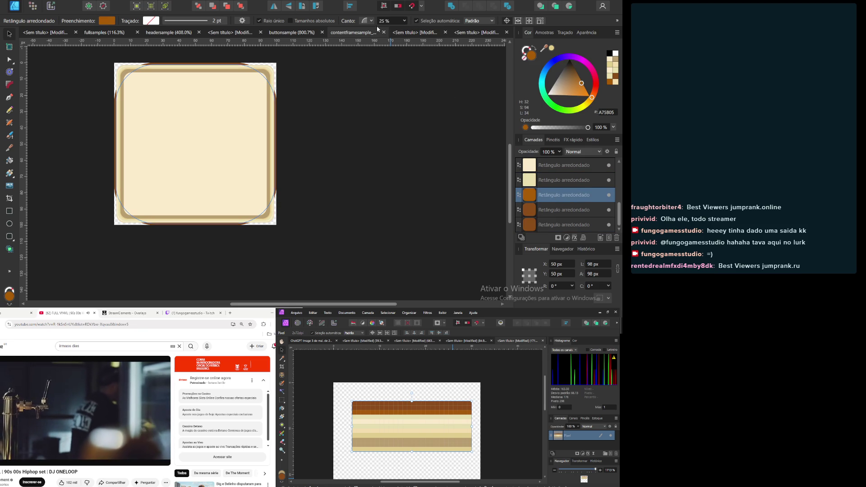
{"action": "key", "text": "alt+bracketleft"}
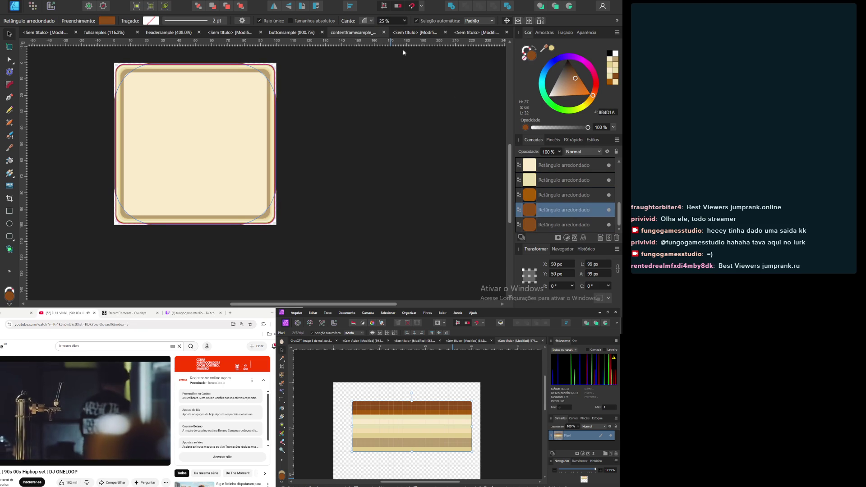
{"action": "key", "text": "alt+bracketleft"}
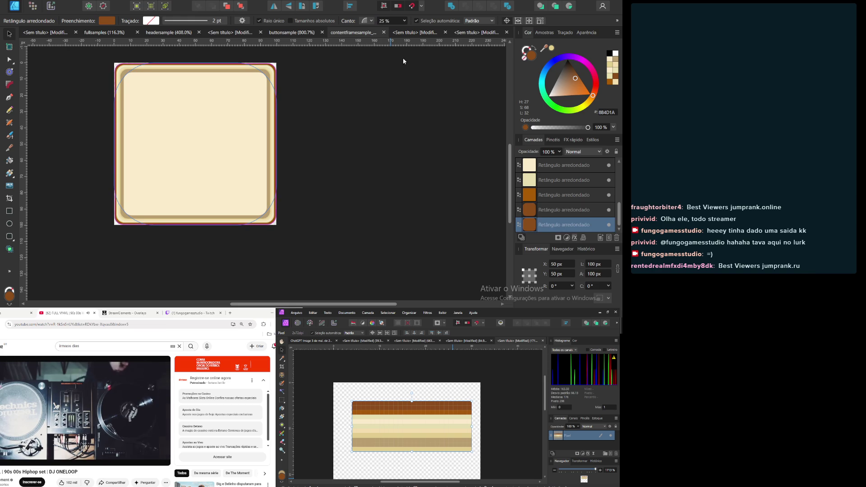
{"action": "left_click", "coordinate": [562, 209]}
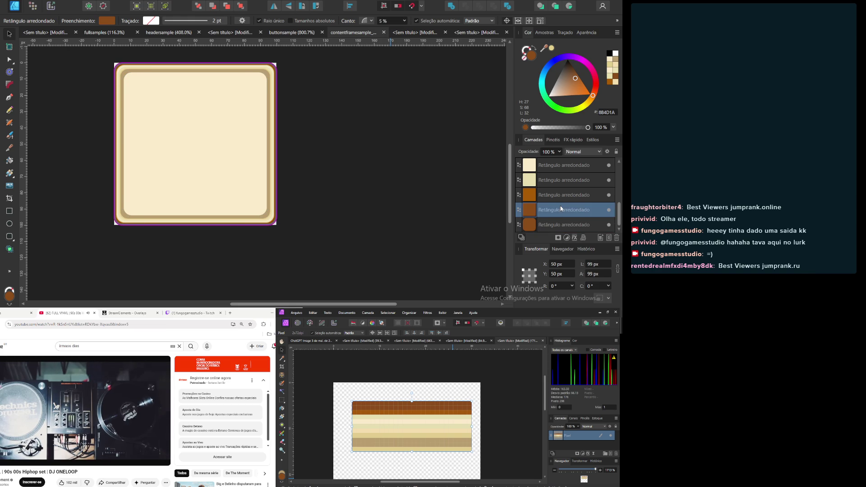
Deselect everything and export the frame as a 100×100 PNG
{"action": "left_click", "coordinate": [379, 172]}
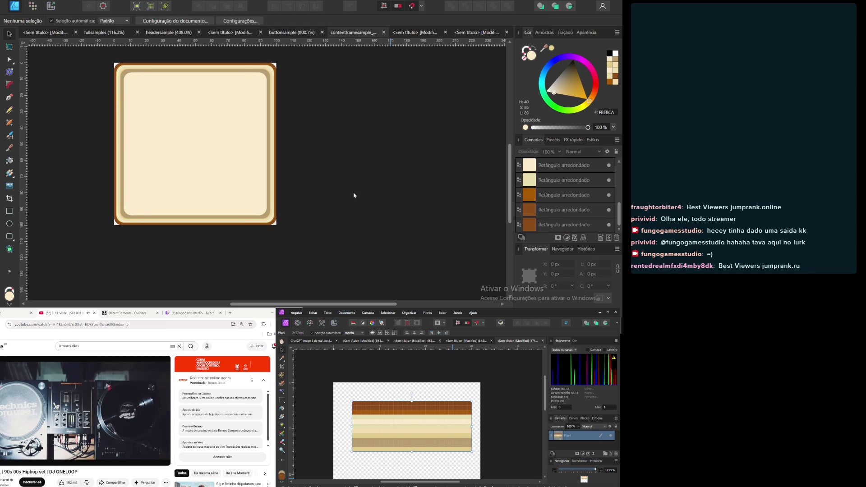
{"action": "scroll", "coordinate": [353, 195], "scroll_direction": "down", "scroll_amount": 5}
{"action": "scroll", "coordinate": [361, 228], "scroll_direction": "left", "scroll_amount": 5}
{"action": "scroll", "coordinate": [424, 291], "scroll_direction": "up", "scroll_amount": 6}
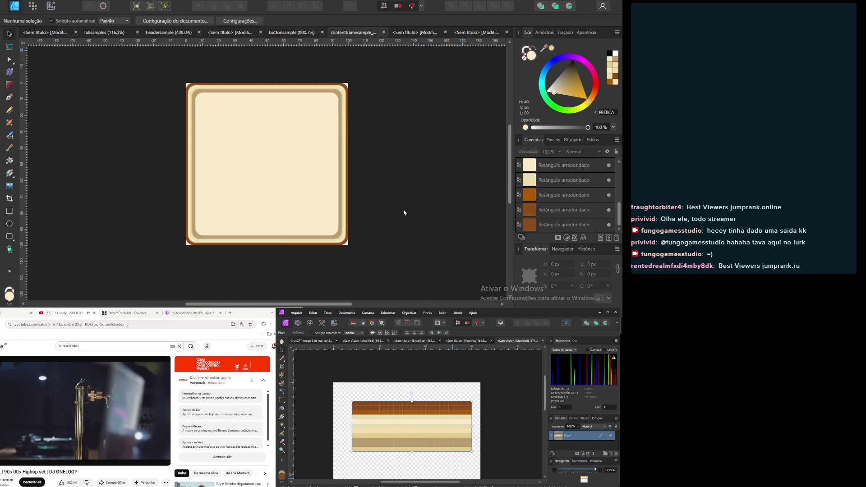
{"action": "scroll", "coordinate": [390, 195], "scroll_direction": "down", "scroll_amount": 2}
{"action": "scroll", "coordinate": [384, 185], "scroll_direction": "right", "scroll_amount": 3}
{"action": "right_click", "coordinate": [20, 199]}
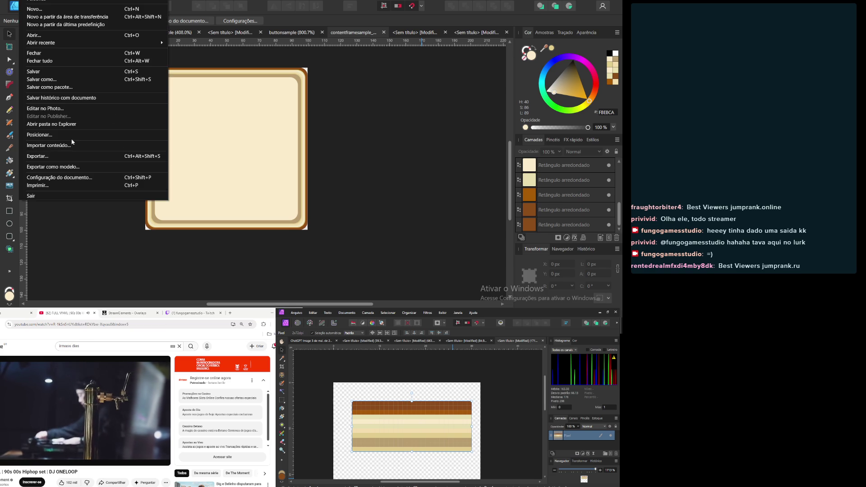
{"action": "left_click", "coordinate": [64, 161]}
{"action": "key", "text": "ctrl+alt+shift+s"}
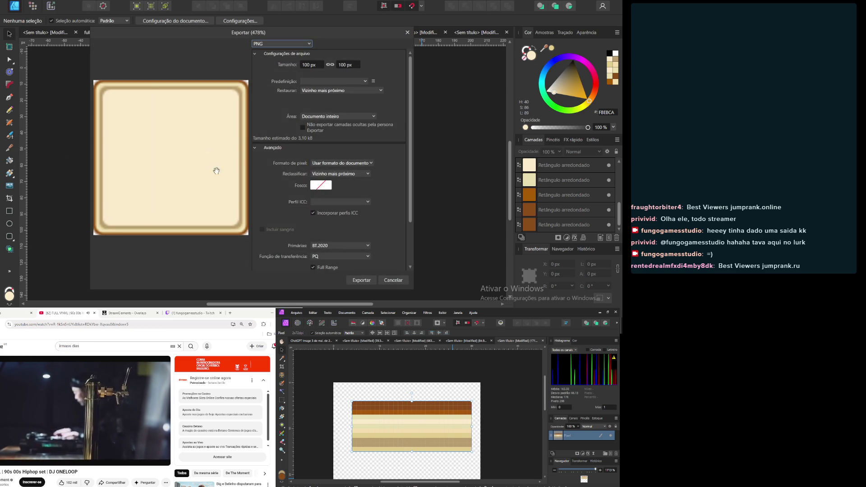
{"action": "left_click", "coordinate": [356, 280]}
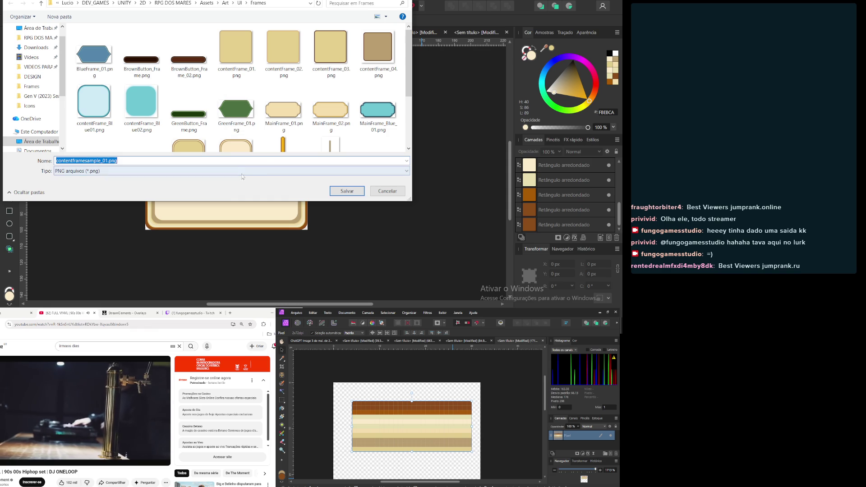
Save the PNG as IconFrame_01 in the Frames folder and return to Unity
{"action": "type", "text": "IconFra"}
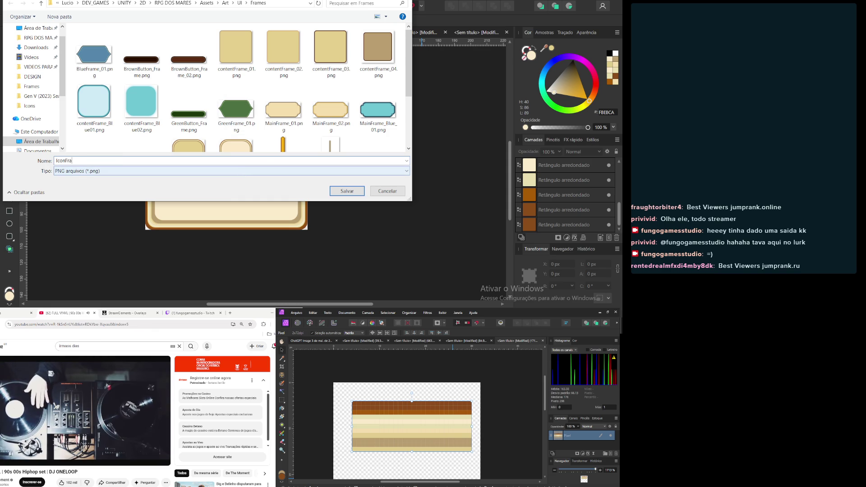
{"action": "type", "text": "1"}
{"action": "key", "text": "Return"}
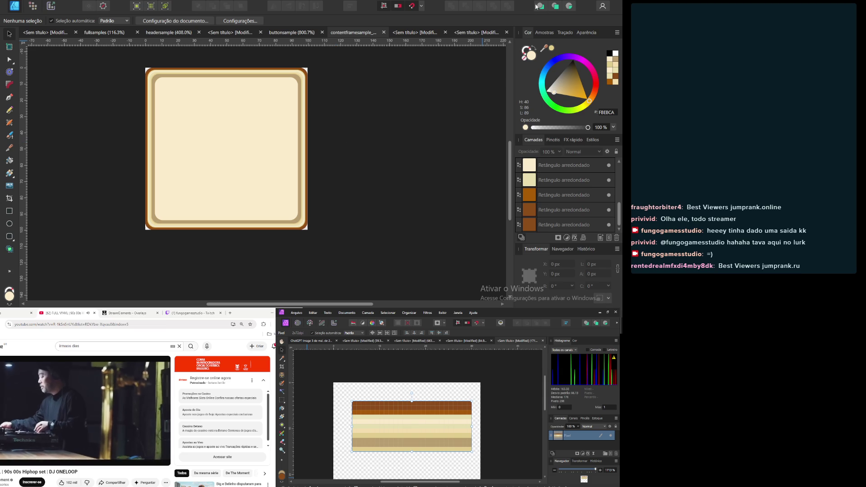
{"action": "key", "text": "alt+Tab"}
{"action": "scroll", "coordinate": [161, 148], "scroll_direction": "down", "scroll_amount": 1}
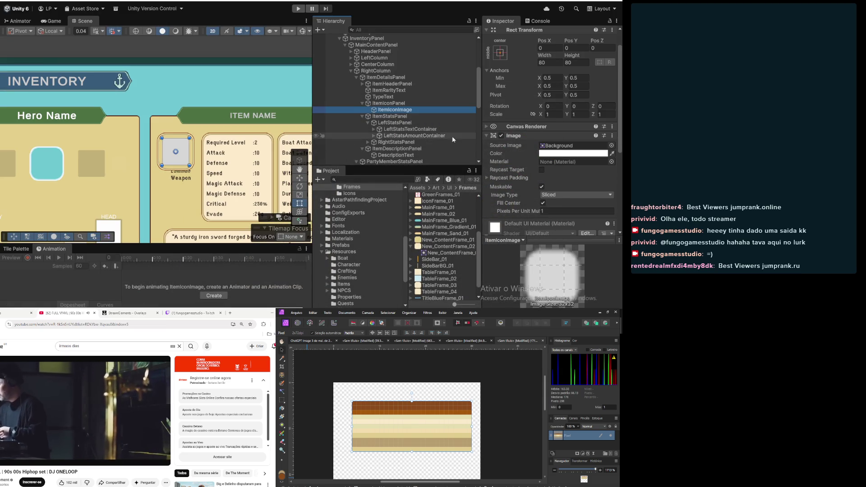
Find and select IconFrame_01 in the UI Frames asset folder
{"action": "scroll", "coordinate": [435, 265], "scroll_direction": "down", "scroll_amount": 1}
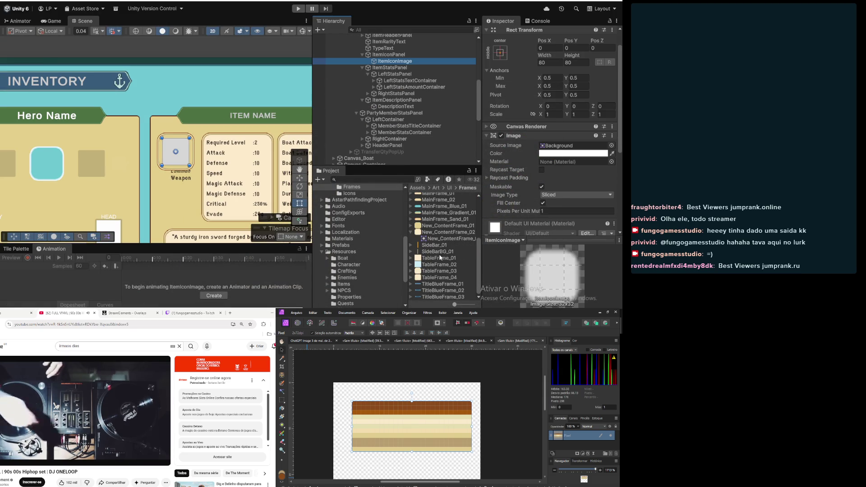
{"action": "left_click", "coordinate": [447, 213]}
{"action": "scroll", "coordinate": [443, 229], "scroll_direction": "up", "scroll_amount": 5}
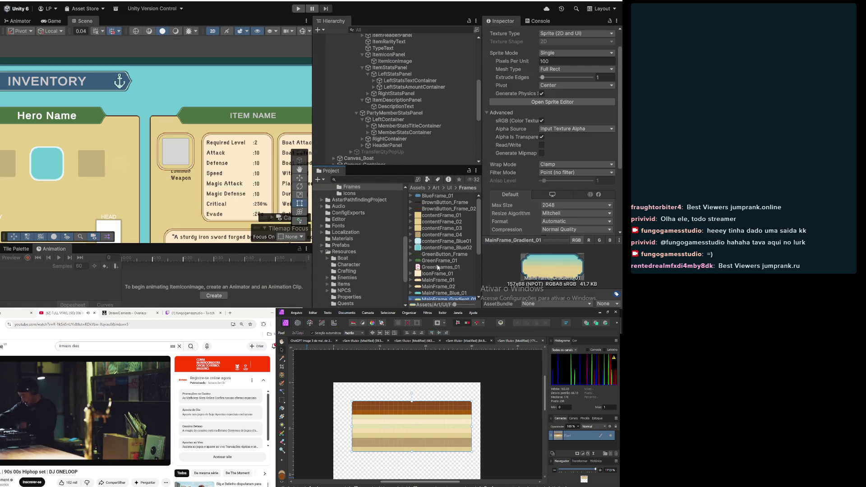
{"action": "scroll", "coordinate": [437, 253], "scroll_direction": "down", "scroll_amount": 4}
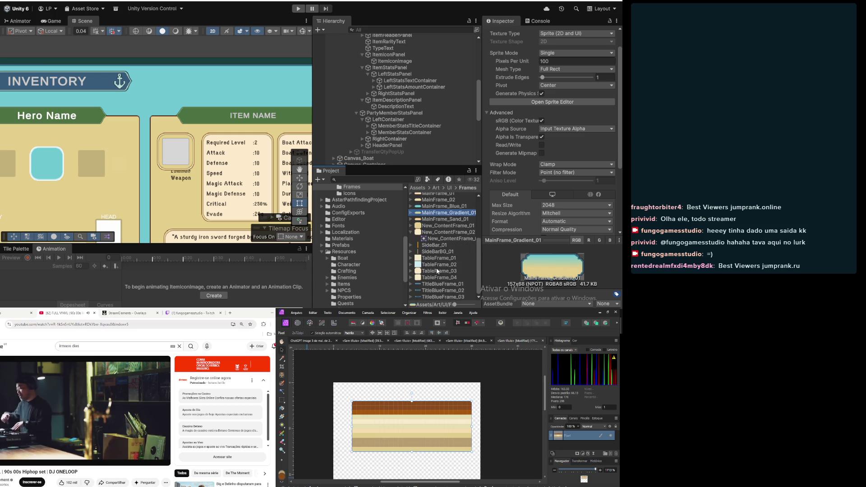
{"action": "scroll", "coordinate": [445, 229], "scroll_direction": "up", "scroll_amount": 2}
{"action": "left_click", "coordinate": [455, 236]}
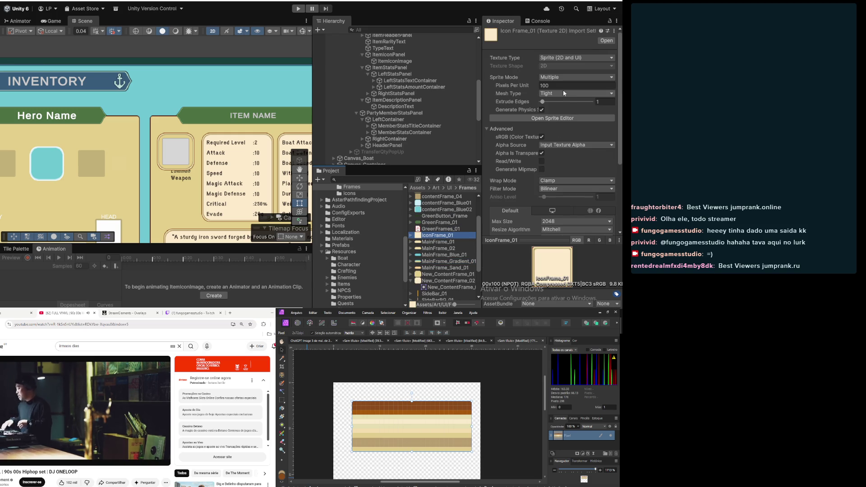
Set IconFrame_01 to Full Rect mesh, Point filtering, Single sprite mode, and open the Sprite Editor
{"action": "left_click", "coordinate": [564, 93]}
{"action": "left_click", "coordinate": [567, 103]}
{"action": "left_click", "coordinate": [566, 189]}
{"action": "left_click", "coordinate": [557, 197]}
{"action": "left_click", "coordinate": [557, 78]}
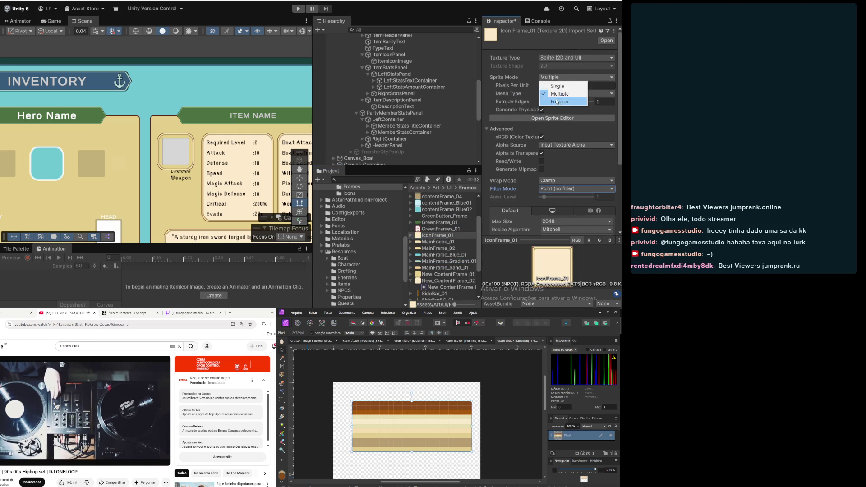
{"action": "left_click", "coordinate": [558, 86]}
{"action": "left_click", "coordinate": [552, 127]}
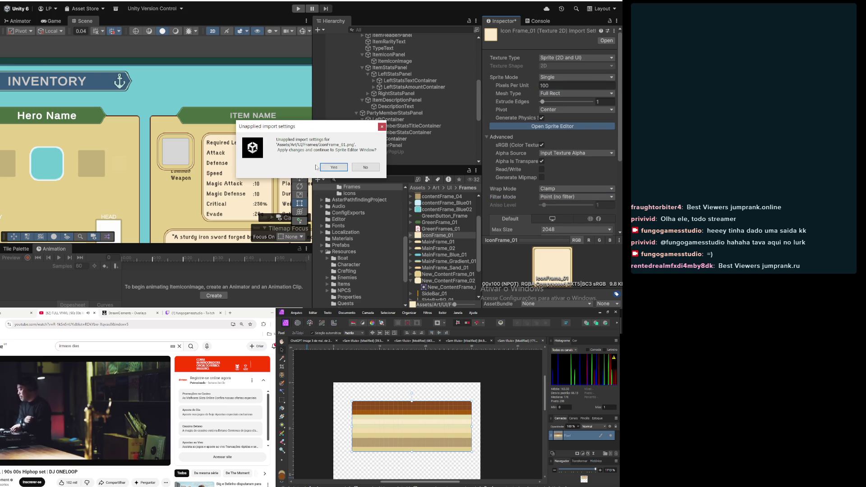
{"action": "left_click", "coordinate": [334, 167]}
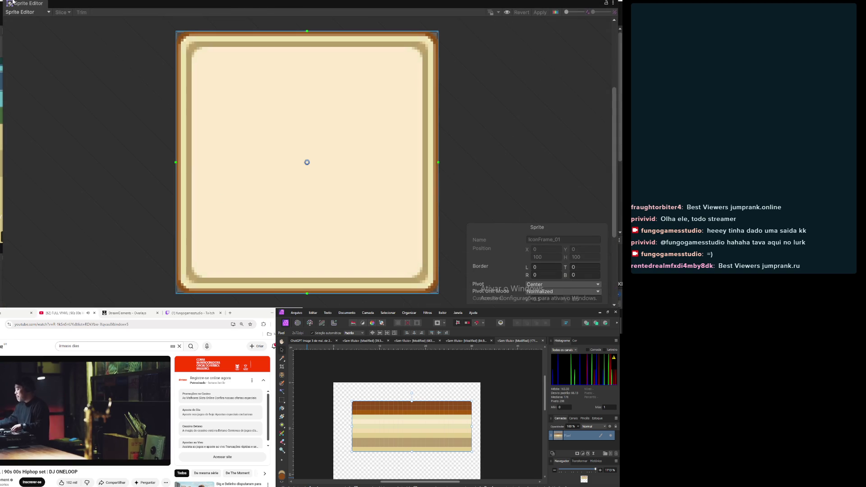
Set the sprite's left border to 11 after correcting several typed values
{"action": "left_click", "coordinate": [557, 267]}
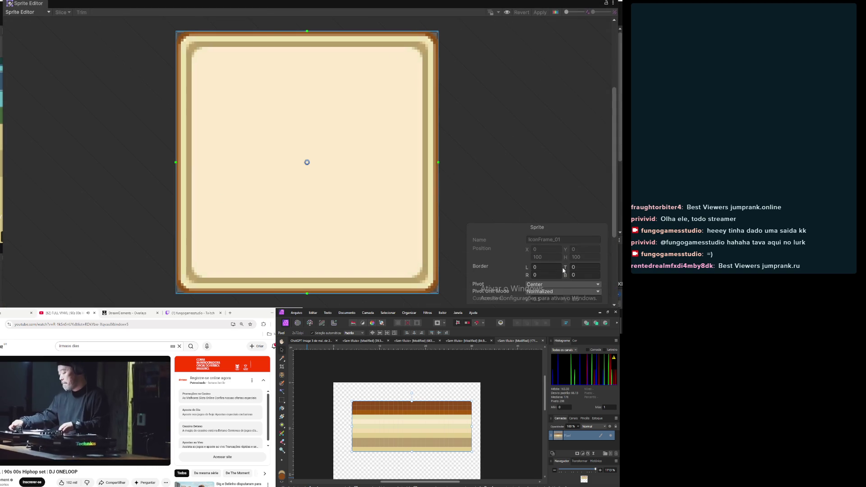
{"action": "type", "text": "25"}
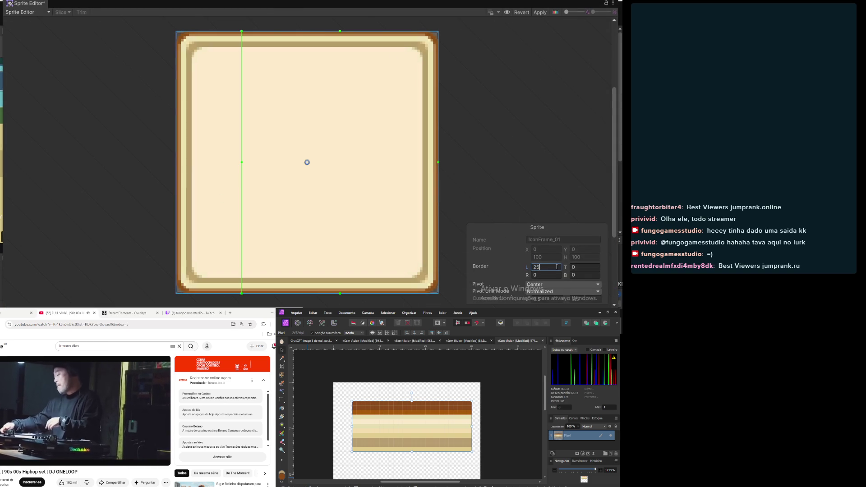
{"action": "key", "text": "BackSpace"}
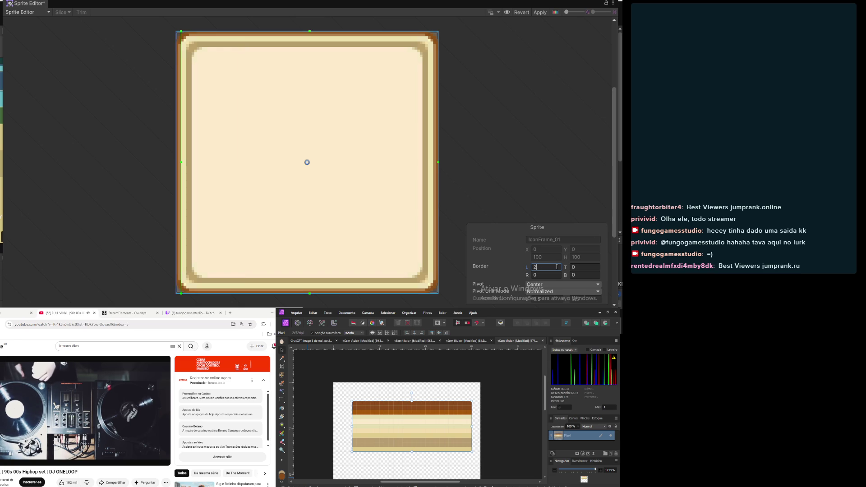
{"action": "type", "text": "0"}
{"action": "key", "text": "BackSpace"}
{"action": "key", "text": "BackSpace"}
{"action": "type", "text": "15"}
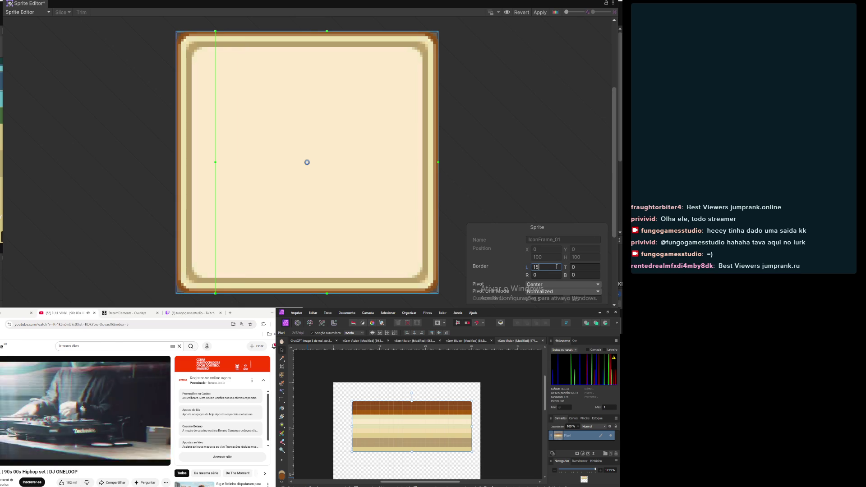
{"action": "key", "text": "BackSpace"}
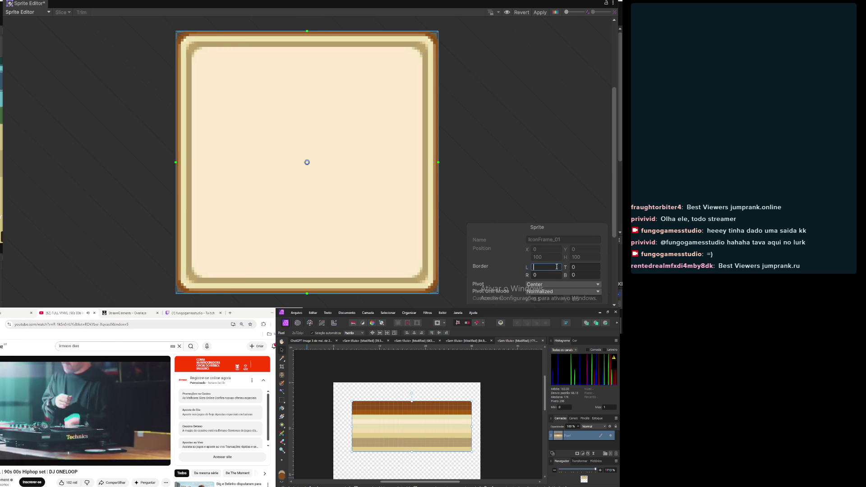
{"action": "type", "text": "0"}
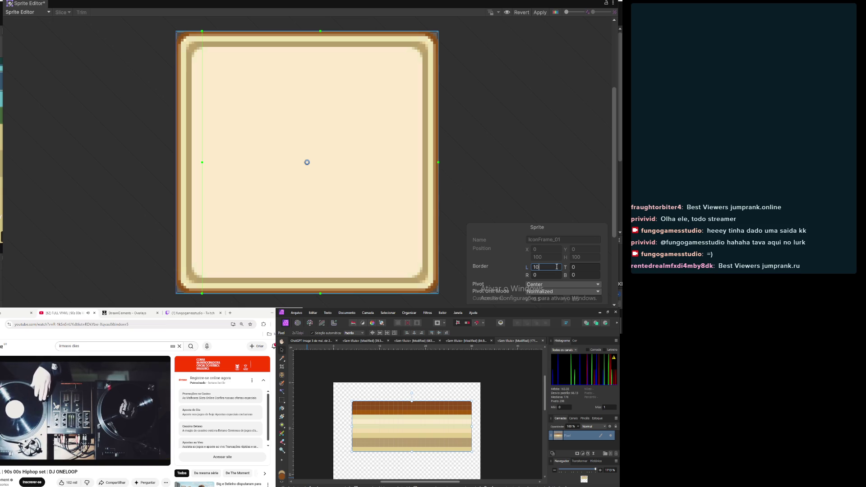
{"action": "key", "text": "BackSpace"}
{"action": "type", "text": "1"}
Set the top and right borders to 11, apply, and close the Sprite Editor
{"action": "key", "text": "Tab"}
{"action": "type", "text": "11"}
{"action": "key", "text": "Tab"}
{"action": "key", "text": "Tab"}
{"action": "type", "text": "11"}
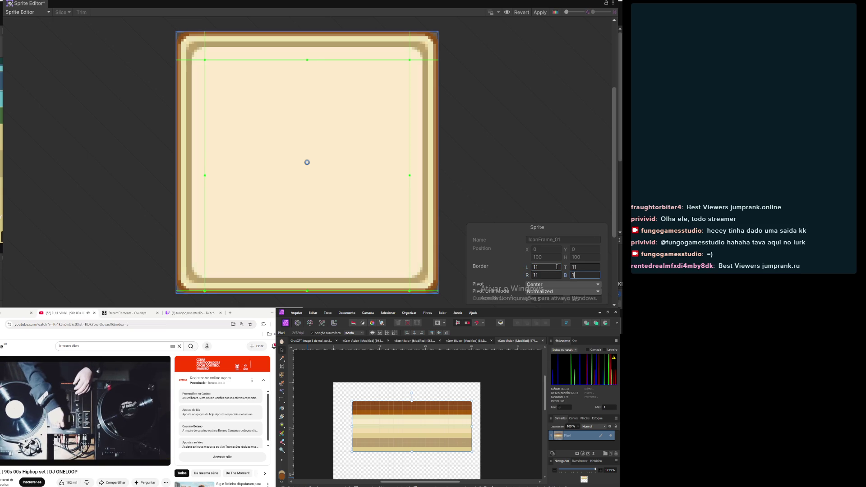
{"action": "left_click", "coordinate": [540, 12]}
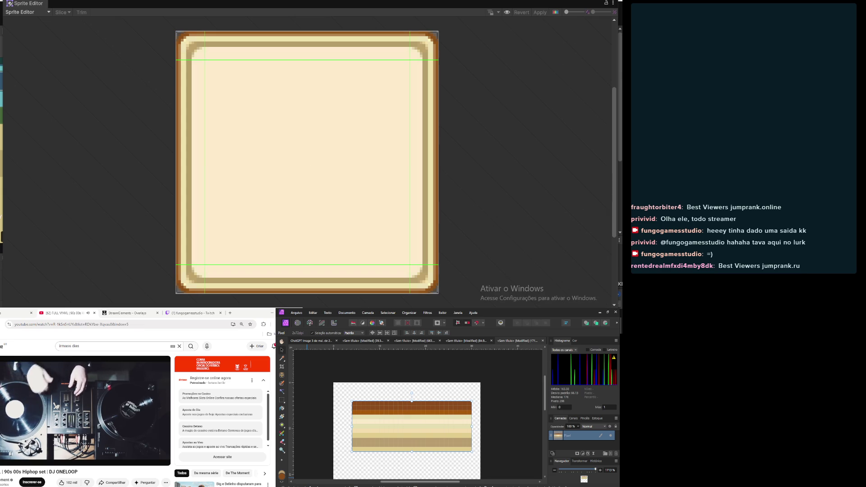
{"action": "key", "text": "alt+F4"}
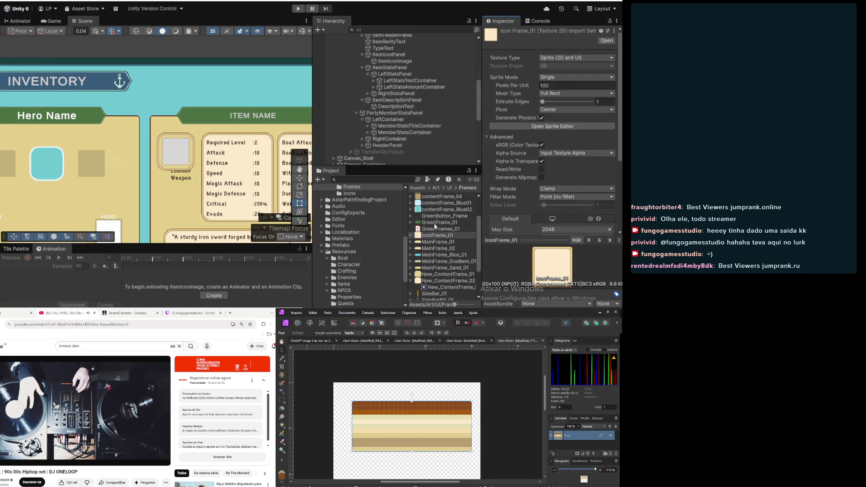
Assign IconFrame_01 as ItemIconPanel's Image Source Image
{"action": "scroll", "coordinate": [406, 104], "scroll_direction": "up", "scroll_amount": 3}
{"action": "left_click", "coordinate": [397, 110]}
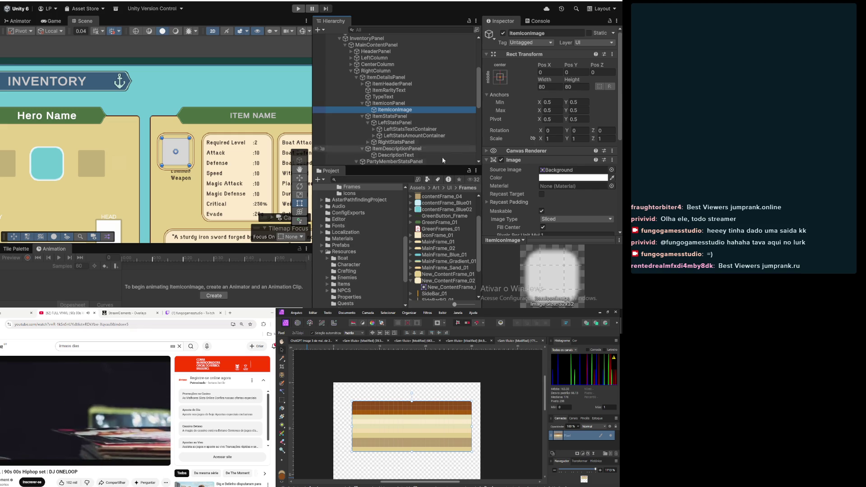
{"action": "left_click", "coordinate": [389, 103]}
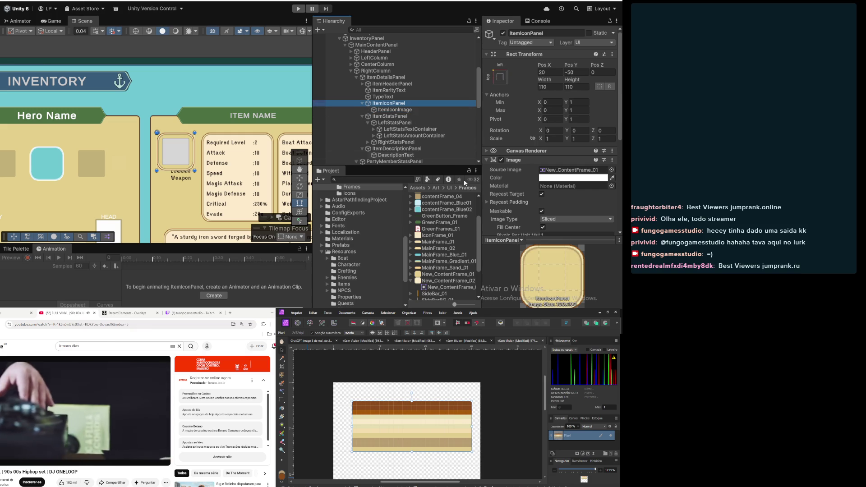
{"action": "scroll", "coordinate": [429, 215], "scroll_direction": "up", "scroll_amount": 3}
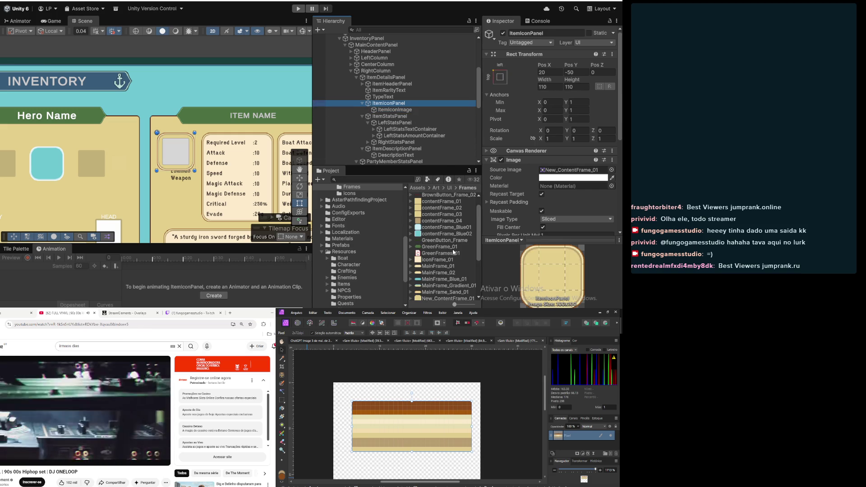
{"action": "mouse_move", "coordinate": [451, 263]}
{"action": "left_mouse_down"}
{"action": "mouse_move", "coordinate": [551, 135]}
{"action": "mouse_move", "coordinate": [565, 96]}
{"action": "left_mouse_up"}
{"action": "scroll", "coordinate": [550, 135], "scroll_direction": "down", "scroll_amount": 3}
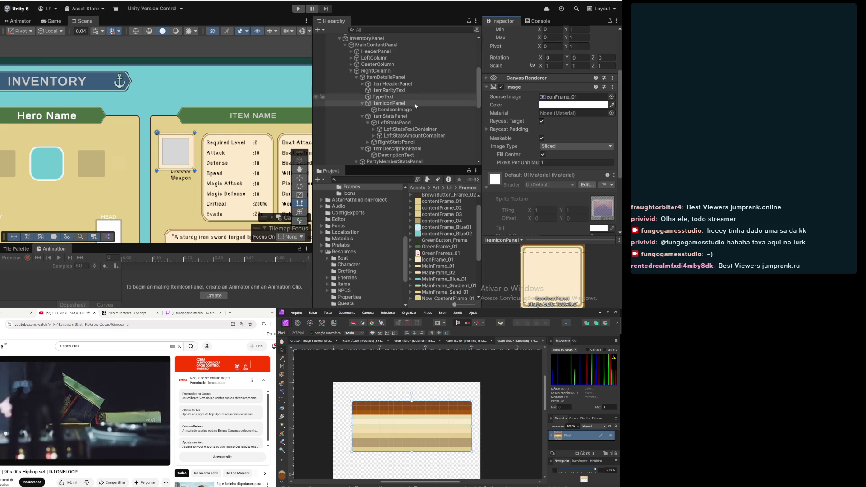
Resize ItemIconImage from 80×80 to 90×90
{"action": "left_click", "coordinate": [397, 110]}
{"action": "scroll", "coordinate": [159, 157], "scroll_direction": "up", "scroll_amount": 3}
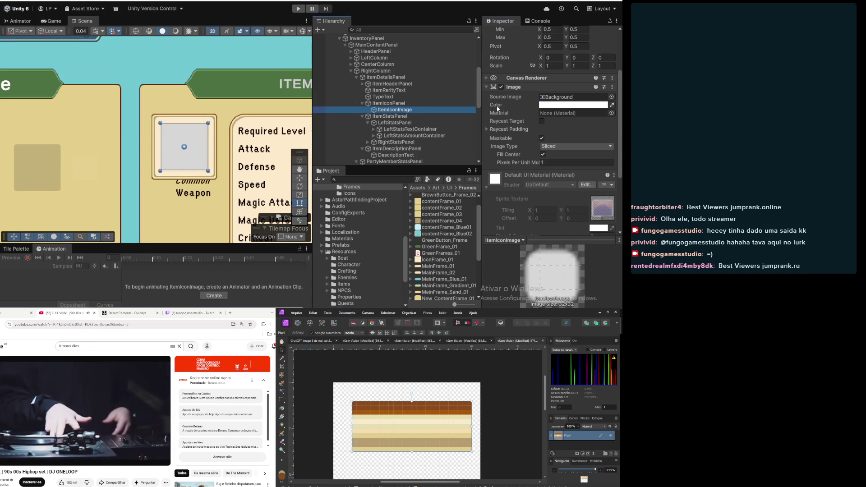
{"action": "scroll", "coordinate": [527, 128], "scroll_direction": "up", "scroll_amount": 3}
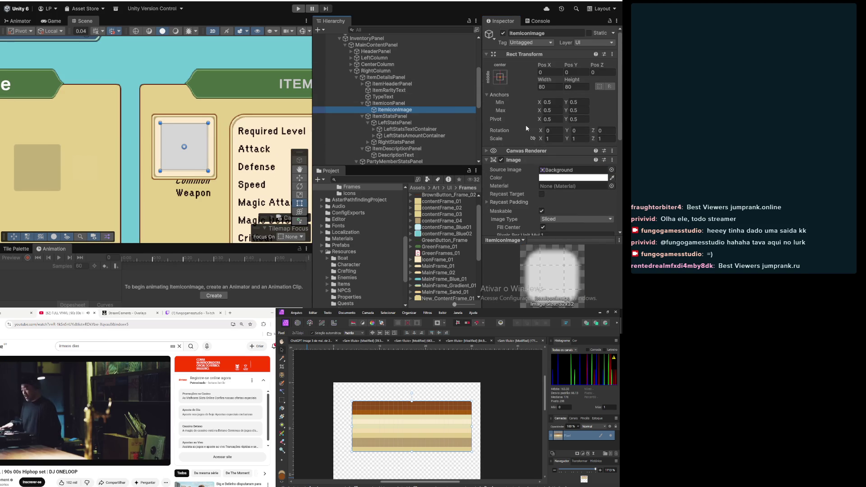
{"action": "left_click", "coordinate": [551, 87]}
{"action": "type", "text": "90"}
{"action": "key", "text": "Tab"}
{"action": "type", "text": "90"}
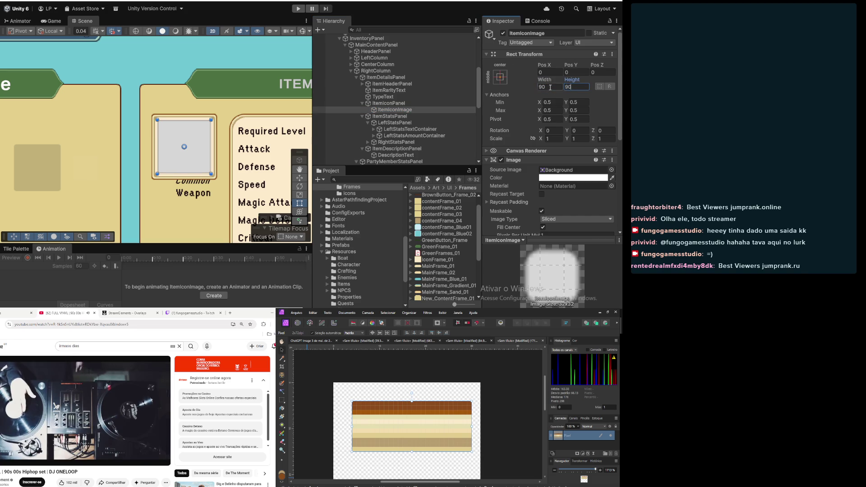
{"action": "left_click", "coordinate": [390, 117]}
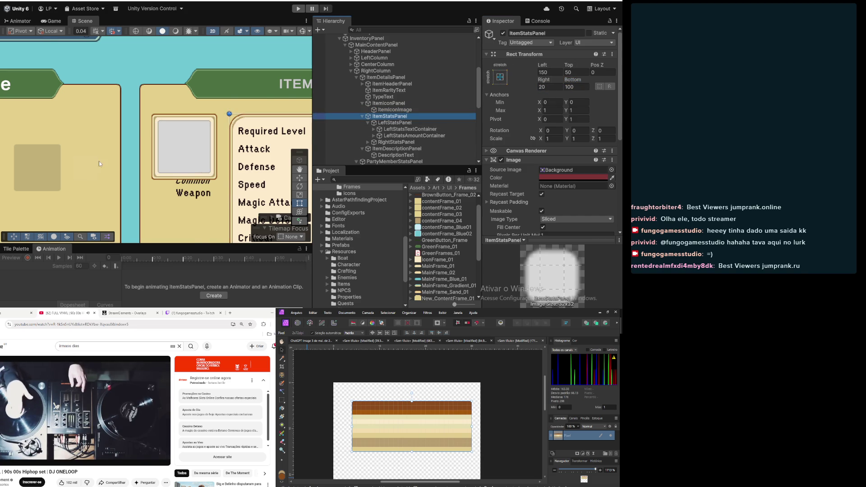
{"action": "scroll", "coordinate": [99, 161], "scroll_direction": "down", "scroll_amount": 3}
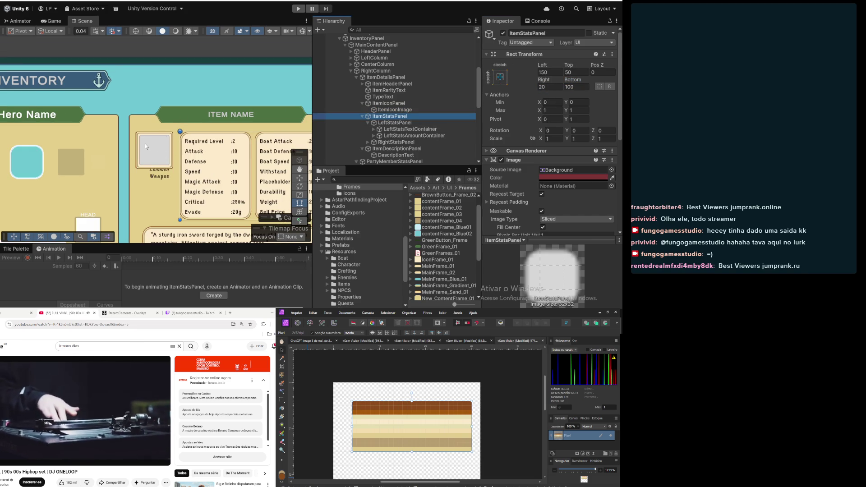
{"action": "scroll", "coordinate": [145, 144], "scroll_direction": "up", "scroll_amount": 2}
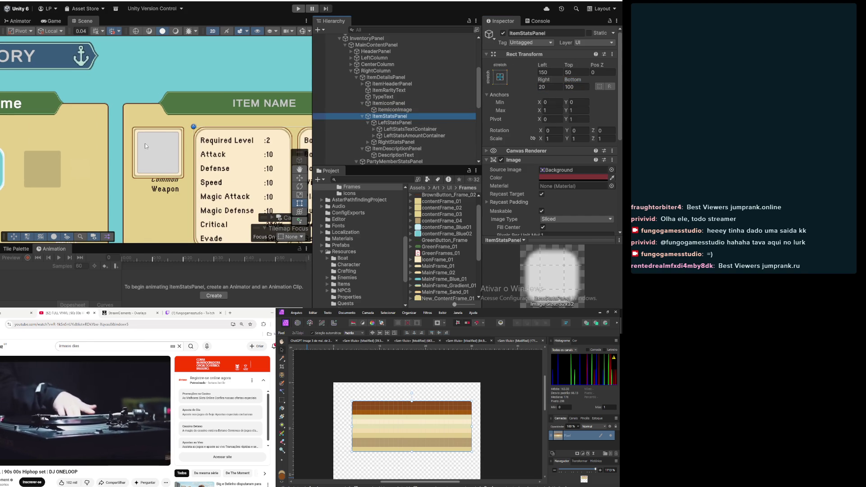
{"action": "left_click", "coordinate": [391, 105]}
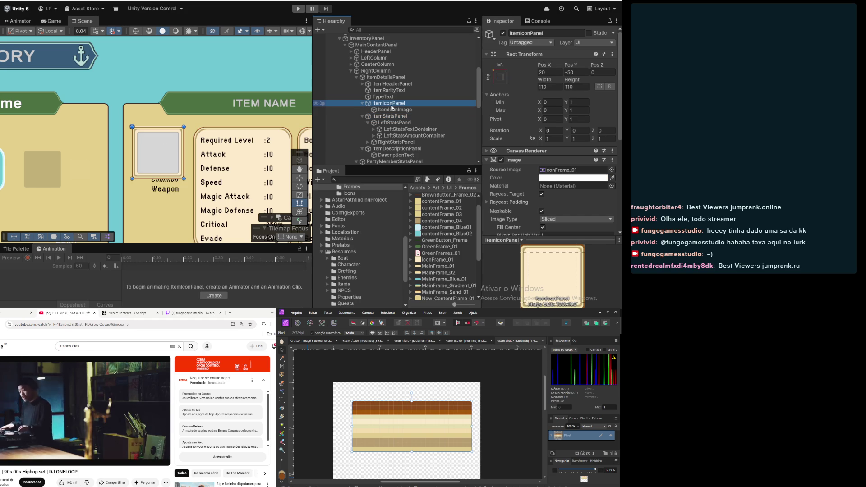
{"action": "left_click", "coordinate": [390, 117]}
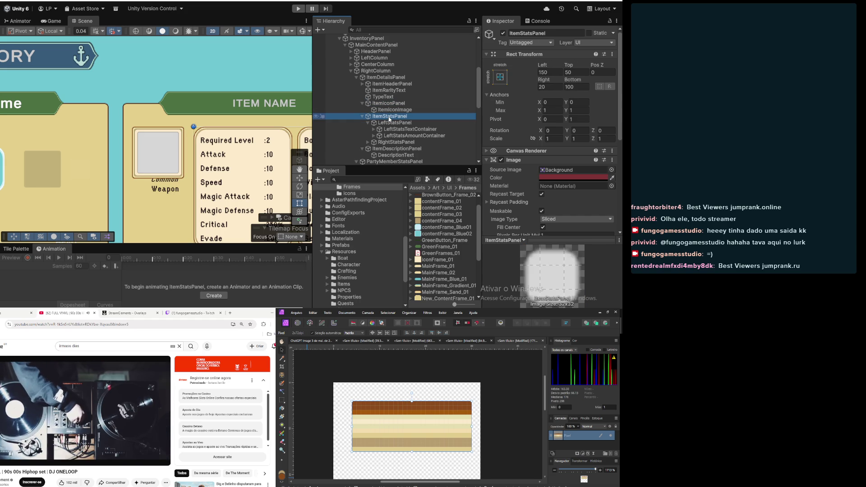
{"action": "left_click", "coordinate": [389, 105]}
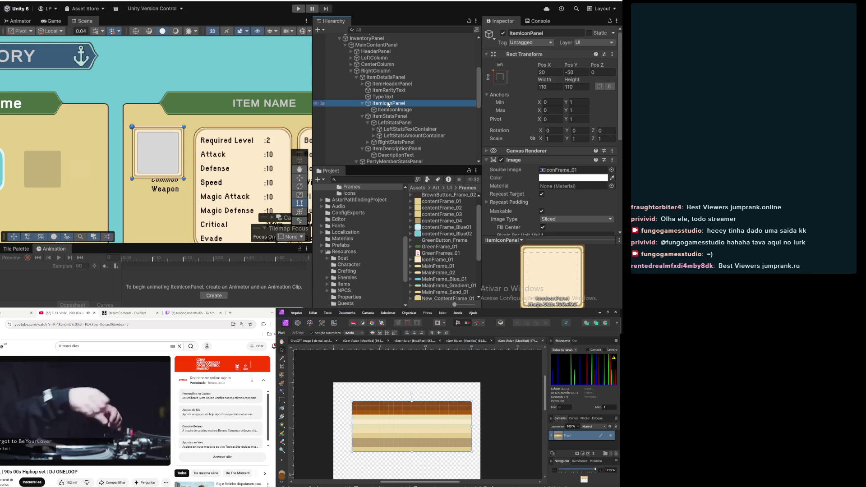
{"action": "left_click", "coordinate": [386, 116]}
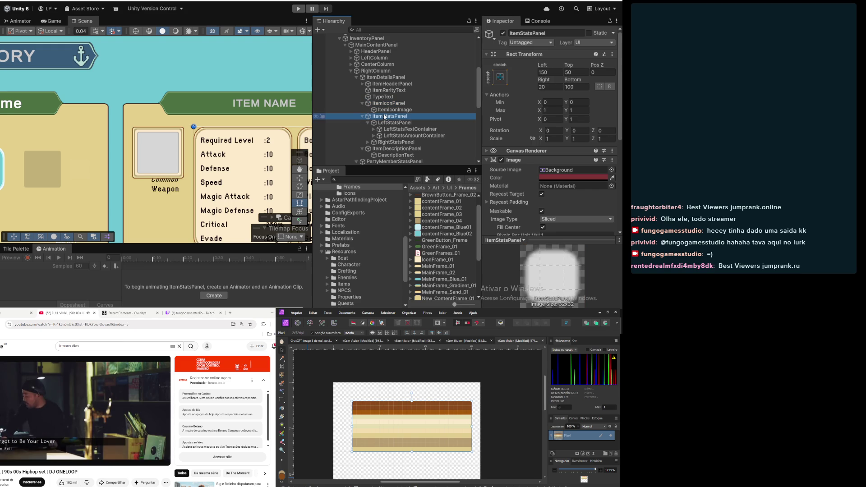
{"action": "scroll", "coordinate": [164, 130], "scroll_direction": "up", "scroll_amount": 4}
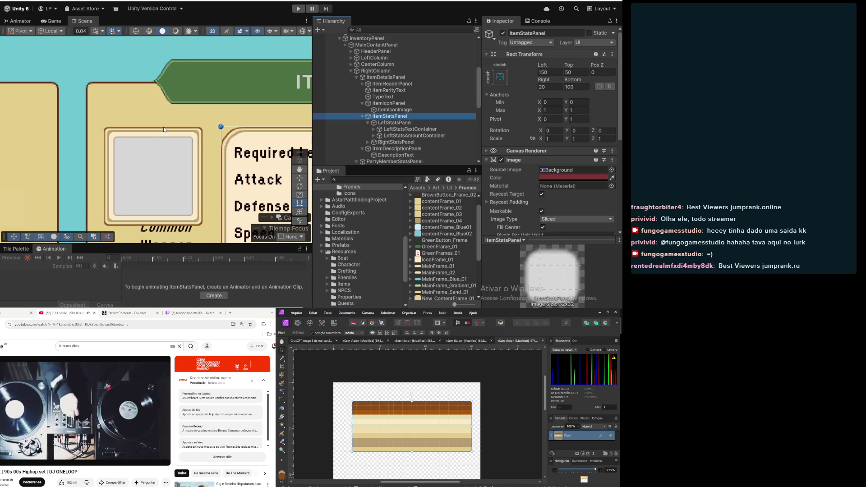
{"action": "scroll", "coordinate": [176, 127], "scroll_direction": "up", "scroll_amount": 1}
{"action": "left_click", "coordinate": [578, 72]}
{"action": "type", "text": "55"}
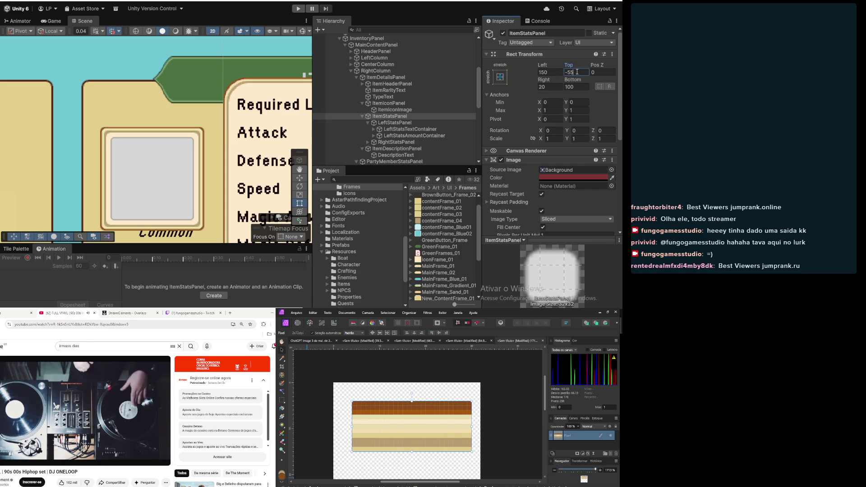
{"action": "key", "text": "Escape"}
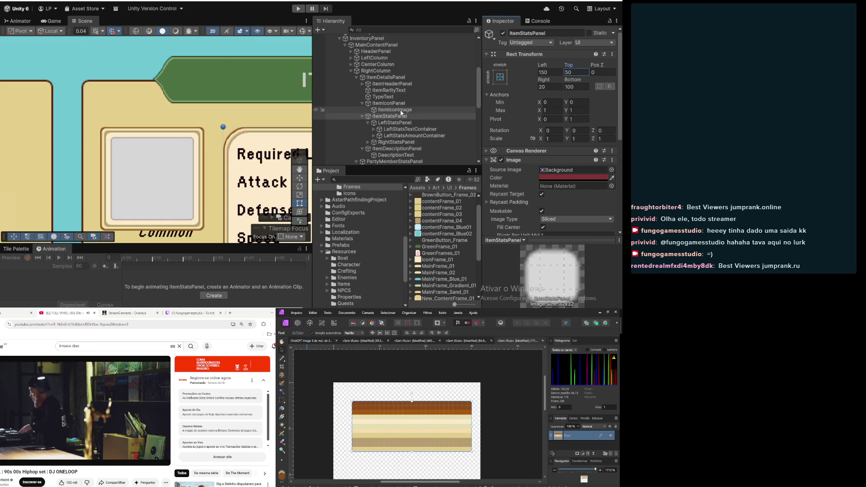
{"action": "left_click", "coordinate": [389, 103]}
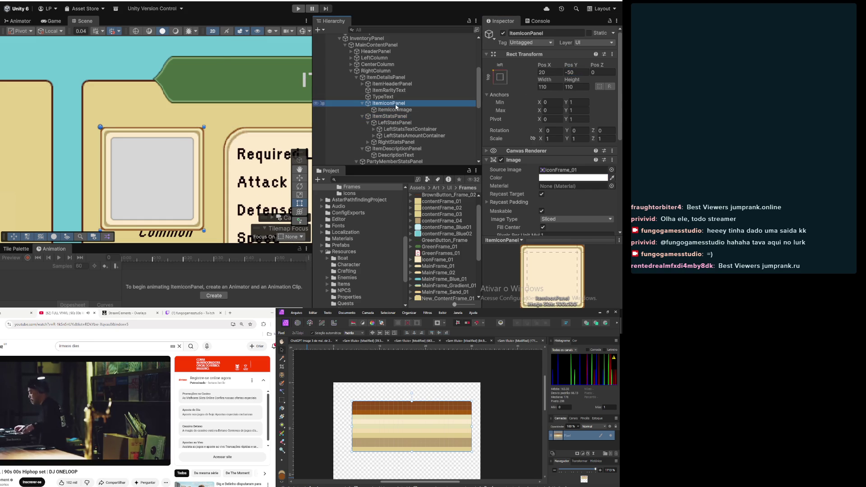
Lower ItemIconPanel's Pos Y from -50 to about -60, then fine-tune it while viewing the inventory layout
{"action": "left_click", "coordinate": [580, 72]}
{"action": "key", "text": "BackSpace"}
{"action": "type", "text": "5"}
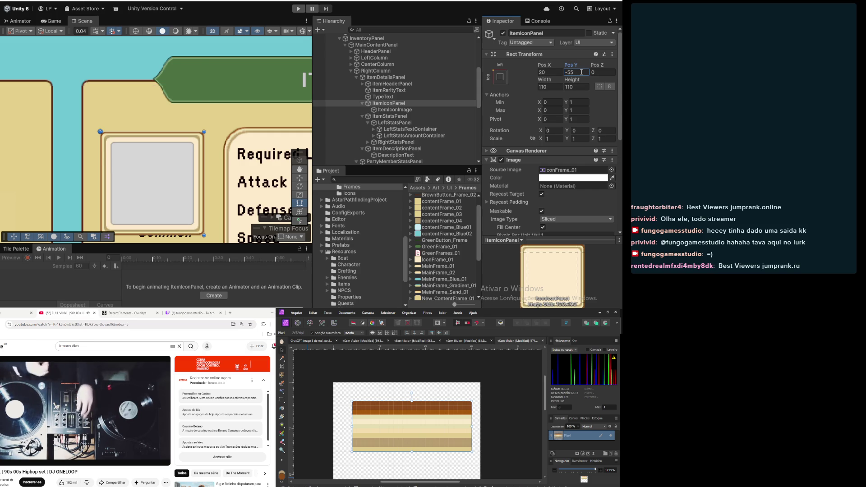
{"action": "key", "text": "BackSpace"}
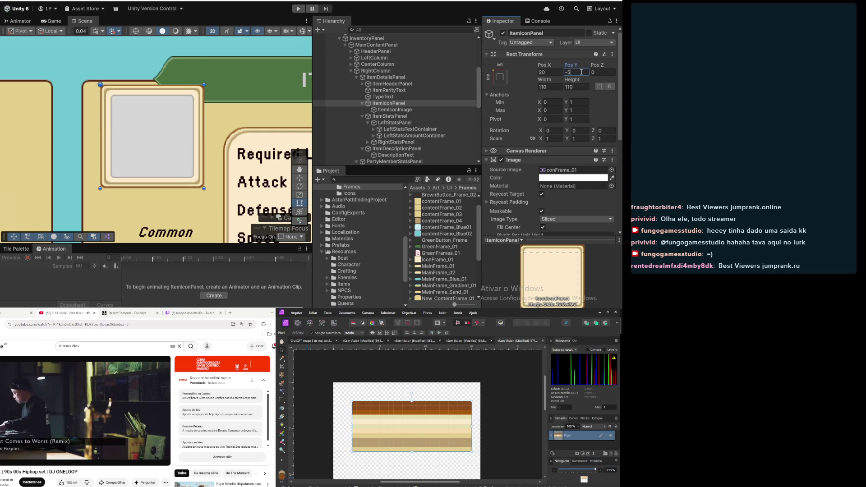
{"action": "type", "text": "60"}
{"action": "scroll", "coordinate": [163, 196], "scroll_direction": "down", "scroll_amount": 5}
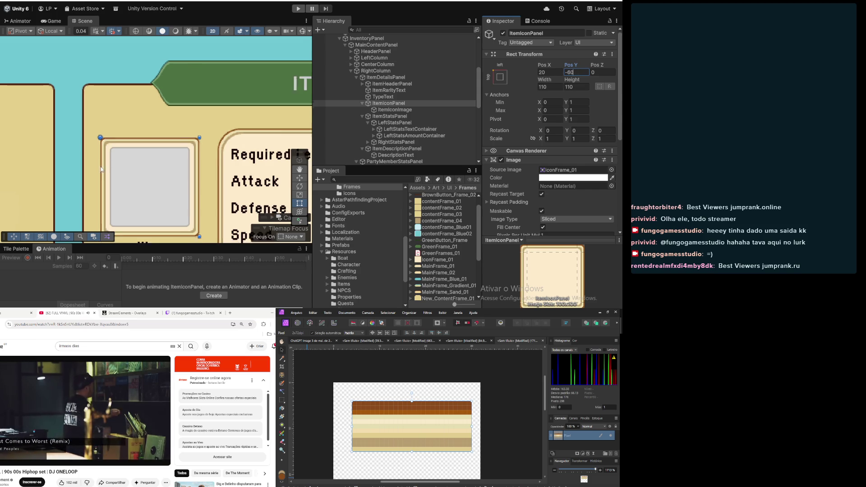
{"action": "mouse_move", "coordinate": [171, 104]}
{"action": "left_mouse_down"}
{"action": "mouse_move", "coordinate": [182, 89]}
{"action": "mouse_move", "coordinate": [165, 97]}
{"action": "mouse_move", "coordinate": [174, 95]}
{"action": "left_mouse_up"}
{"action": "scroll", "coordinate": [167, 119], "scroll_direction": "down", "scroll_amount": 3}
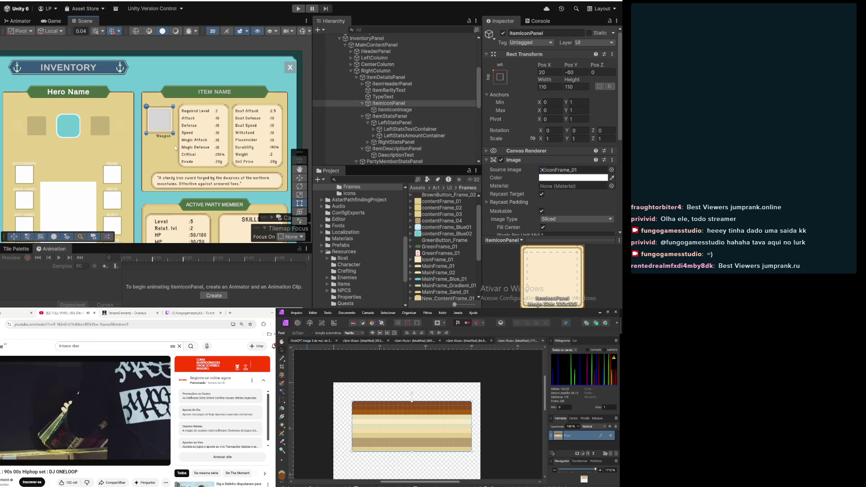
{"action": "left_click_drag", "start_coordinate": [177, 187], "coordinate": [202, 167]}
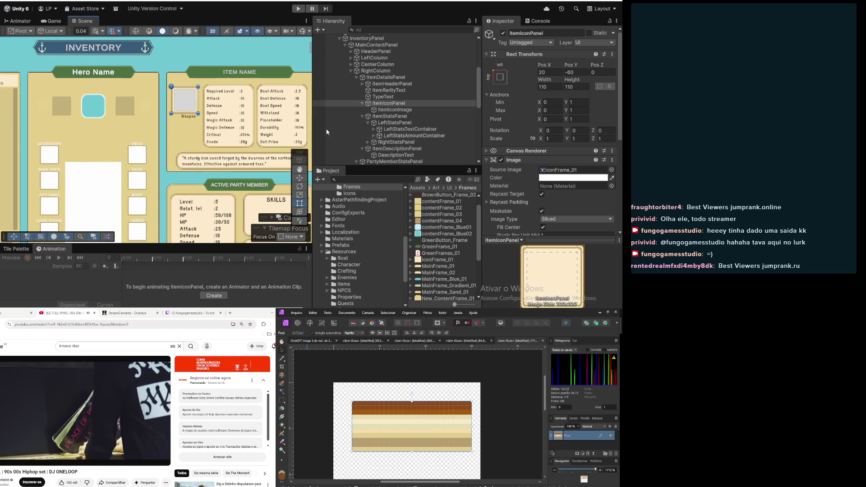
{"action": "mouse_move", "coordinate": [572, 66]}
{"action": "left_mouse_down"}
{"action": "mouse_move", "coordinate": [457, 77]}
{"action": "mouse_move", "coordinate": [532, 99]}
{"action": "mouse_move", "coordinate": [507, 100]}
{"action": "left_mouse_up"}
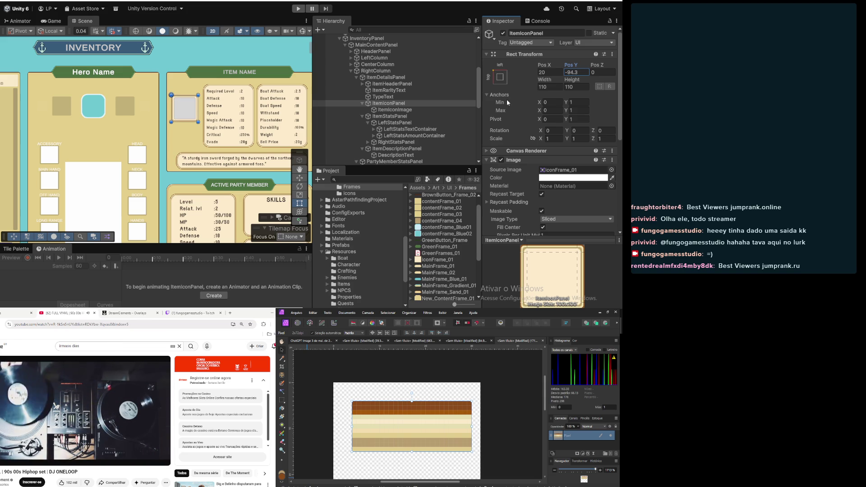
Move the Common rarity label (ItemRarityText) down to Pos Y -233.8
{"action": "left_click", "coordinate": [413, 119]}
{"action": "left_click", "coordinate": [391, 109]}
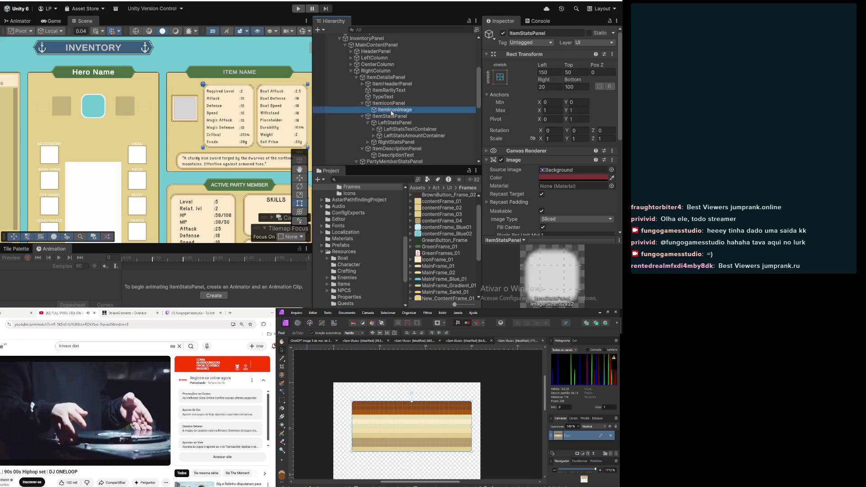
{"action": "left_click", "coordinate": [385, 98]}
{"action": "left_click", "coordinate": [381, 91]}
{"action": "left_click", "coordinate": [386, 85]}
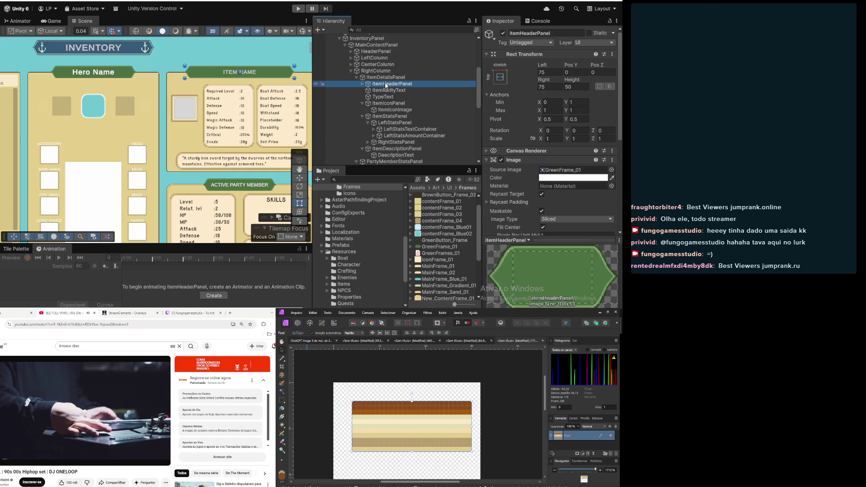
{"action": "left_click", "coordinate": [387, 91]}
{"action": "left_click_drag", "start_coordinate": [578, 65], "coordinate": [425, 75]}
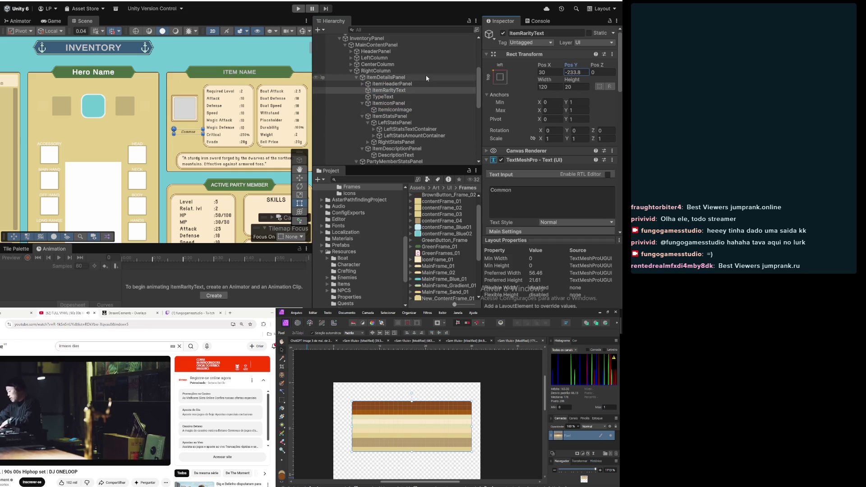
Raise the Weapon type label (TypeText) to about Pos Y -9.4, then reselect ItemRarityText
{"action": "left_click", "coordinate": [383, 96]}
{"action": "left_click_drag", "start_coordinate": [569, 69], "coordinate": [521, 69]}
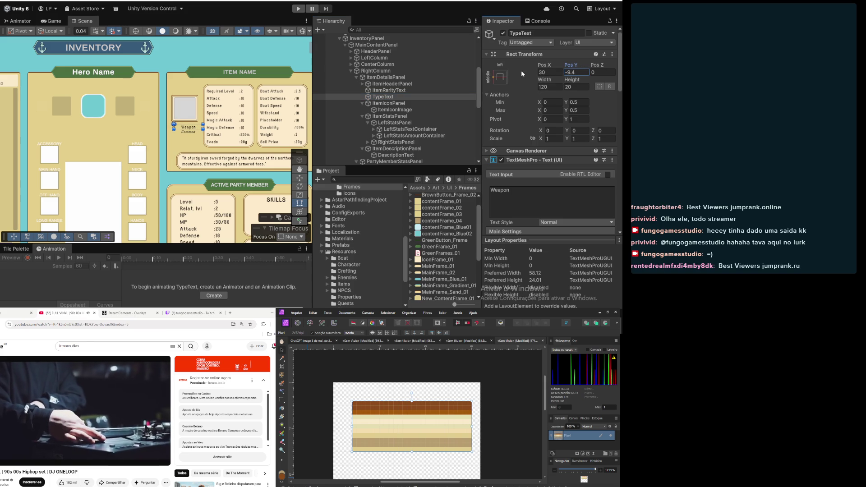
{"action": "left_click", "coordinate": [385, 91]}
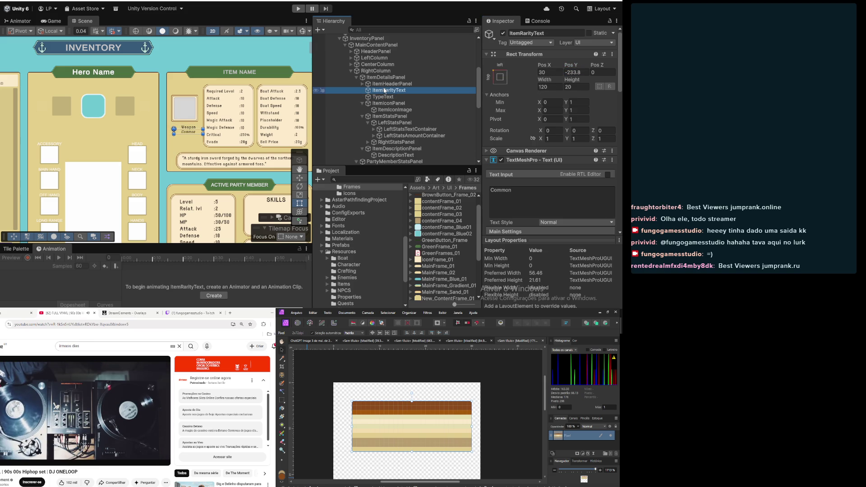
{"action": "left_click", "coordinate": [386, 85]}
{"action": "left_click", "coordinate": [385, 90]}
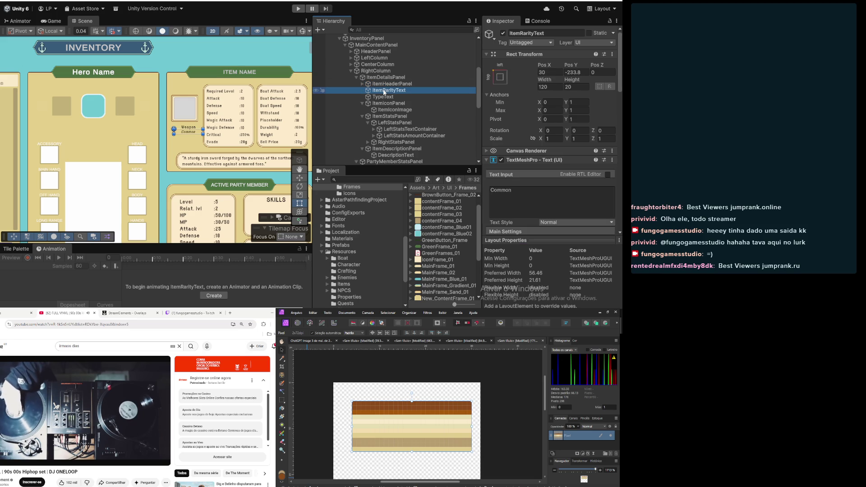
{"action": "right_click", "coordinate": [384, 92]}
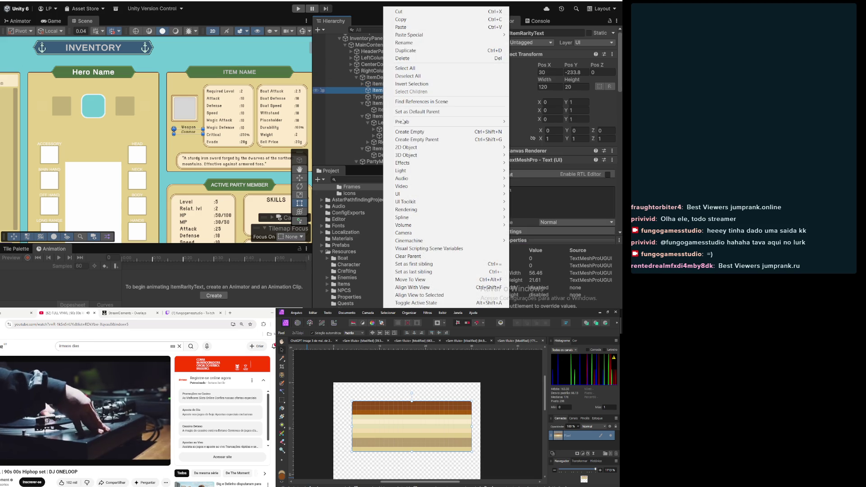
Wrap ItemRarityText in a new empty parent named ItemIconTextPanel
{"action": "left_click", "coordinate": [424, 142]}
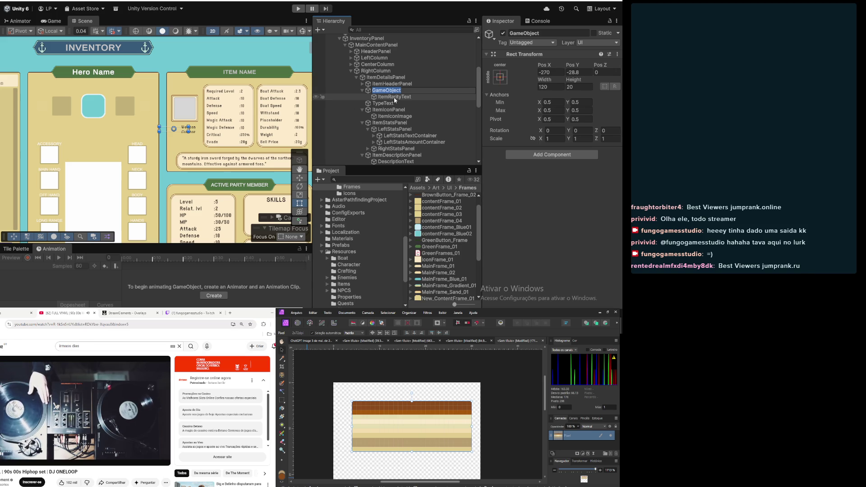
{"action": "key", "text": "BackSpace"}
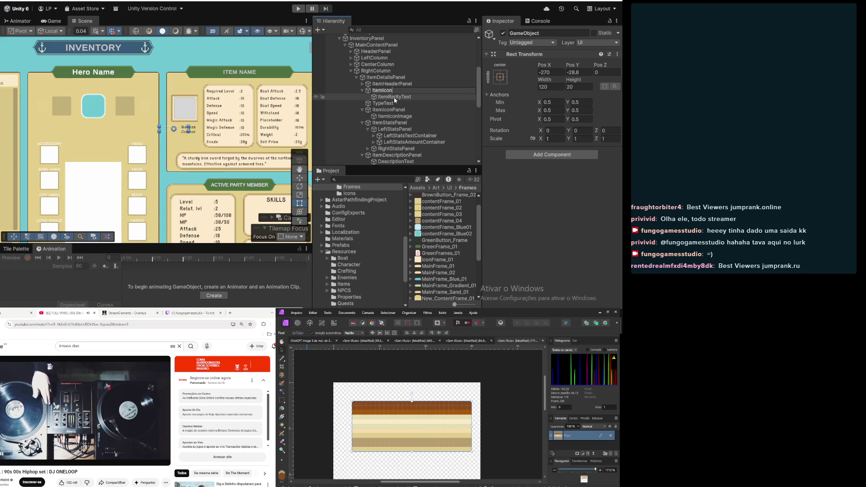
{"action": "type", "text": "Text"}
{"action": "key", "text": "Return"}
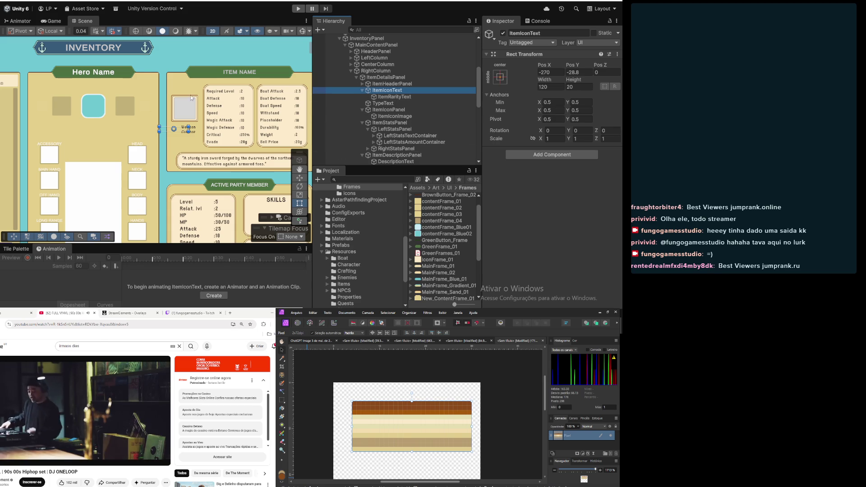
{"action": "scroll", "coordinate": [265, 121], "scroll_direction": "up", "scroll_amount": 3}
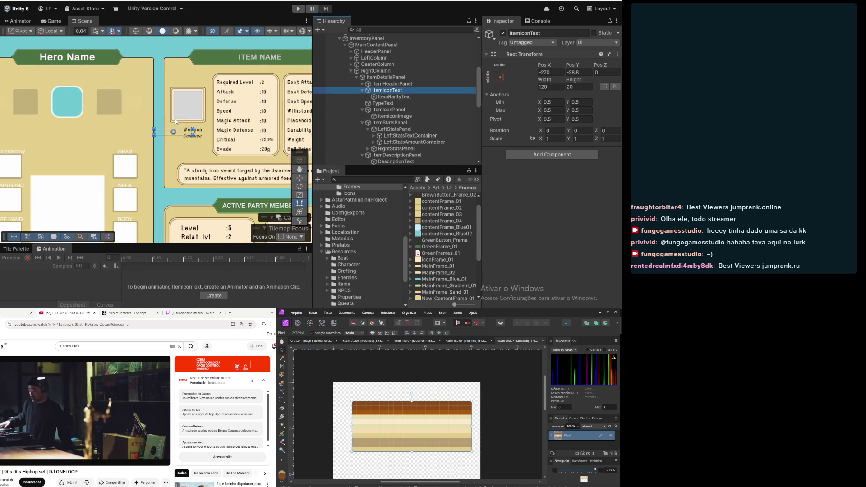
{"action": "double_click", "coordinate": [397, 91]}
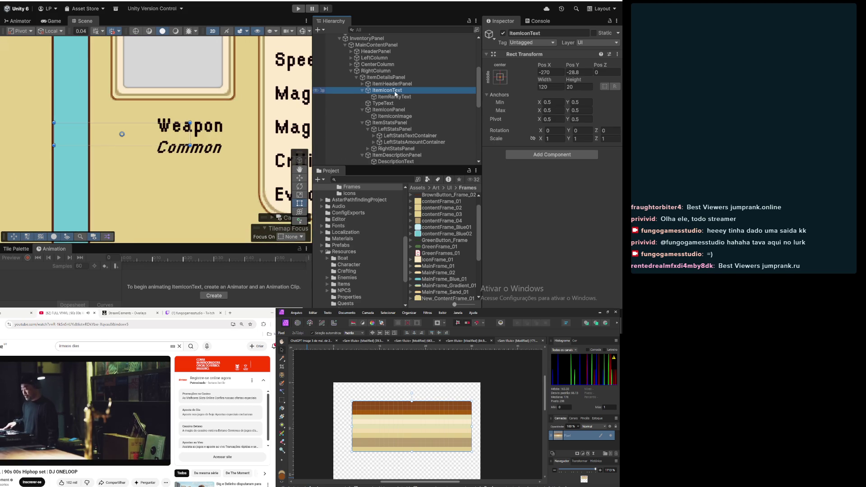
{"action": "left_click", "coordinate": [395, 91]}
{"action": "left_click", "coordinate": [394, 91]}
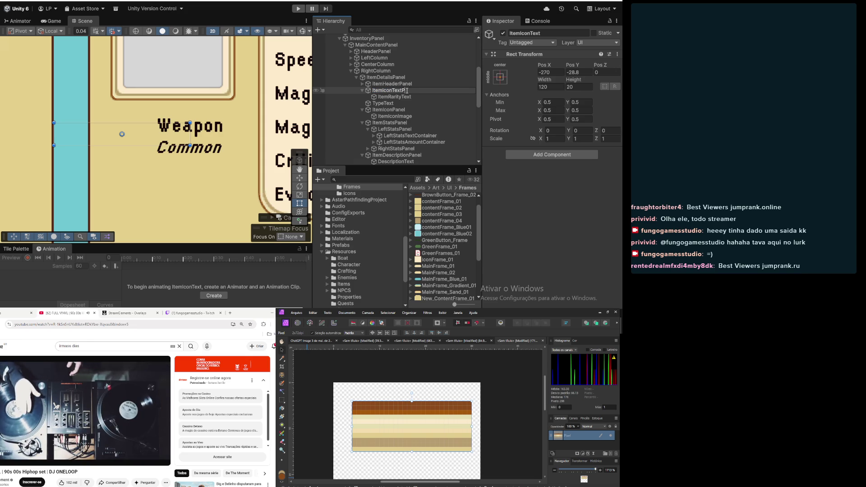
{"action": "type", "text": "Panel"}
{"action": "key", "text": "Return"}
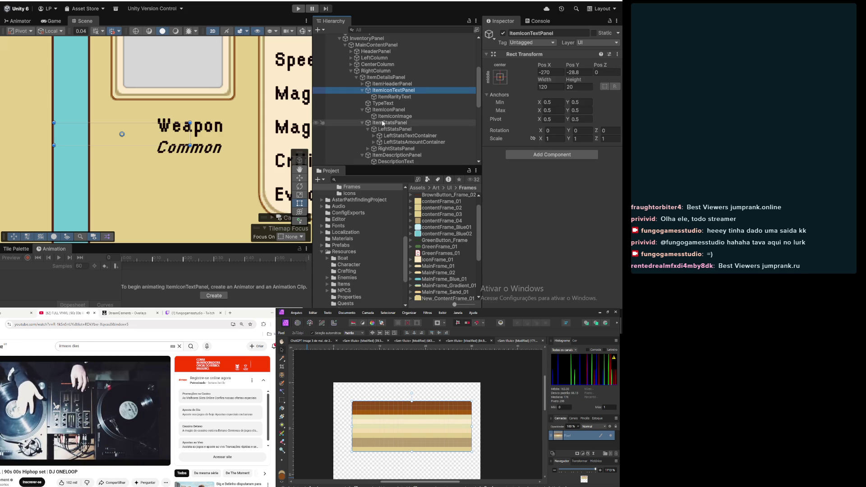
Move TypeText into ItemIconTextPanel and check the parent ItemDetailsPanel
{"action": "left_click_drag", "start_coordinate": [384, 103], "coordinate": [394, 91]}
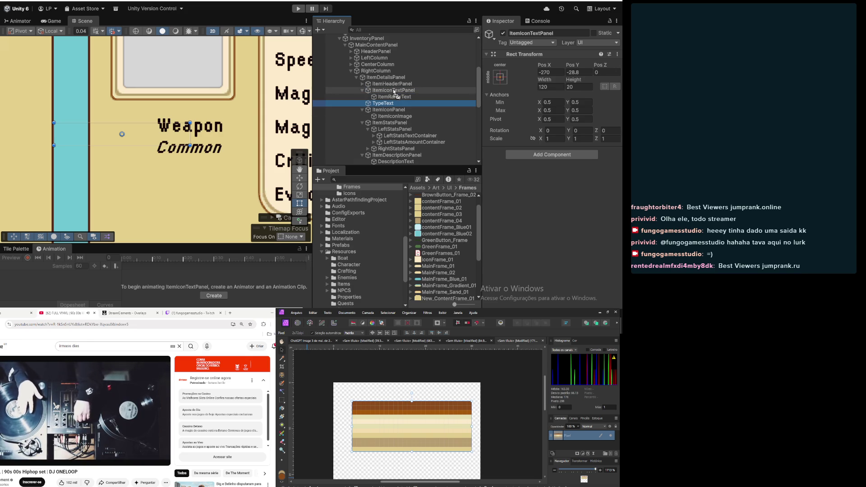
{"action": "left_click", "coordinate": [394, 91]}
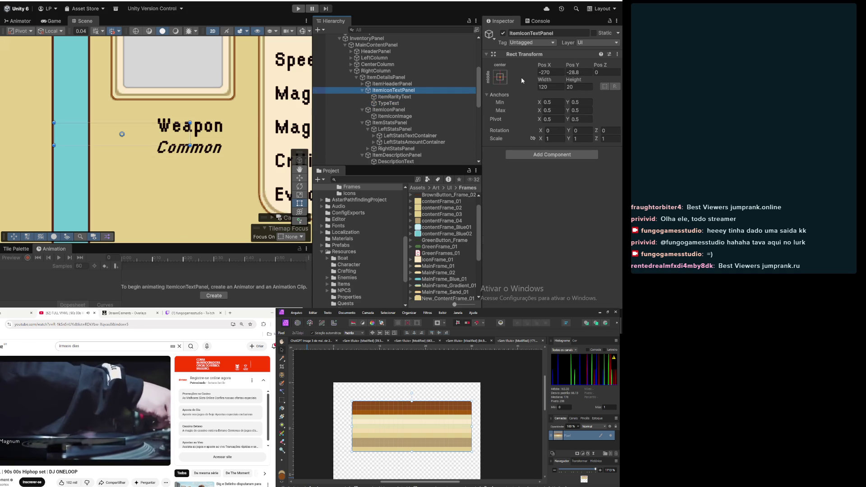
{"action": "left_click", "coordinate": [386, 78]}
{"action": "left_click", "coordinate": [393, 93]}
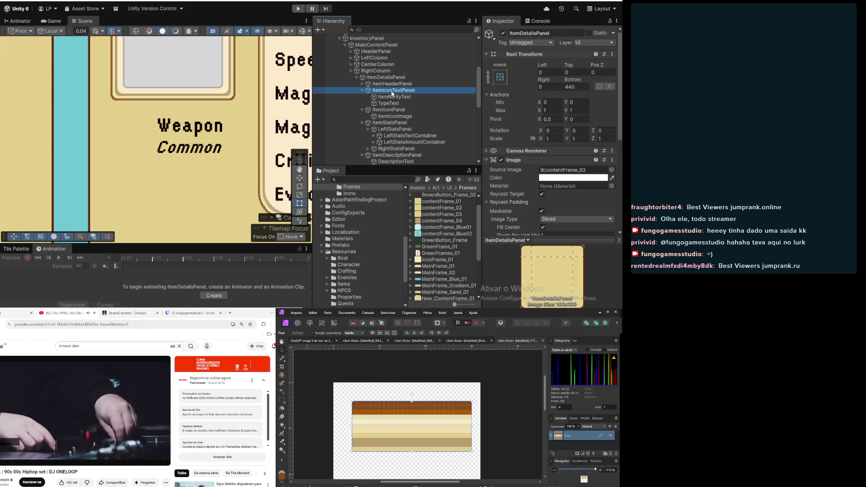
Anchor ItemIconTextPanel middle-left at Pos X 60, Pos Y 0, with TypeText nested inside
{"action": "double_click", "coordinate": [393, 92]}
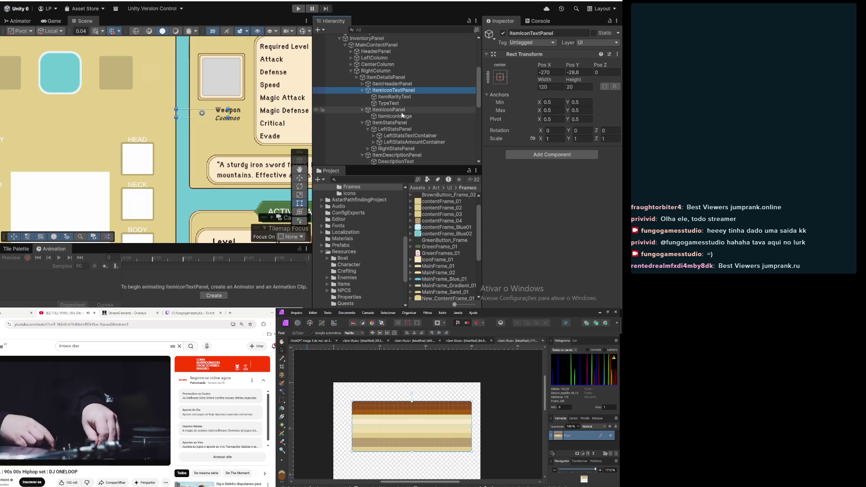
{"action": "left_click", "coordinate": [500, 76]}
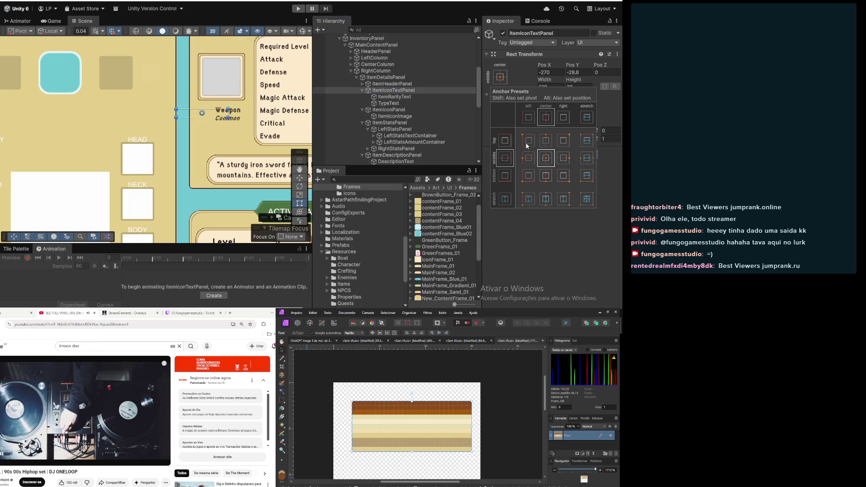
{"action": "left_click", "coordinate": [529, 158], "text": "alt"}
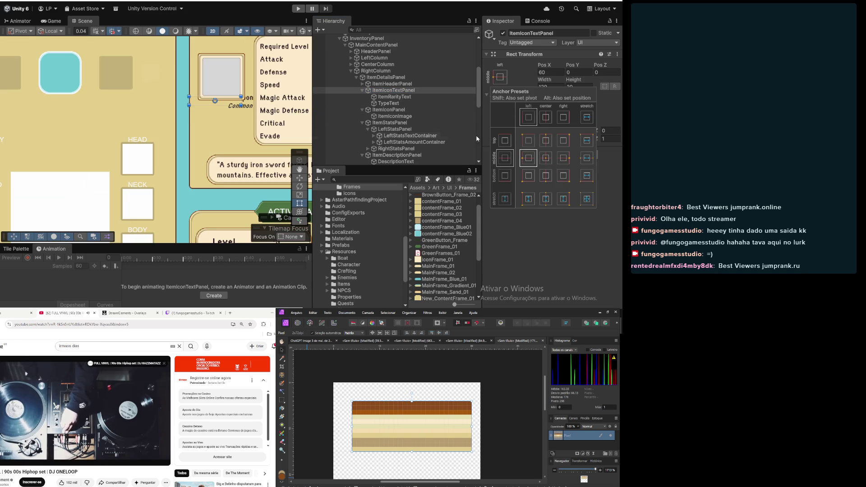
{"action": "left_click", "coordinate": [530, 79]}
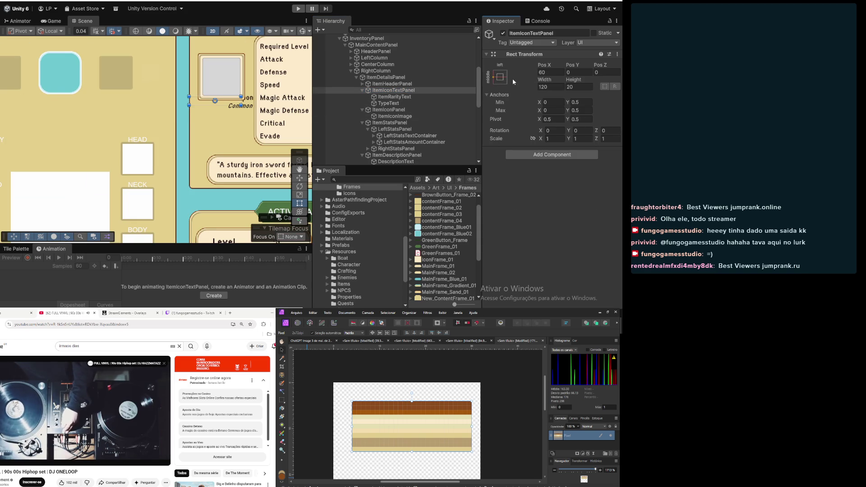
{"action": "left_click", "coordinate": [498, 79]}
{"action": "left_click", "coordinate": [527, 202], "text": "alt"}
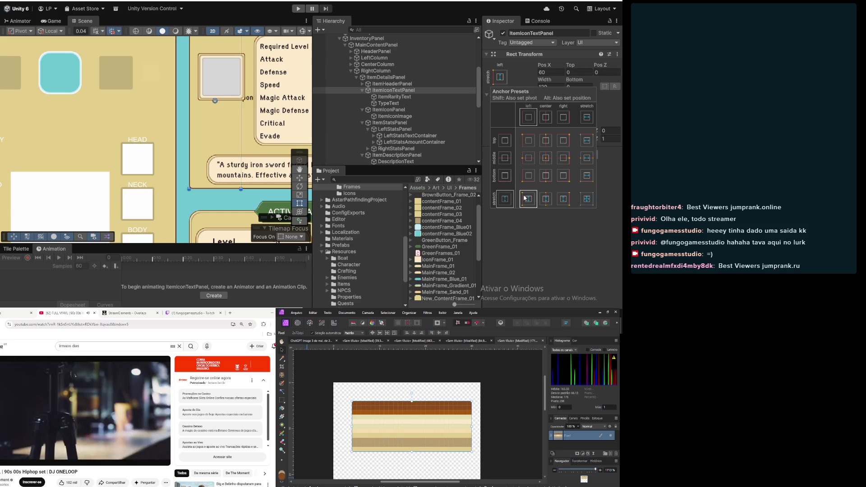
{"action": "left_click", "coordinate": [528, 157]}
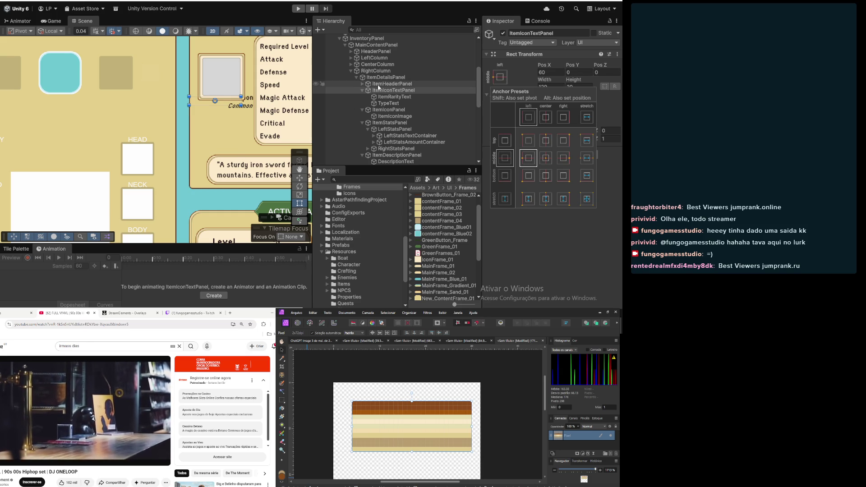
{"action": "left_click_drag", "start_coordinate": [388, 103], "coordinate": [403, 96]}
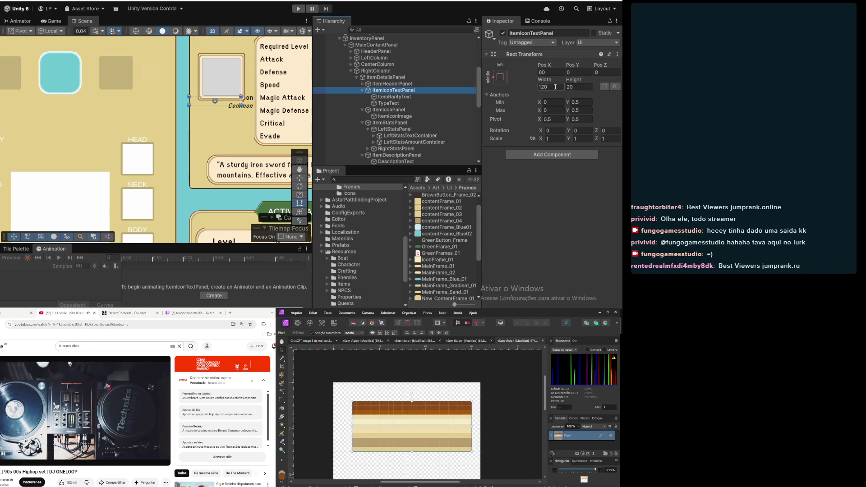
{"action": "left_click", "coordinate": [423, 96]}
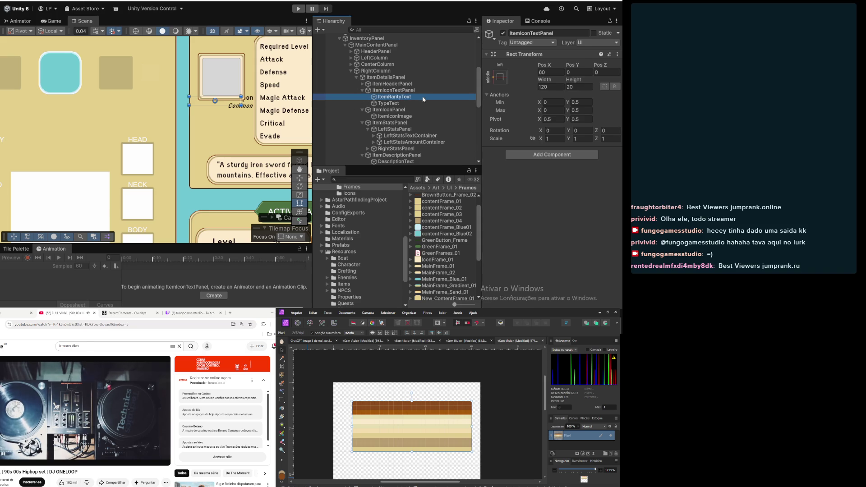
Set ItemRarityText and TypeText to stretch anchors filling the group, then select ItemIconTextPanel
{"action": "left_click", "coordinate": [501, 77]}
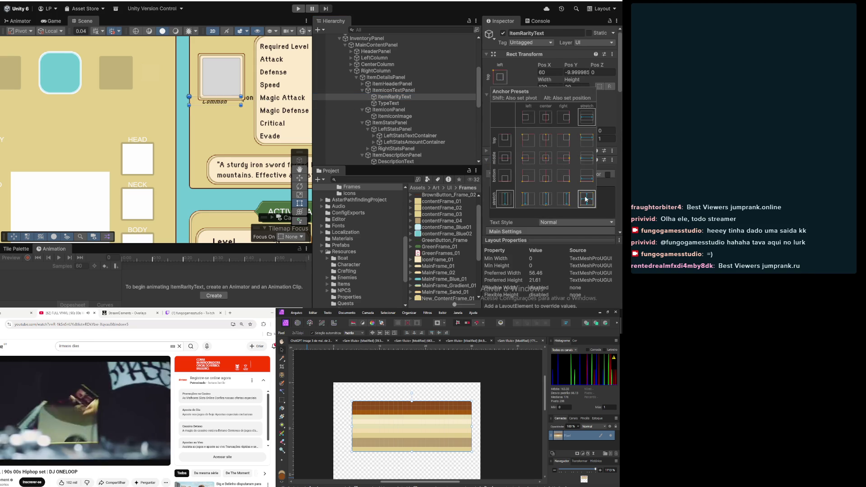
{"action": "left_click", "coordinate": [388, 104]}
{"action": "left_click", "coordinate": [389, 103]}
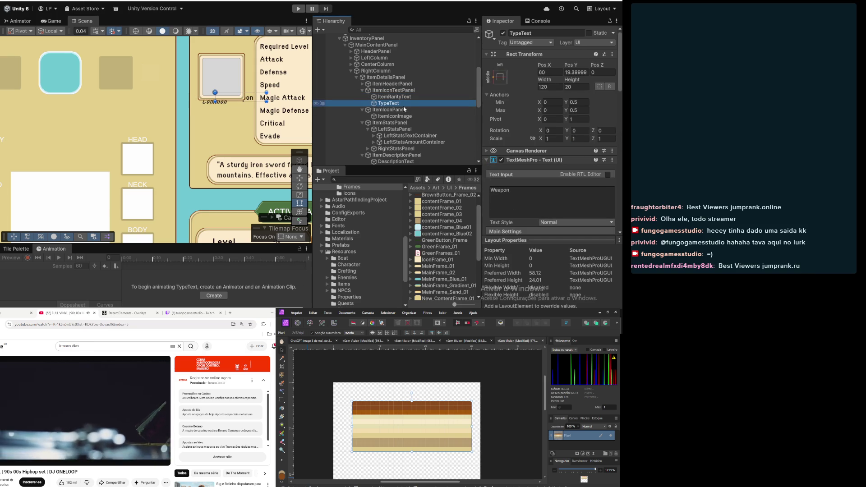
{"action": "left_click", "coordinate": [499, 84]}
{"action": "left_click", "coordinate": [587, 198]}
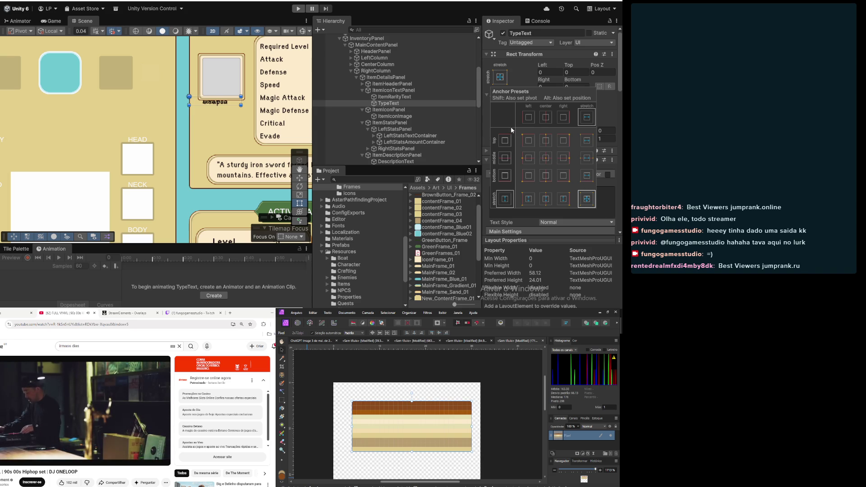
{"action": "left_click", "coordinate": [392, 96]}
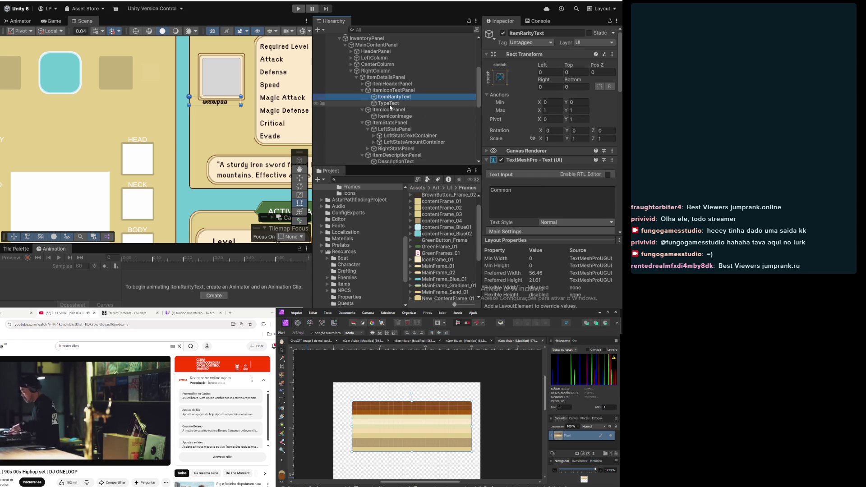
{"action": "left_click", "coordinate": [391, 90]}
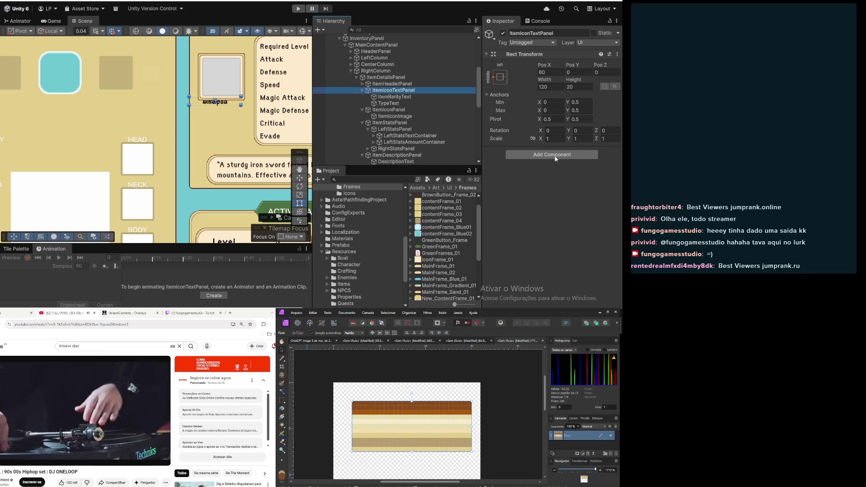
{"action": "left_click", "coordinate": [393, 97]}
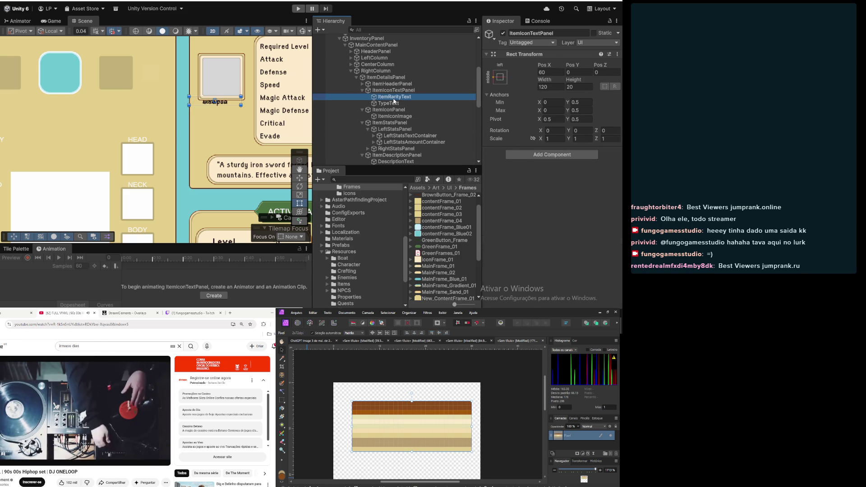
{"action": "left_click", "coordinate": [393, 103]}
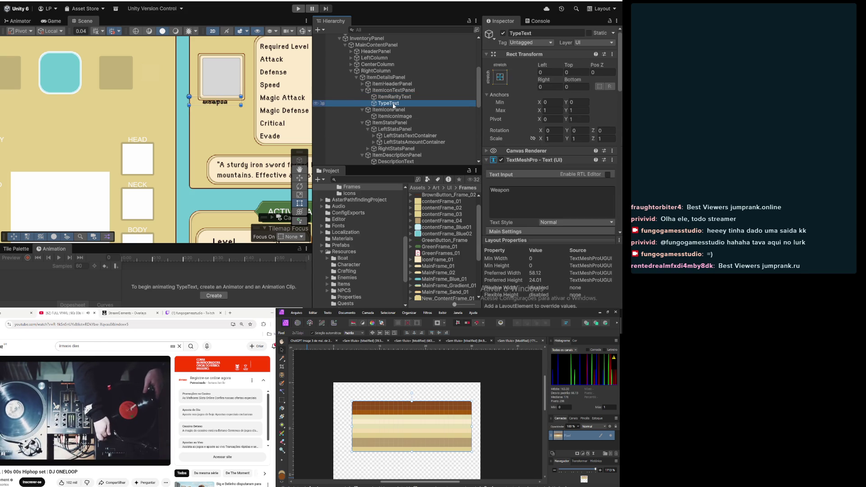
{"action": "left_click", "coordinate": [391, 97]}
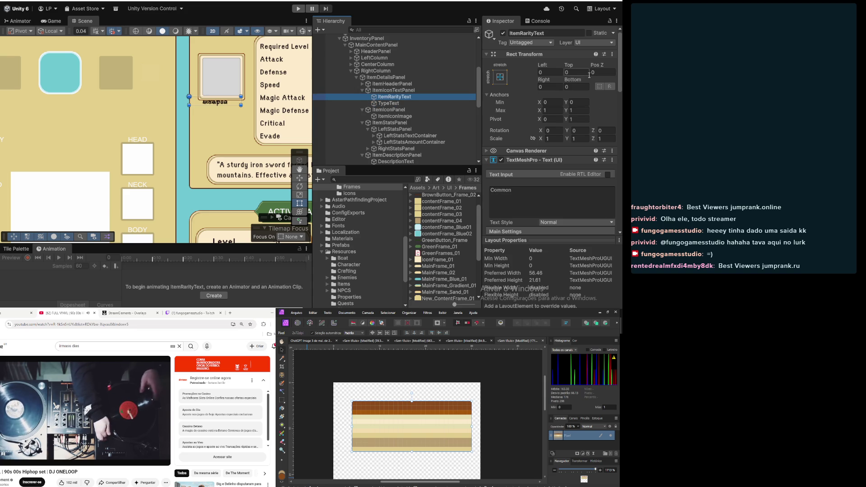
{"action": "left_click", "coordinate": [396, 90]}
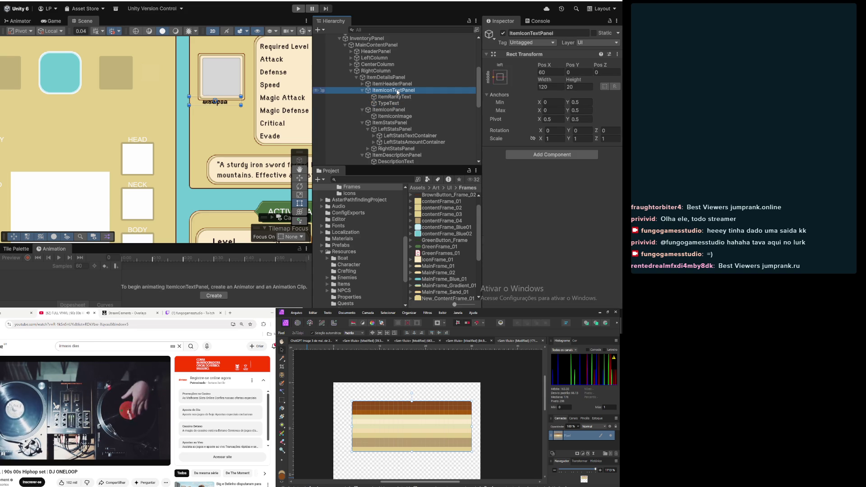
Size ItemIconTextPanel to 110×60 with pivot (0,1) at Pos X 20, Pos Y 0
{"action": "left_click", "coordinate": [577, 88]}
{"action": "type", "text": "60"}
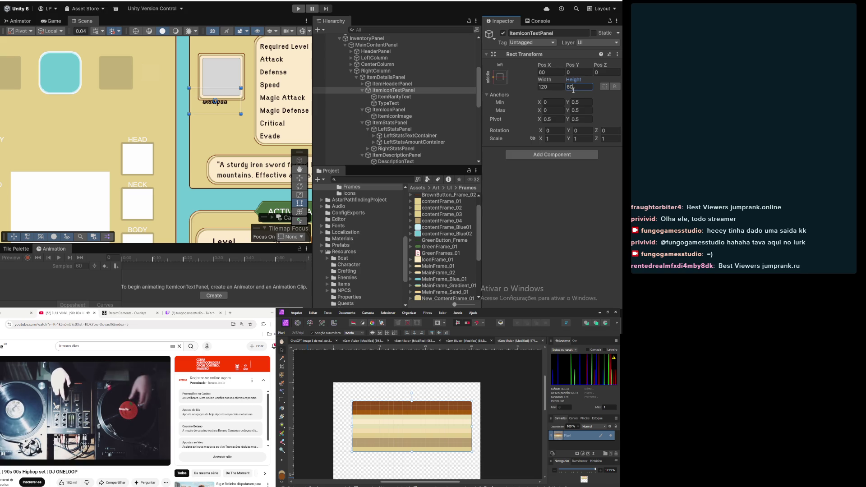
{"action": "left_click", "coordinate": [557, 87]}
{"action": "type", "text": "100"}
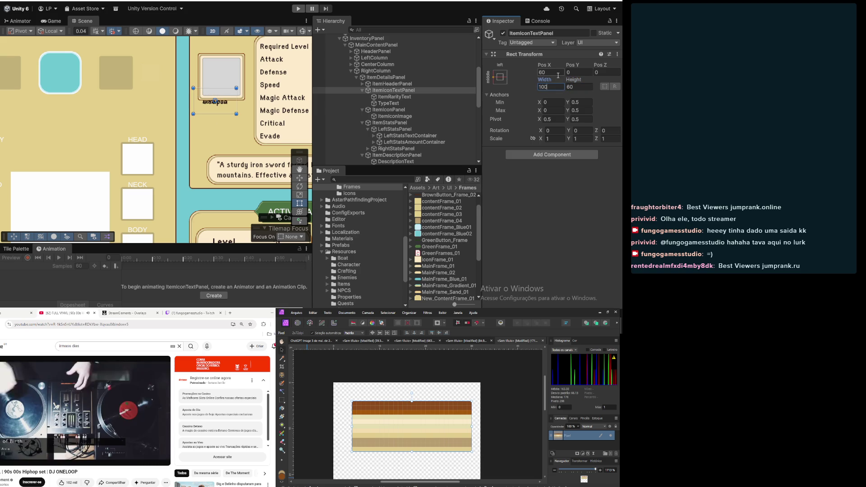
{"action": "left_click", "coordinate": [558, 118]}
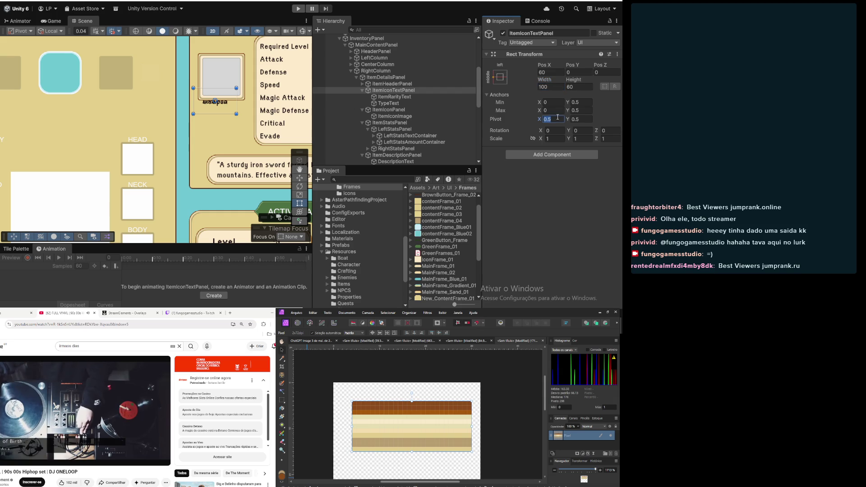
{"action": "left_click", "coordinate": [559, 73]}
{"action": "type", "text": "20"}
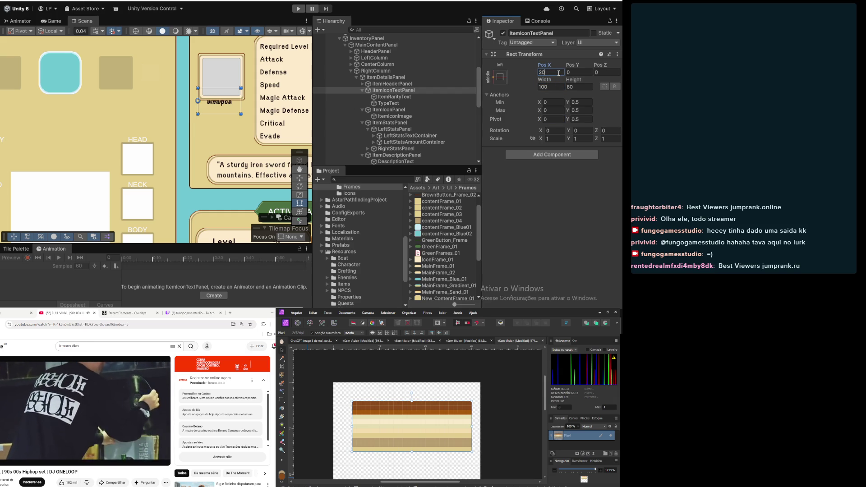
{"action": "left_click", "coordinate": [558, 89]}
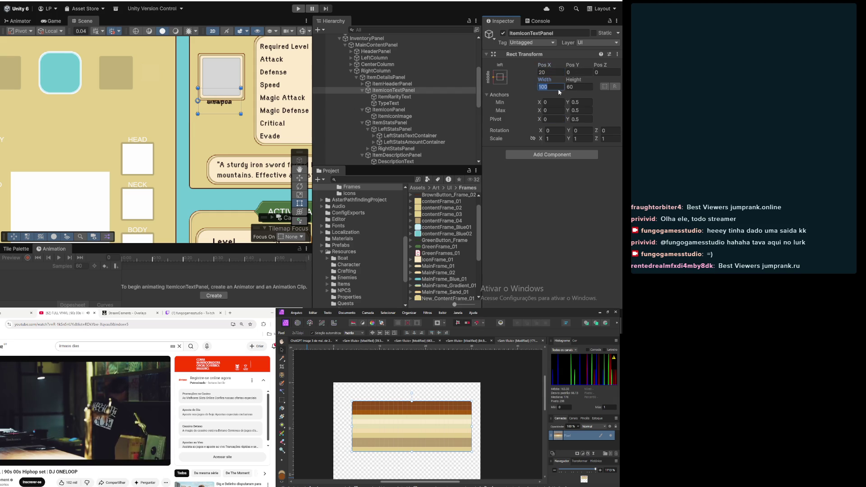
{"action": "type", "text": "110"}
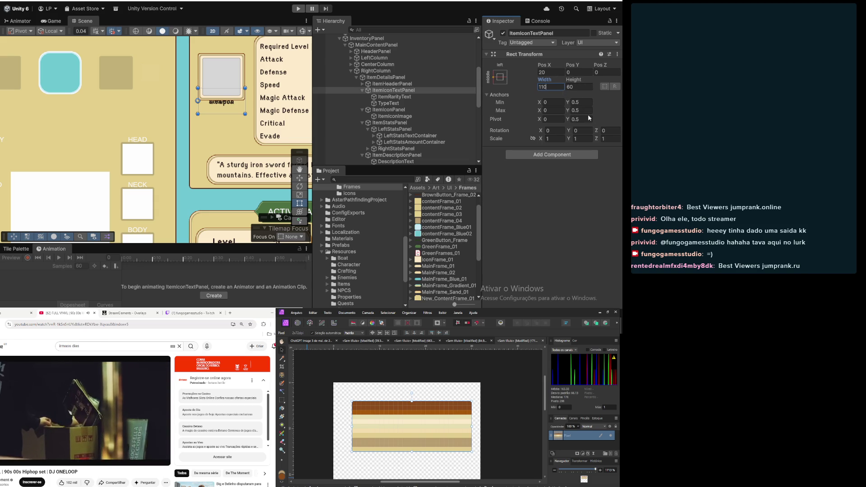
{"action": "left_click", "coordinate": [587, 119]}
{"action": "type", "text": "1"}
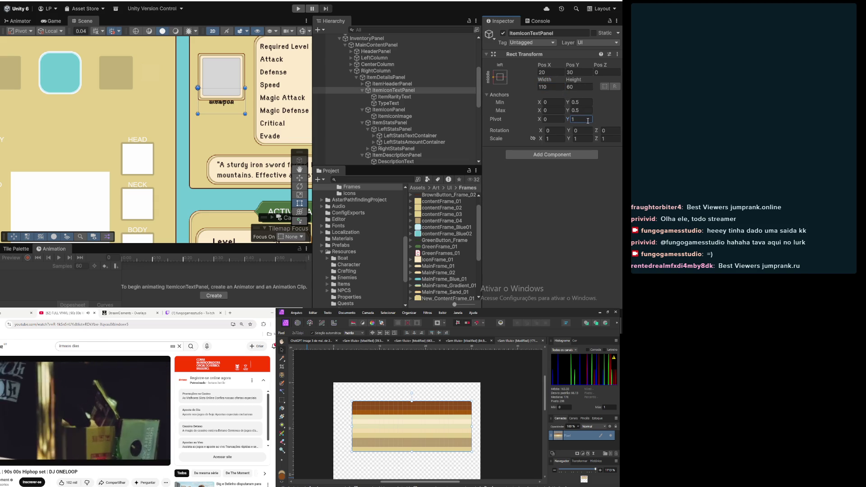
{"action": "left_click", "coordinate": [580, 72]}
{"action": "type", "text": "0"}
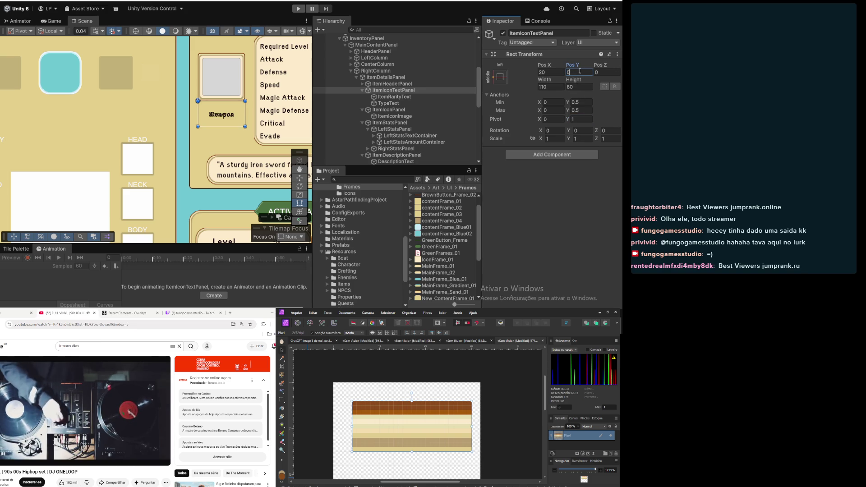
Anchor ItemRarityText stretched across the top, snapping its position with Alt
{"action": "left_click", "coordinate": [447, 96]}
{"action": "left_click", "coordinate": [501, 77]}
{"action": "key", "text": "alt"}
{"action": "left_click", "coordinate": [588, 140], "text": "alt"}
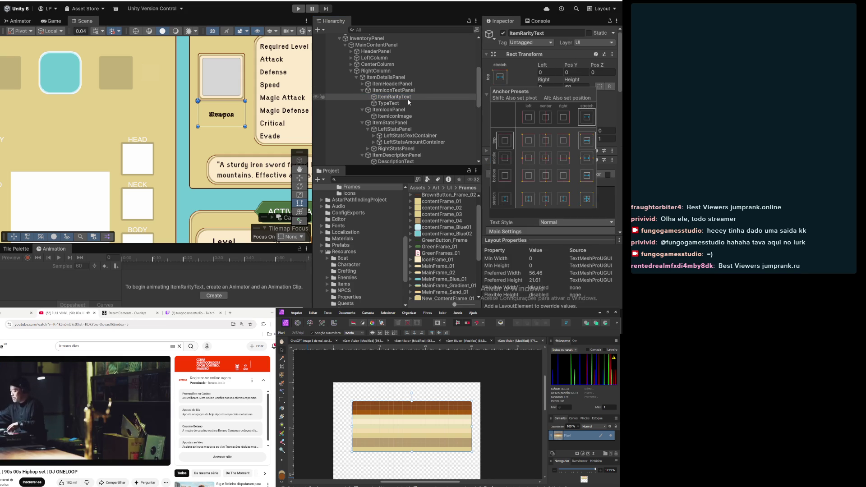
Anchor TypeText stretched along the bottom of ItemIconTextPanel
{"action": "key", "text": "alt"}
{"action": "left_click", "coordinate": [586, 139], "text": "alt"}
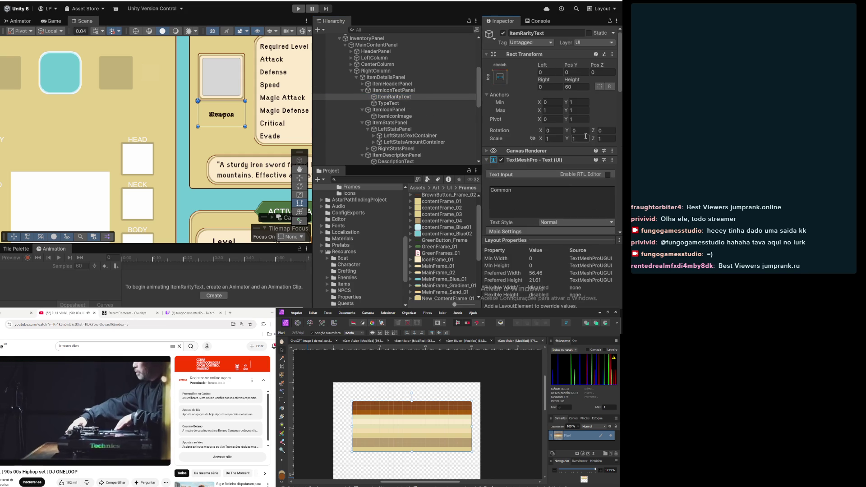
{"action": "left_click", "coordinate": [457, 103]}
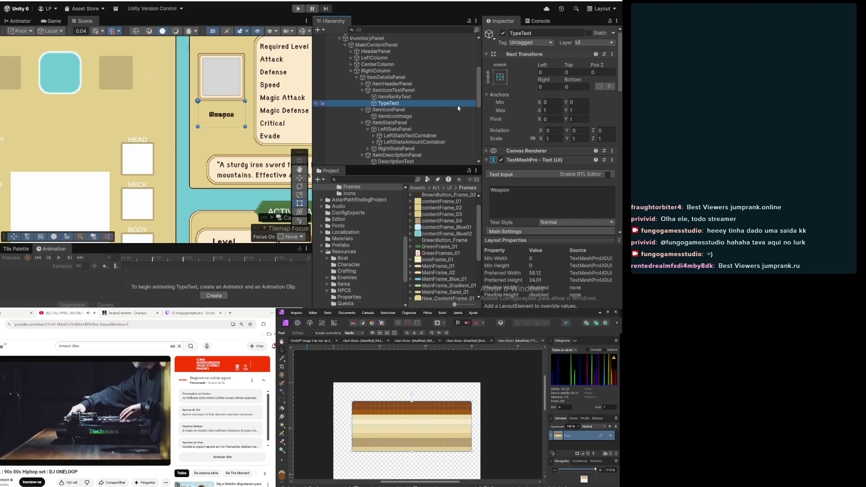
{"action": "left_click", "coordinate": [499, 78]}
{"action": "left_click", "coordinate": [588, 175]}
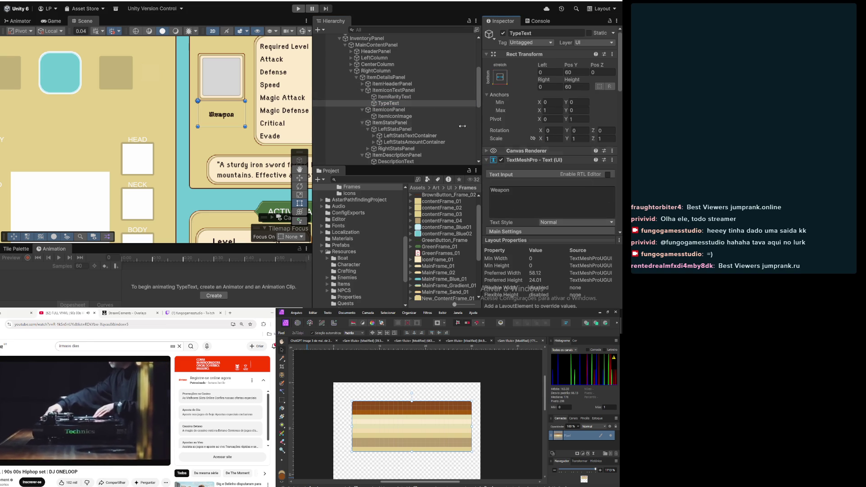
Set the heights of both ItemRarityText and TypeText to 30
{"action": "left_click", "coordinate": [428, 96]}
{"action": "left_click", "coordinate": [580, 87]}
{"action": "type", "text": "30"}
{"action": "left_click", "coordinate": [452, 104]}
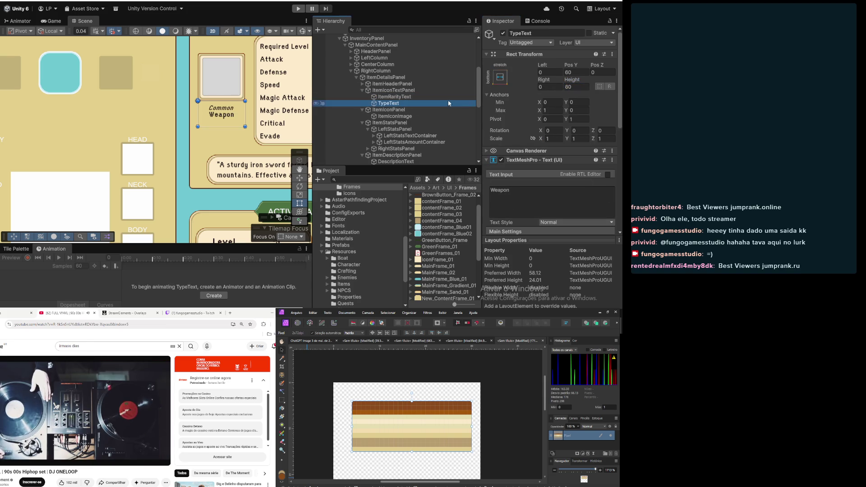
{"action": "left_click", "coordinate": [581, 85]}
{"action": "type", "text": "30"}
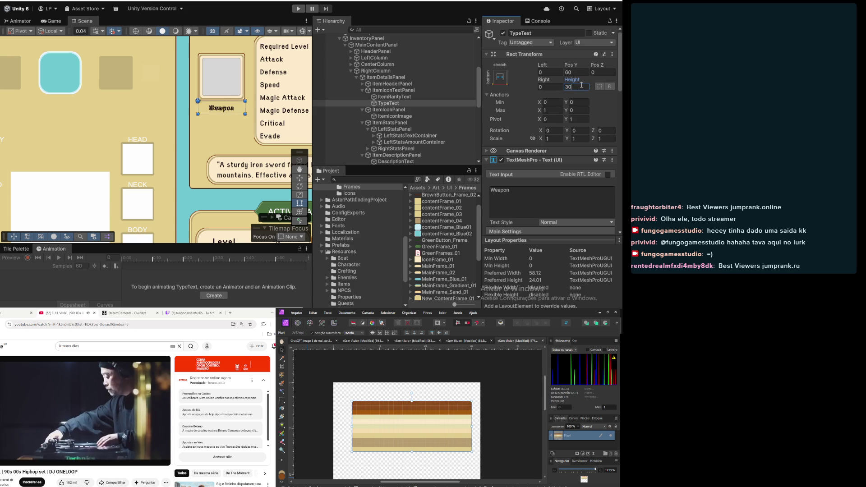
{"action": "left_click", "coordinate": [408, 98]}
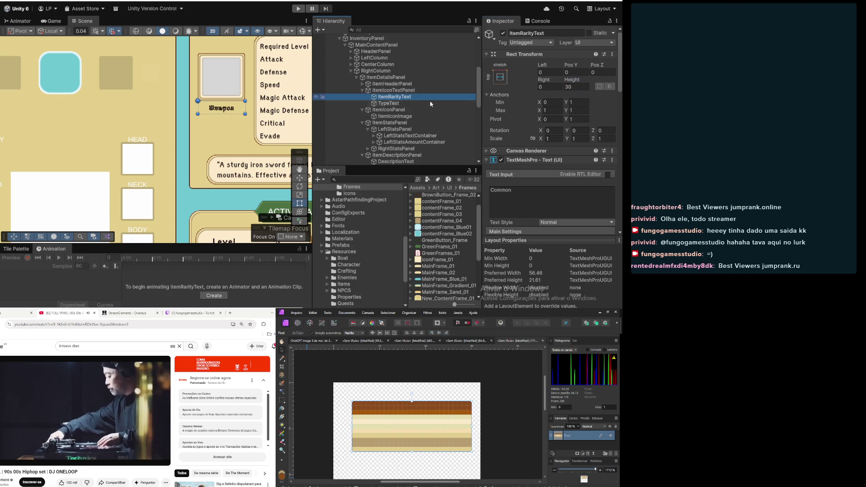
Review ItemRarityText's anchors and set TypeText's Pos Y to 0
{"action": "left_click", "coordinate": [496, 79]}
{"action": "left_click", "coordinate": [527, 69]}
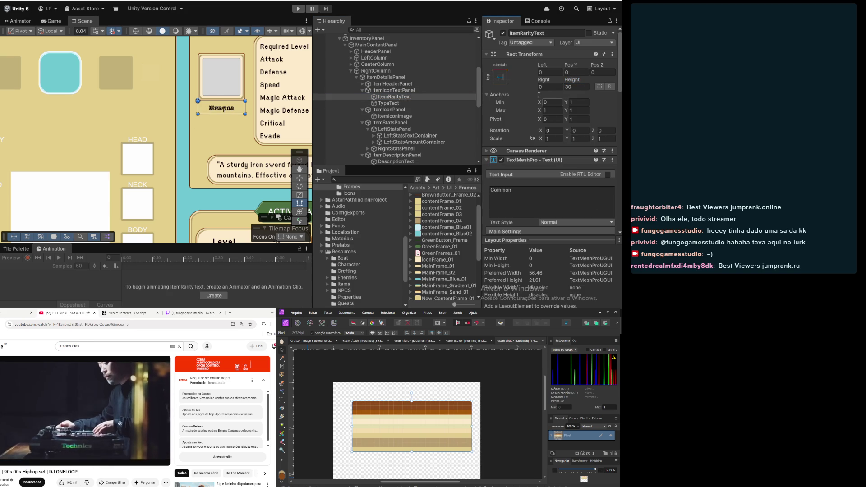
{"action": "left_click", "coordinate": [394, 97]}
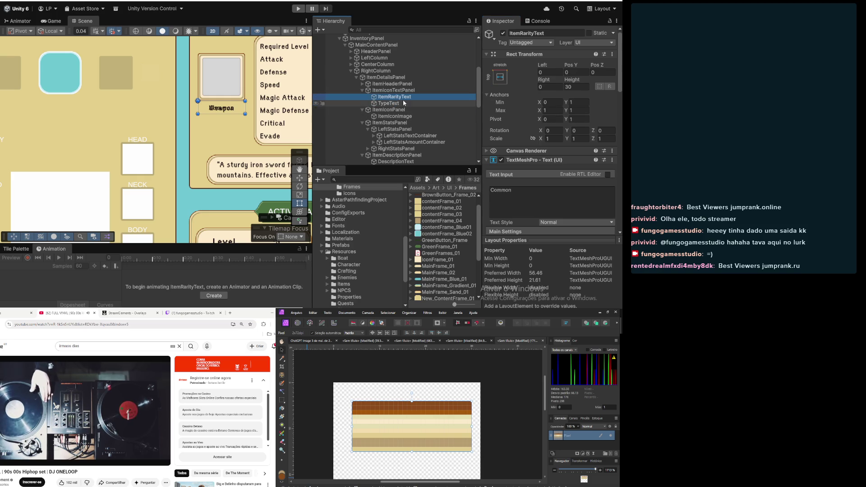
{"action": "left_click", "coordinate": [404, 103]}
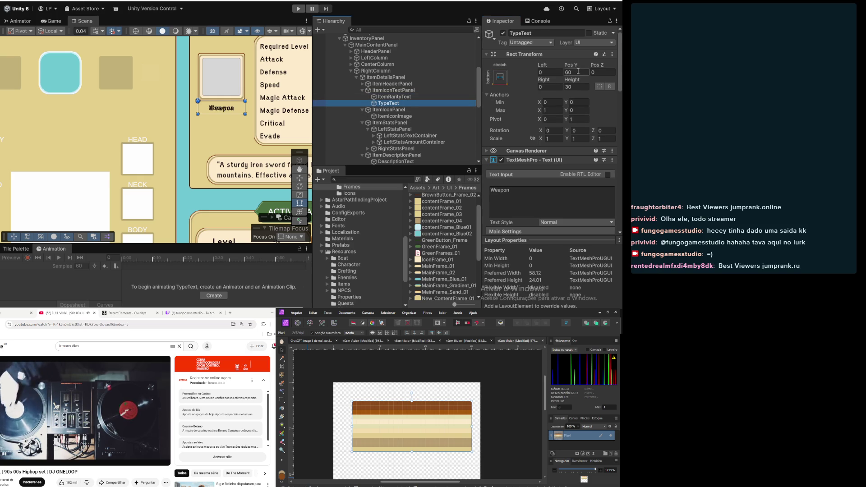
{"action": "left_click", "coordinate": [397, 97]}
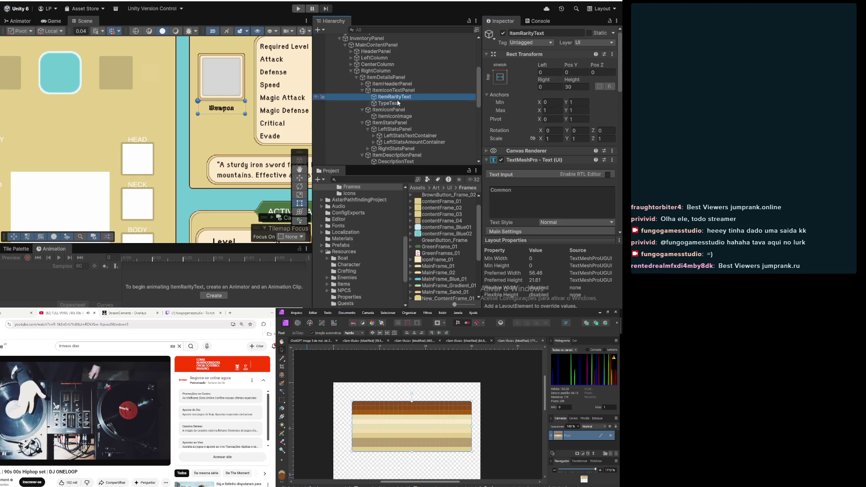
{"action": "left_click", "coordinate": [398, 103]}
{"action": "left_click", "coordinate": [571, 72]}
{"action": "type", "text": "0"}
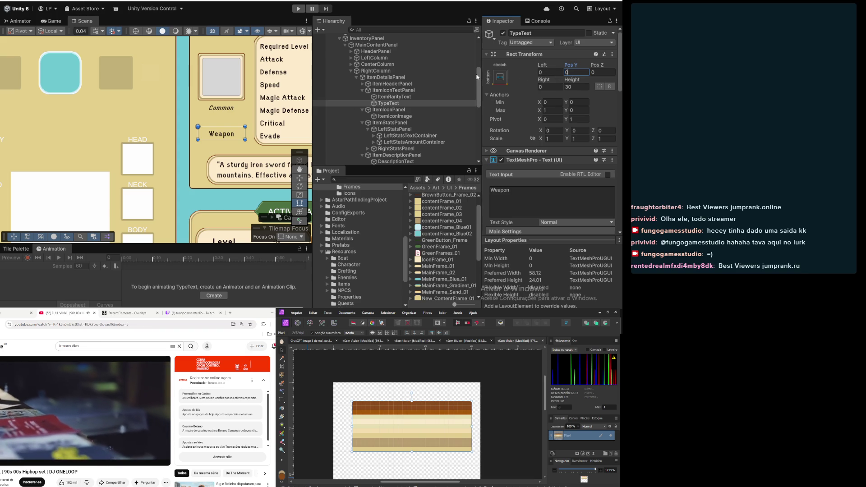
Give TypeText a vertical pivot of 0 and Pos Y 0, comparing with ItemRarityText
{"action": "left_click", "coordinate": [393, 91]}
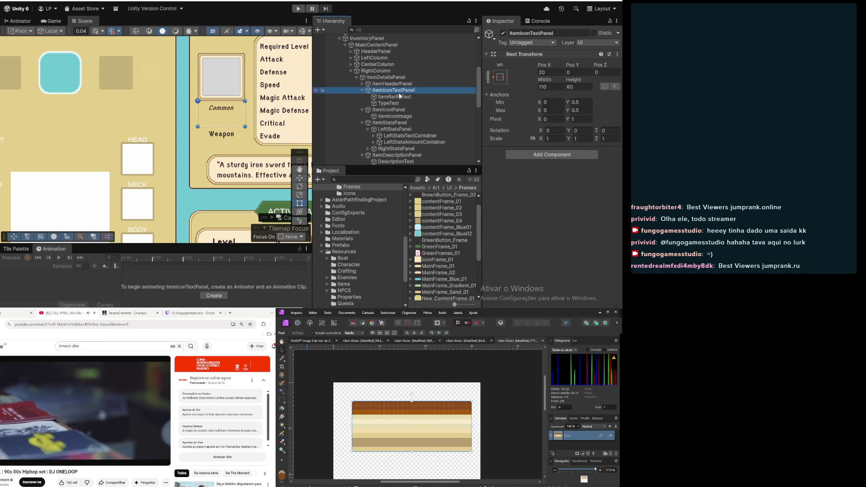
{"action": "left_click", "coordinate": [400, 96]}
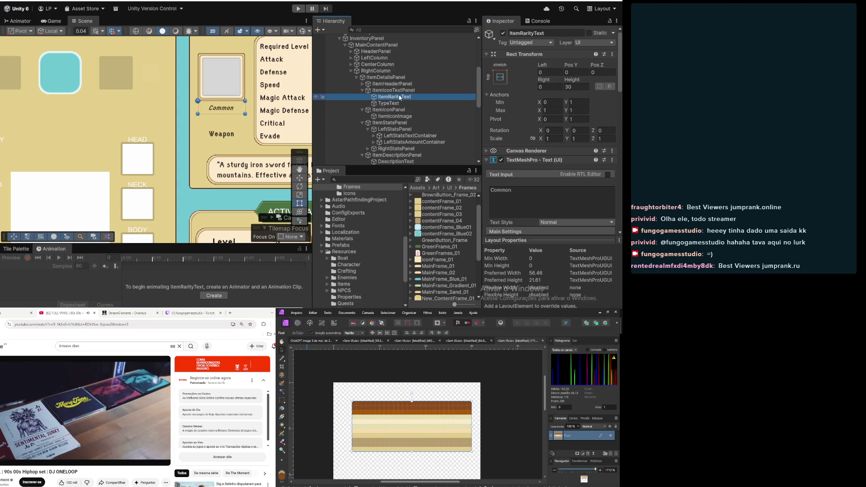
{"action": "left_click", "coordinate": [394, 90]}
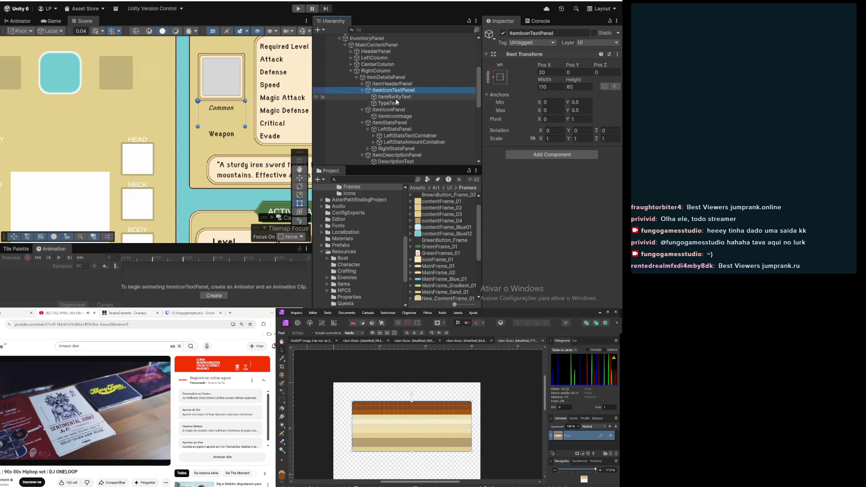
{"action": "left_click", "coordinate": [396, 104]}
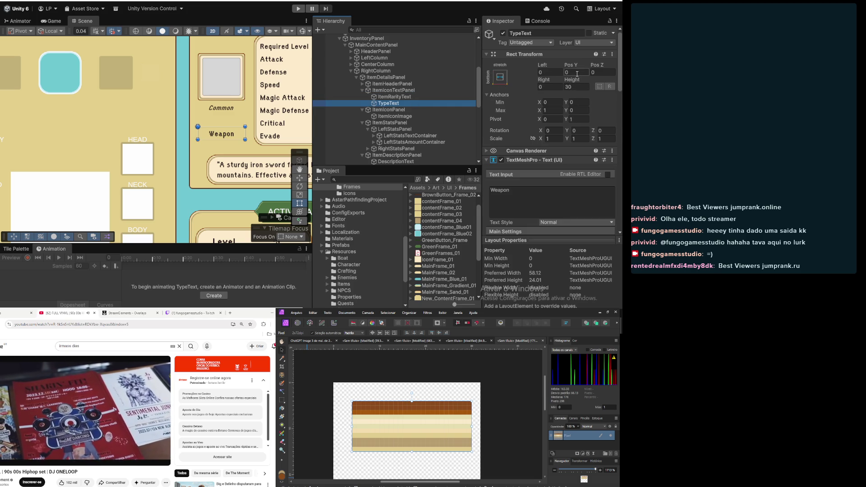
{"action": "left_click", "coordinate": [575, 120]}
{"action": "type", "text": "0"}
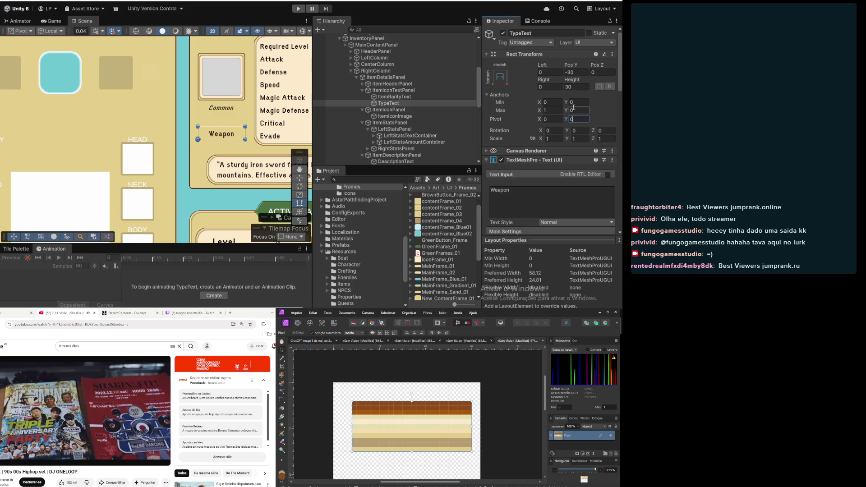
{"action": "left_click", "coordinate": [582, 71]}
{"action": "type", "text": "0"}
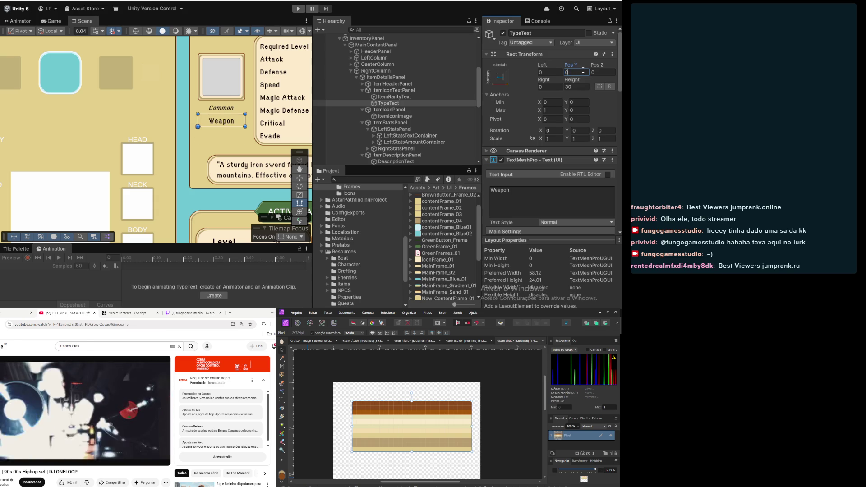
{"action": "left_click", "coordinate": [393, 91]}
{"action": "left_click", "coordinate": [395, 97]}
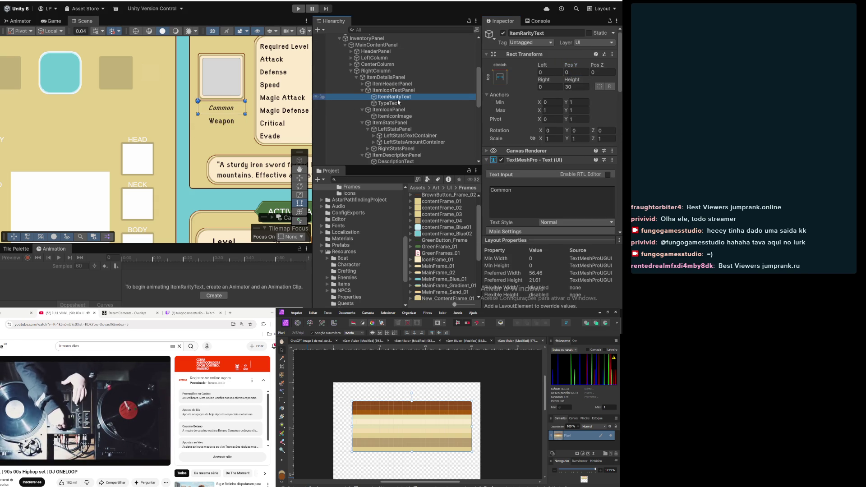
{"action": "left_click", "coordinate": [388, 104]}
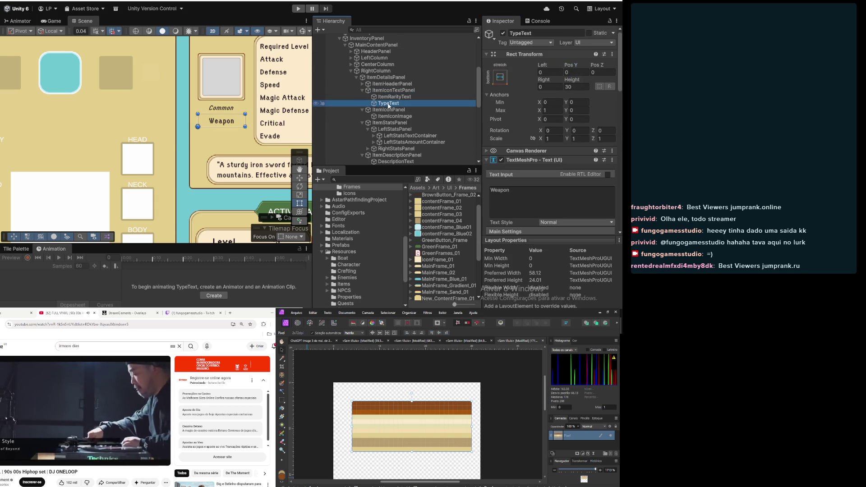
{"action": "scroll", "coordinate": [194, 128], "scroll_direction": "up", "scroll_amount": 2}
{"action": "mouse_move", "coordinate": [200, 125]}
{"action": "left_mouse_down"}
{"action": "mouse_move", "coordinate": [157, 156]}
{"action": "mouse_move", "coordinate": [161, 171]}
{"action": "left_mouse_up"}
{"action": "scroll", "coordinate": [161, 170], "scroll_direction": "down", "scroll_amount": 2}
{"action": "key", "text": "t"}
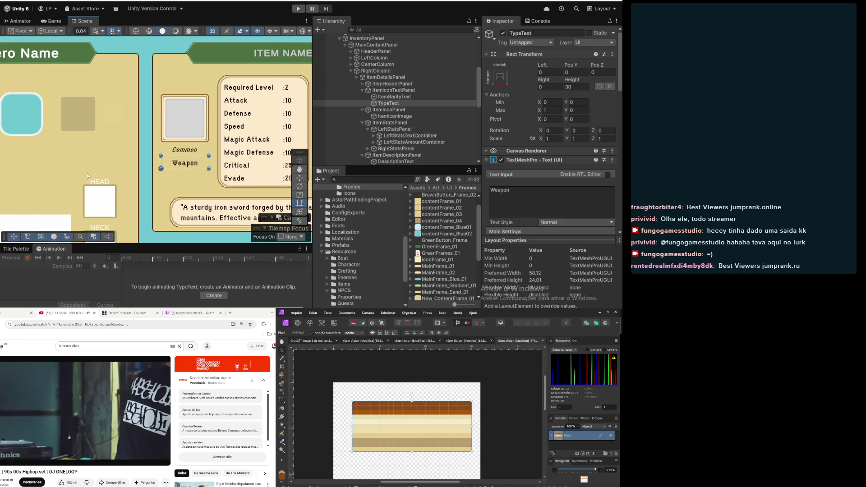
{"action": "scroll", "coordinate": [88, 174], "scroll_direction": "down", "scroll_amount": 3}
{"action": "mouse_move", "coordinate": [75, 198]}
{"action": "left_mouse_down"}
{"action": "mouse_move", "coordinate": [163, 145]}
{"action": "mouse_move", "coordinate": [144, 147]}
{"action": "left_mouse_up"}
{"action": "left_click", "coordinate": [397, 97]}
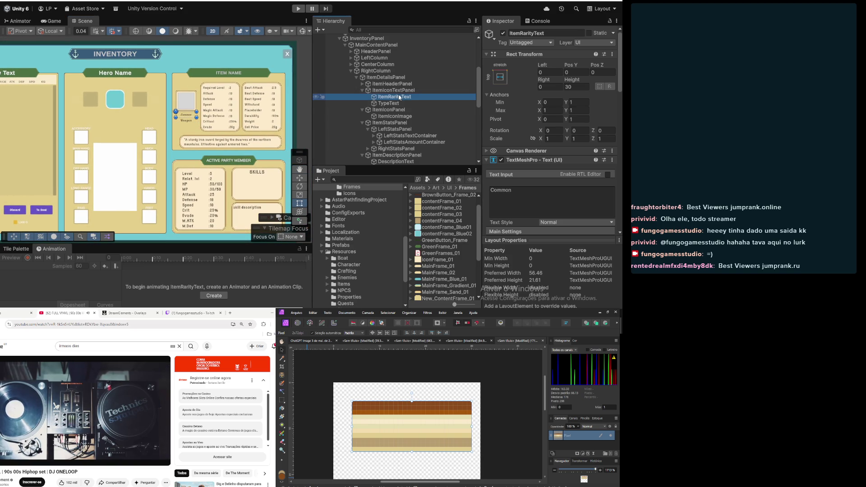
{"action": "scroll", "coordinate": [567, 163], "scroll_direction": "down", "scroll_amount": 5}
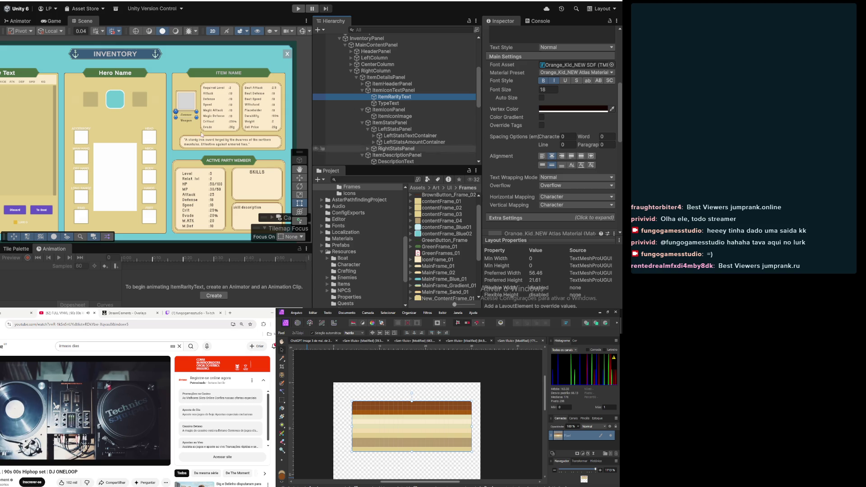
{"action": "scroll", "coordinate": [169, 111], "scroll_direction": "down", "scroll_amount": 3}
{"action": "left_click_drag", "start_coordinate": [109, 136], "coordinate": [126, 142]}
{"action": "key", "text": "t"}
{"action": "scroll", "coordinate": [174, 136], "scroll_direction": "up", "scroll_amount": 3}
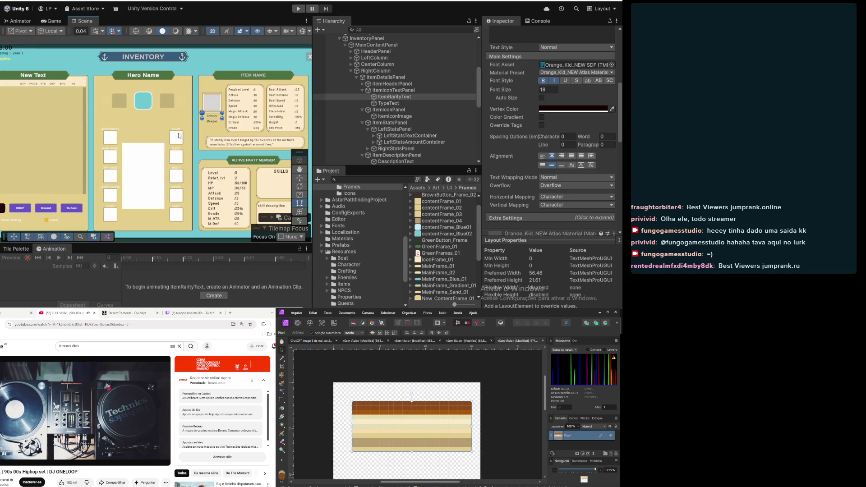
{"action": "left_click_drag", "start_coordinate": [163, 136], "coordinate": [93, 129]}
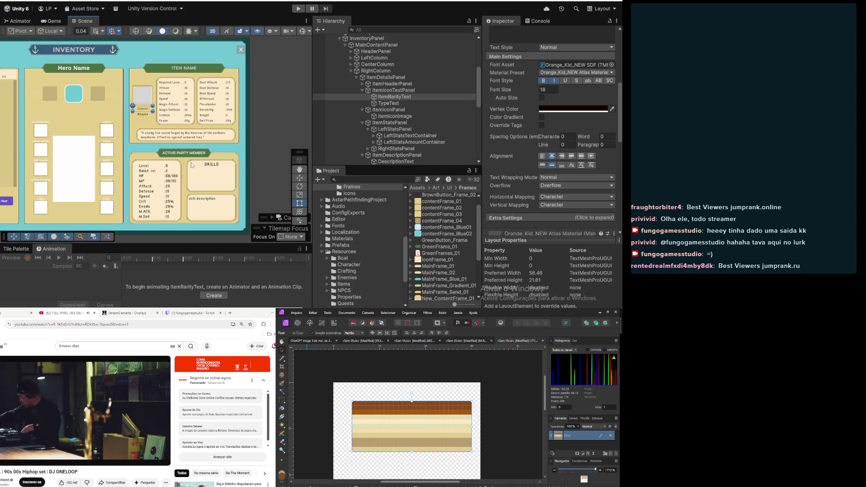
{"action": "scroll", "coordinate": [171, 164], "scroll_direction": "down", "scroll_amount": 2}
{"action": "left_click_drag", "start_coordinate": [171, 164], "coordinate": [211, 199]}
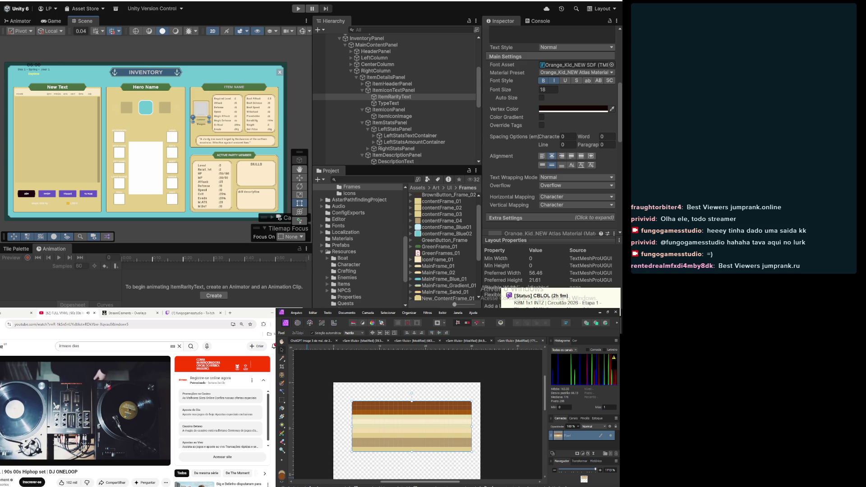
{"action": "scroll", "coordinate": [257, 193], "scroll_direction": "up", "scroll_amount": 3}
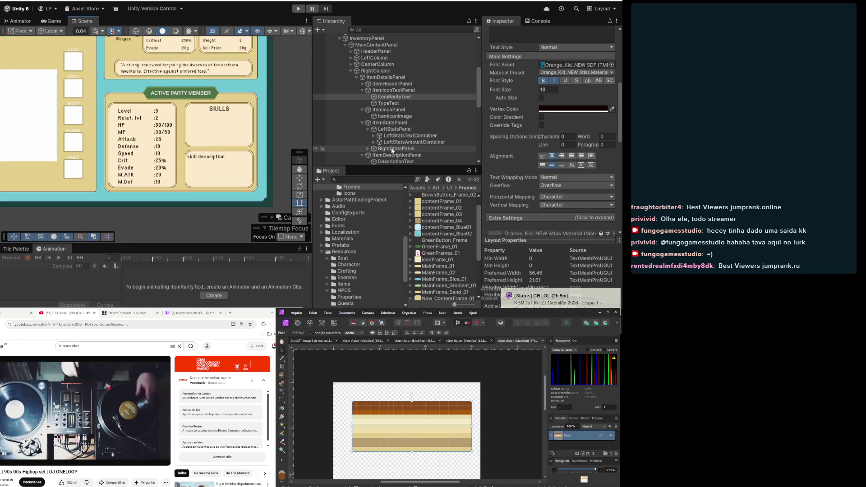
{"action": "scroll", "coordinate": [357, 162], "scroll_direction": "down", "scroll_amount": 3}
Expand RightContainer and DescriptionPanel to select the DescriptionTxt object
{"action": "left_click", "coordinate": [384, 114]}
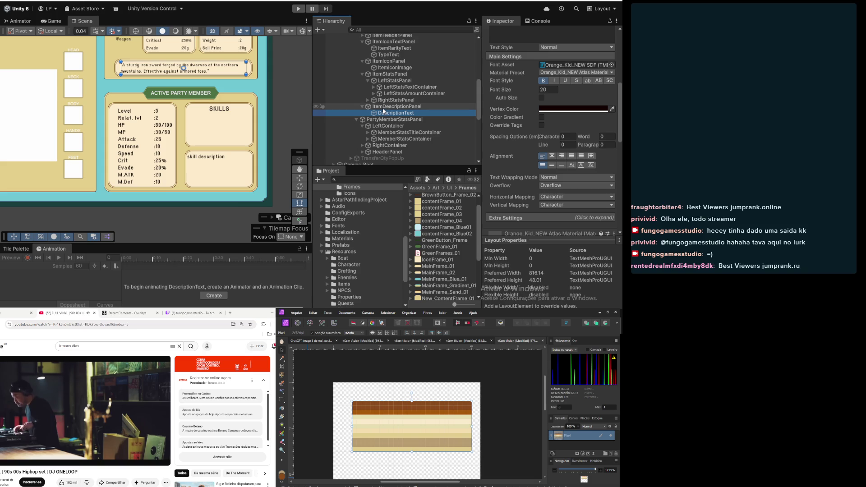
{"action": "scroll", "coordinate": [511, 112], "scroll_direction": "up", "scroll_amount": 5}
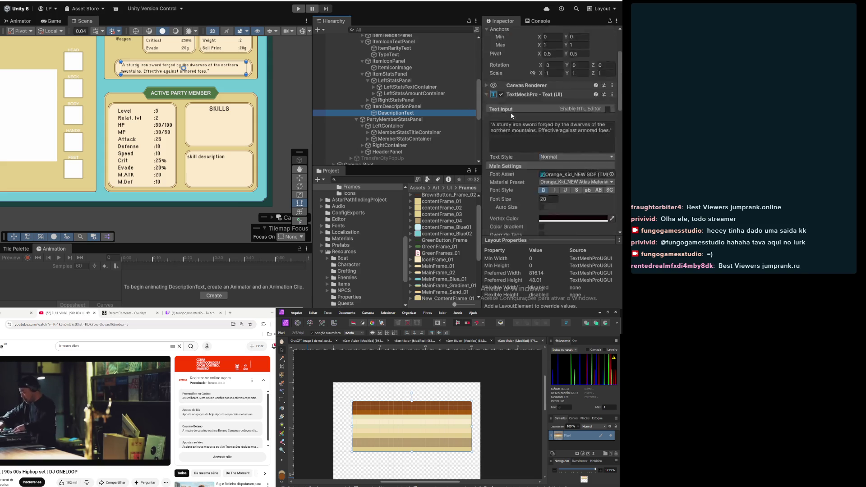
{"action": "left_click", "coordinate": [388, 146]}
{"action": "left_click", "coordinate": [363, 145]}
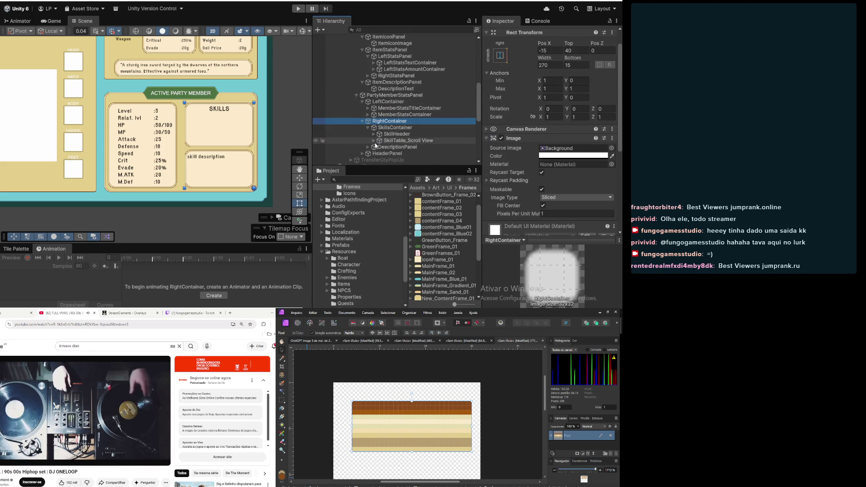
{"action": "left_click", "coordinate": [377, 147]}
{"action": "left_click", "coordinate": [368, 147]}
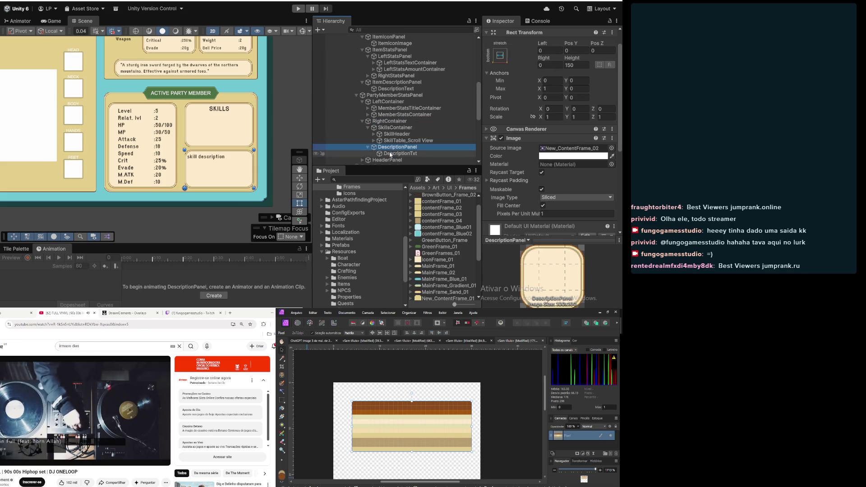
{"action": "left_click", "coordinate": [400, 153]}
Set DescriptionTxt's Left and Right insets to 25, then deselect and zoom out
{"action": "left_click", "coordinate": [547, 51]}
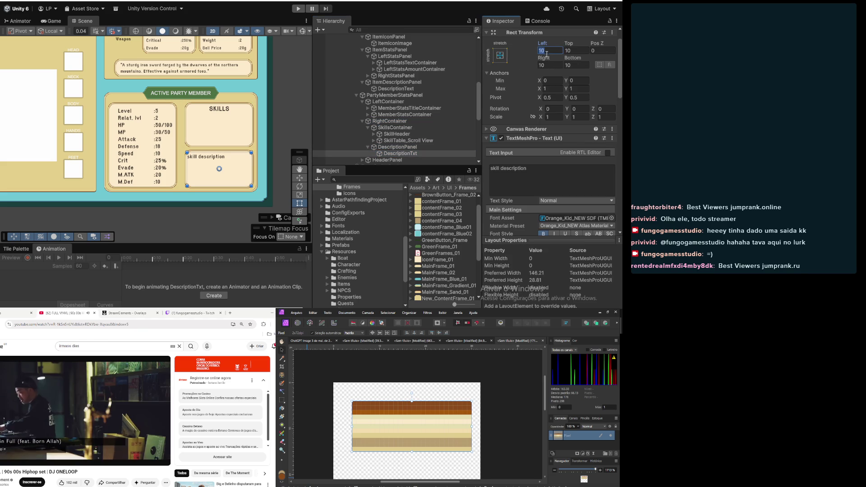
{"action": "type", "text": "25"}
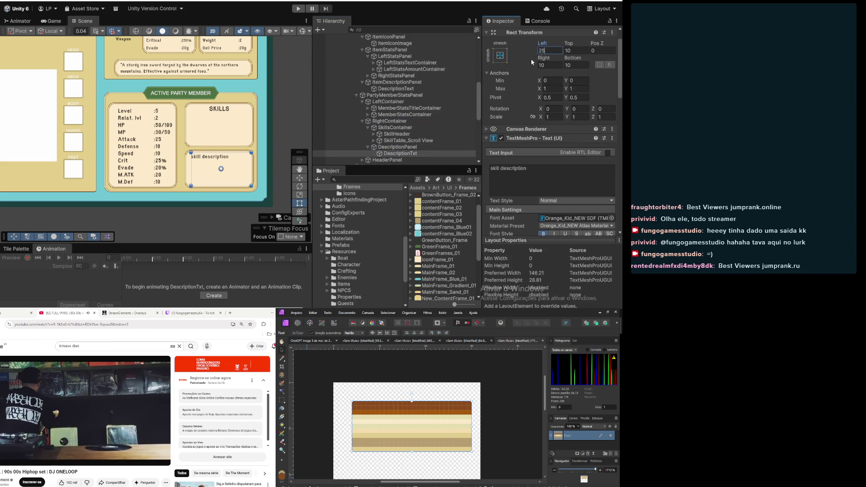
{"action": "left_click", "coordinate": [560, 65]}
{"action": "type", "text": "25"}
{"action": "left_click", "coordinate": [403, 135]}
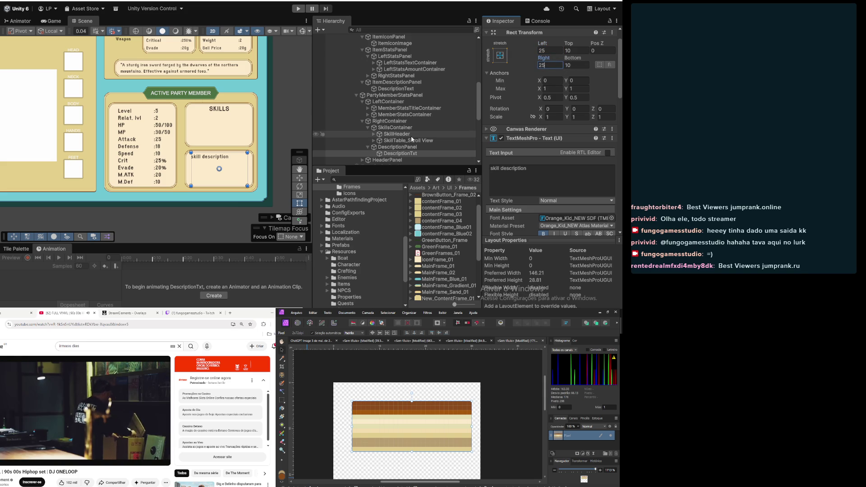
{"action": "left_click", "coordinate": [302, 134]}
{"action": "scroll", "coordinate": [303, 133], "scroll_direction": "down", "scroll_amount": 3}
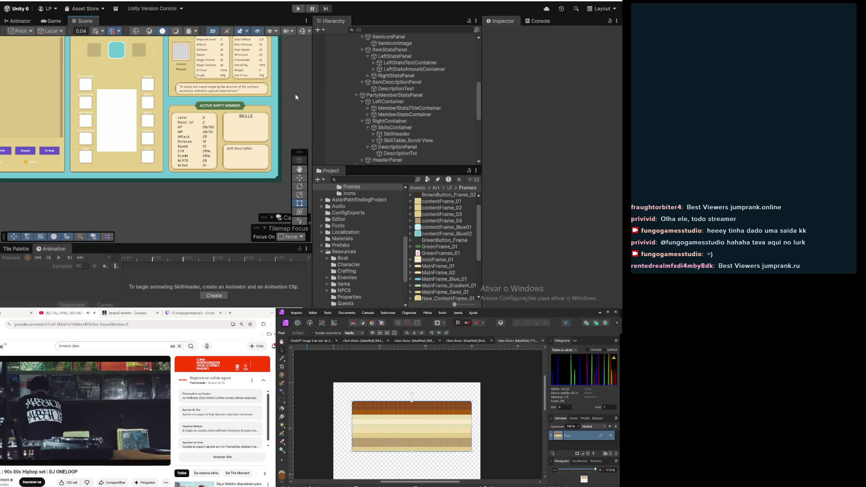
{"action": "left_click_drag", "start_coordinate": [294, 100], "coordinate": [297, 122]}
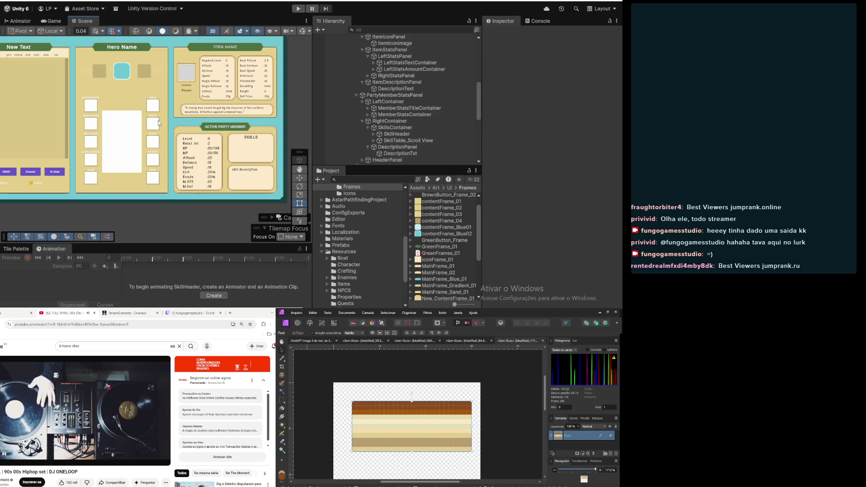
{"action": "scroll", "coordinate": [159, 122], "scroll_direction": "down", "scroll_amount": 3}
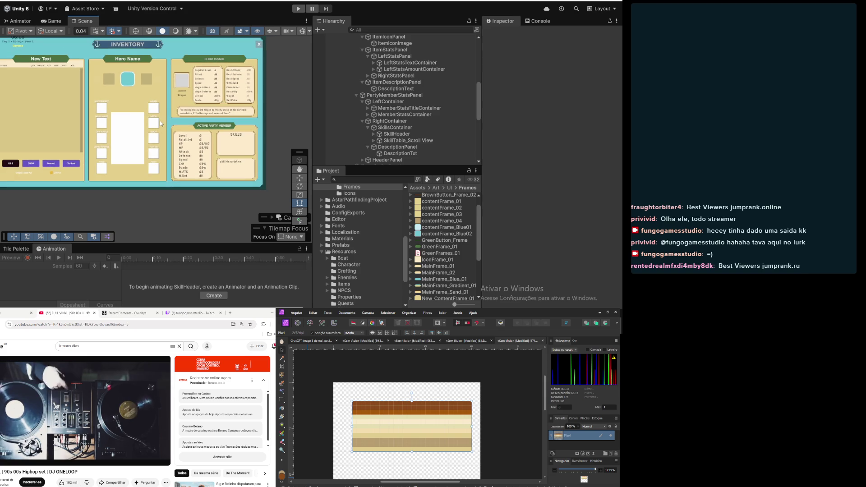
{"action": "mouse_move", "coordinate": [85, 118]}
{"action": "left_mouse_down"}
{"action": "mouse_move", "coordinate": [124, 137]}
{"action": "mouse_move", "coordinate": [82, 142]}
{"action": "mouse_move", "coordinate": [101, 142]}
{"action": "mouse_move", "coordinate": [94, 134]}
{"action": "left_mouse_up"}
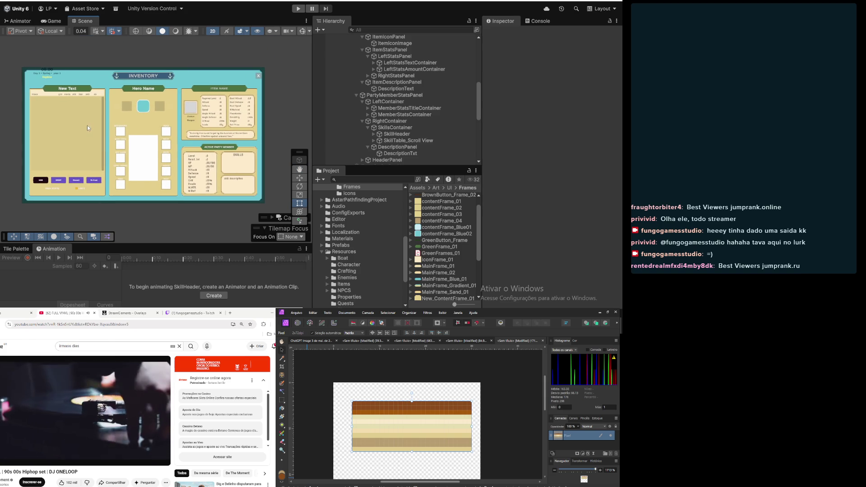
{"action": "left_click_drag", "start_coordinate": [149, 156], "coordinate": [151, 140]}
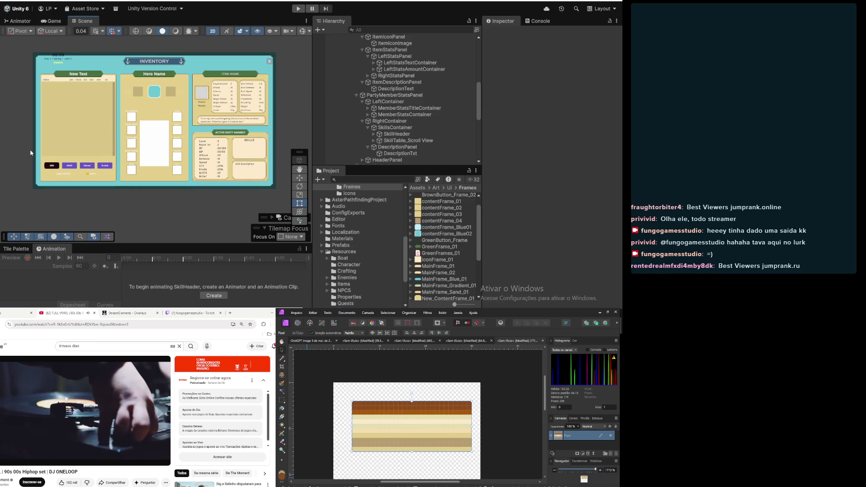
{"action": "left_click", "coordinate": [411, 114]}
Expand RightStatsPanel, collapse its amount container and frame LeftStatsTextContainer (1)
{"action": "left_click", "coordinate": [405, 109]}
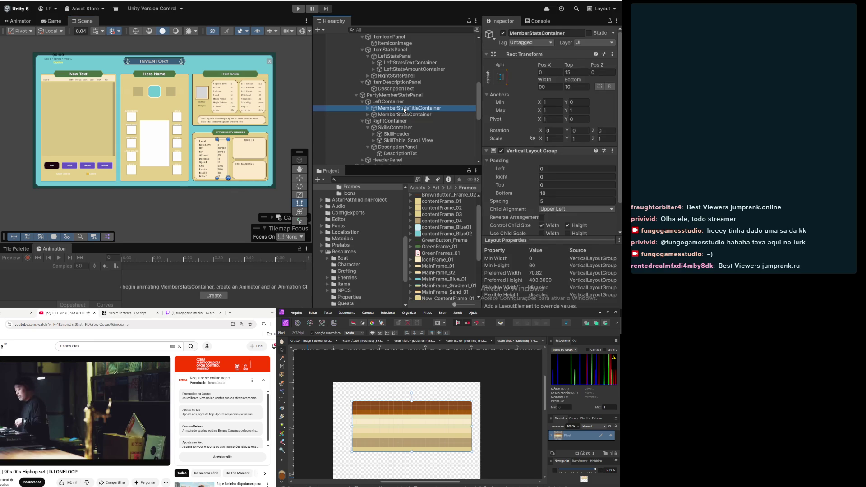
{"action": "left_click", "coordinate": [396, 90]}
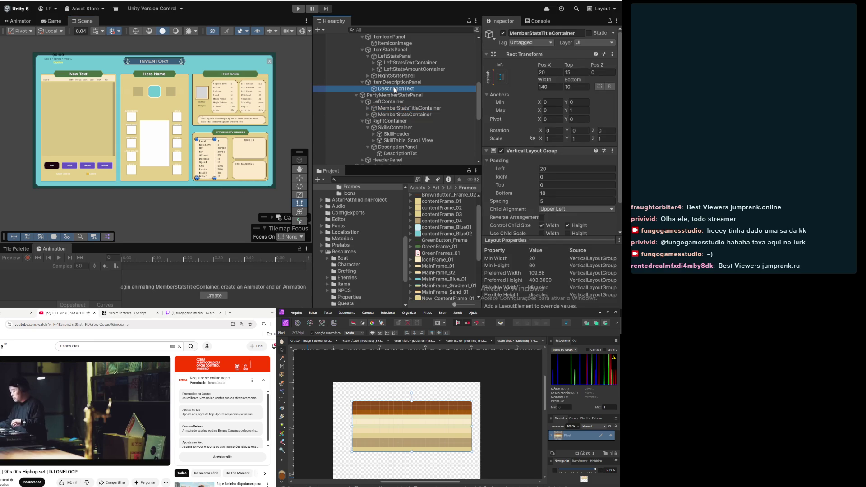
{"action": "left_click", "coordinate": [396, 82]}
{"action": "left_click", "coordinate": [391, 76]}
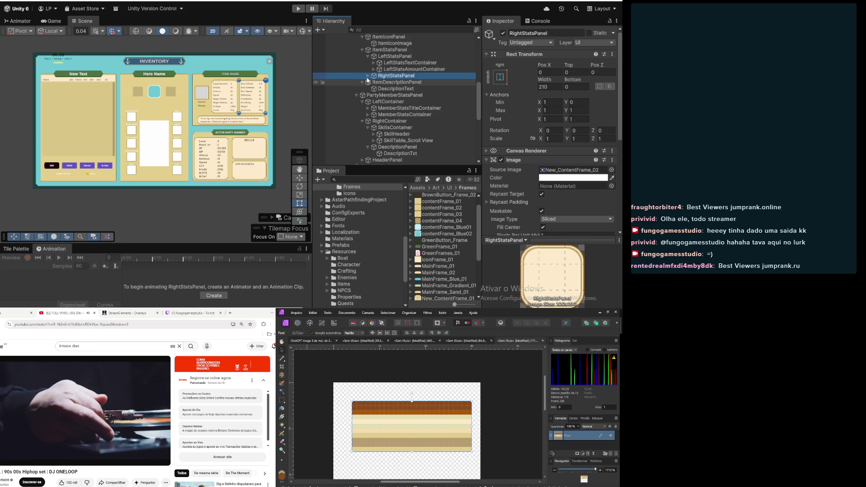
{"action": "left_click", "coordinate": [368, 76]}
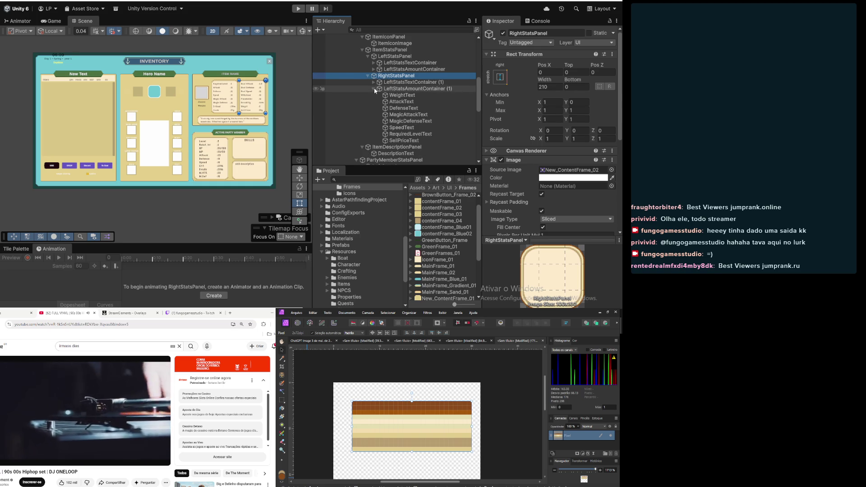
{"action": "left_click", "coordinate": [374, 89]}
{"action": "double_click", "coordinate": [409, 83]}
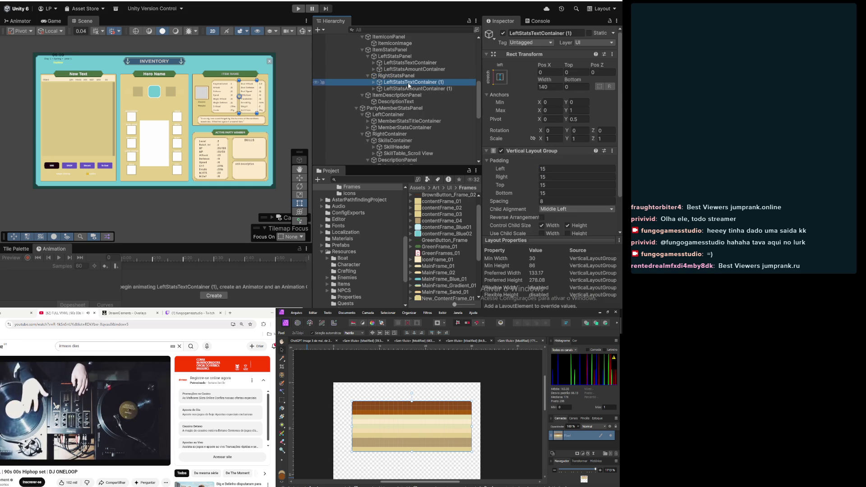
Rename LeftStatsTextContainer (1) to LeftStatsTitleContainer, dropping the (1) suffix
{"action": "left_click", "coordinate": [409, 83]}
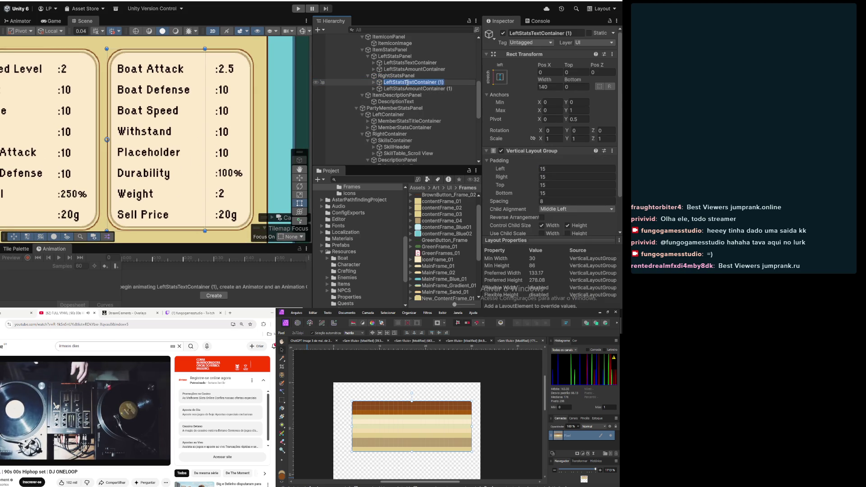
{"action": "left_click_drag", "start_coordinate": [407, 83], "coordinate": [413, 84]}
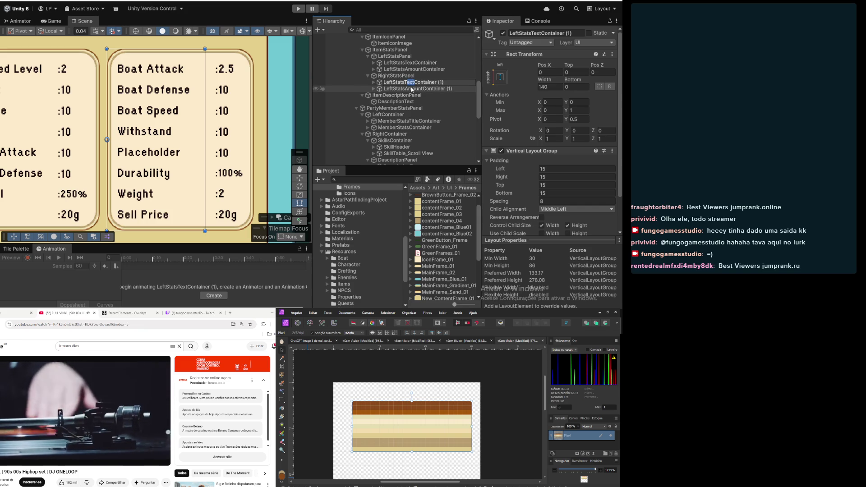
{"action": "type", "text": "Title"}
{"action": "key", "text": "Return"}
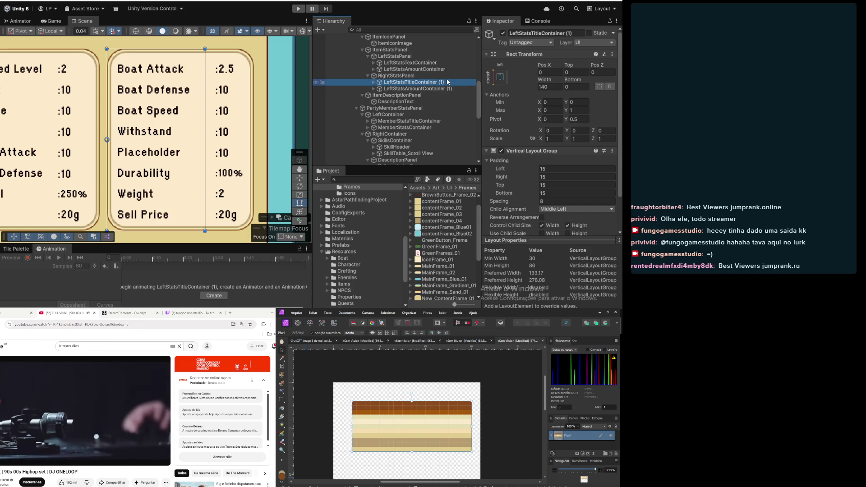
{"action": "left_click", "coordinate": [450, 84]}
{"action": "key", "text": "BackSpace"}
{"action": "key", "text": "BackSpace"}
{"action": "left_click", "coordinate": [460, 88]}
Rename the duplicate to LeftStatsAmountContainer and LeftStatsTextContainer to LeftStatsTitleContainer
{"action": "left_click", "coordinate": [459, 89]}
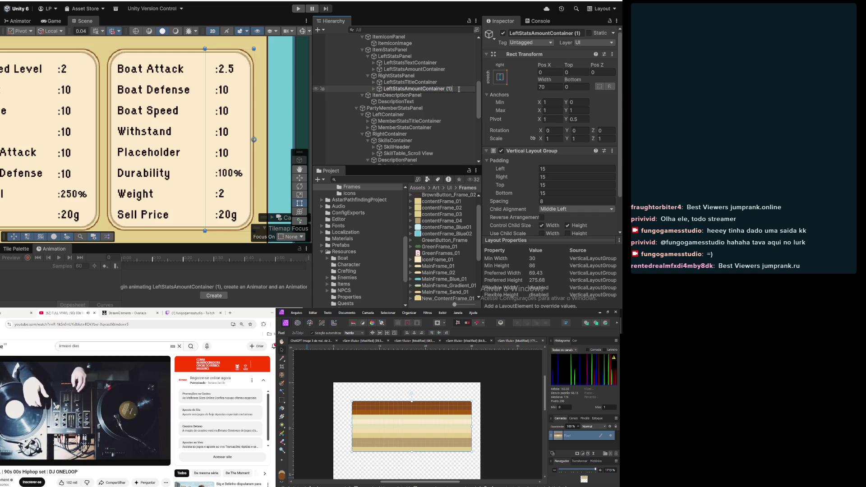
{"action": "key", "text": "BackSpace"}
{"action": "key", "text": "BackSpace"}
{"action": "key", "text": "BackSpace"}
{"action": "key", "text": "Return"}
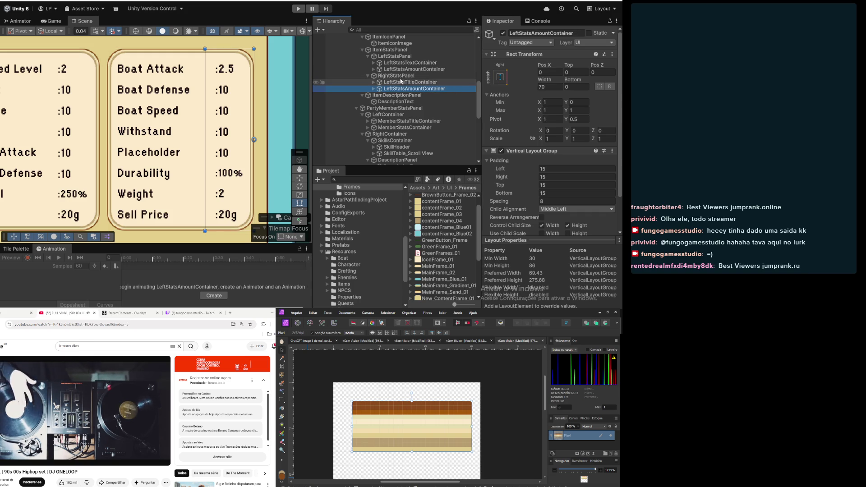
{"action": "left_click", "coordinate": [406, 64]}
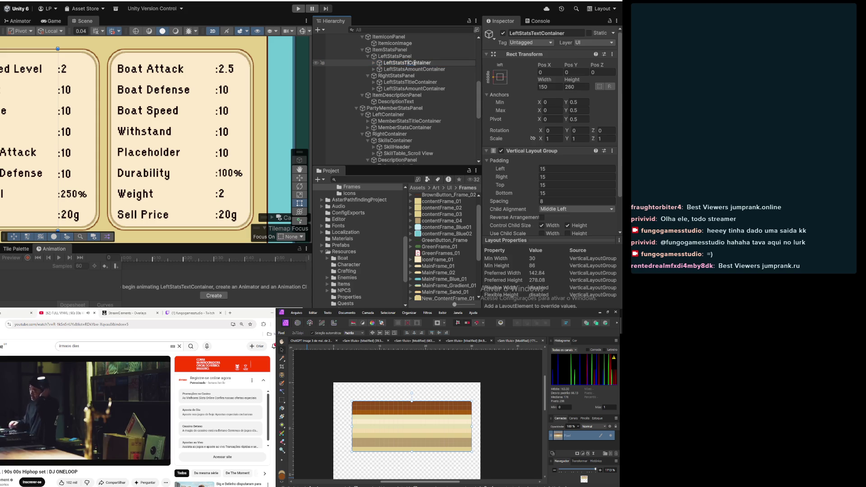
{"action": "key", "text": "Return"}
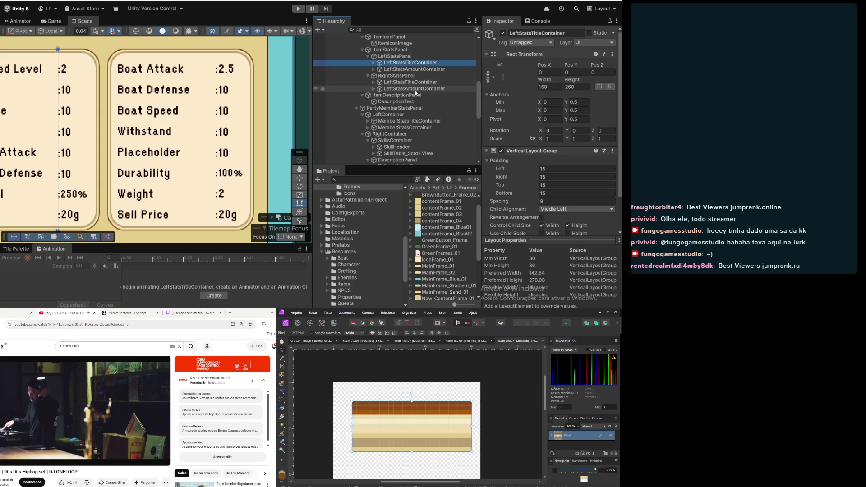
{"action": "scroll", "coordinate": [407, 91], "scroll_direction": "down", "scroll_amount": 3}
{"action": "scroll", "coordinate": [407, 91], "scroll_direction": "up", "scroll_amount": 3}
{"action": "scroll", "coordinate": [407, 93], "scroll_direction": "up", "scroll_amount": 3}
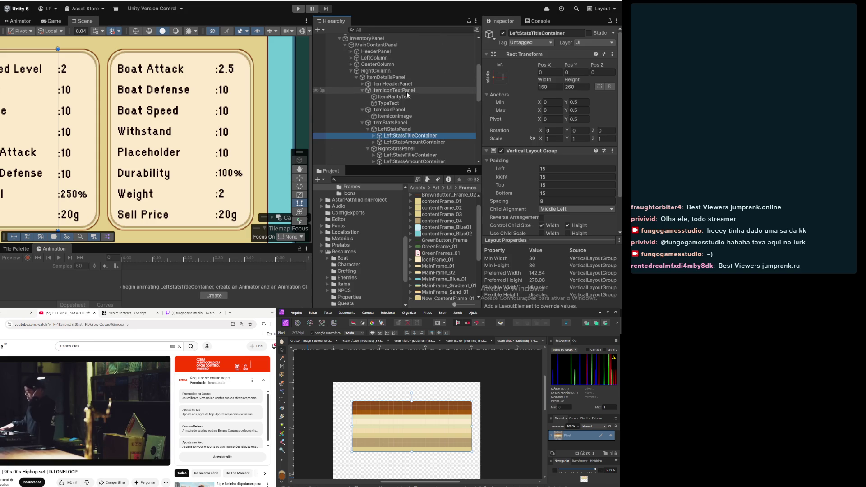
{"action": "scroll", "coordinate": [97, 125], "scroll_direction": "down", "scroll_amount": 5}
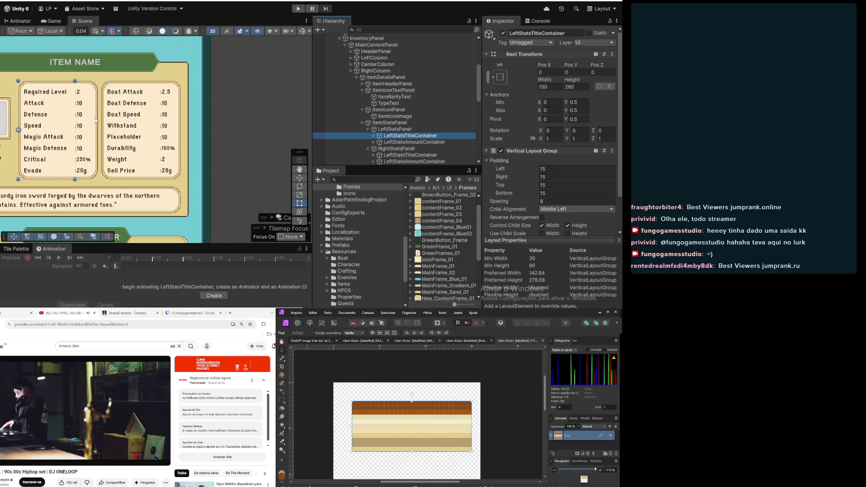
{"action": "scroll", "coordinate": [71, 140], "scroll_direction": "down", "scroll_amount": 2}
{"action": "scroll", "coordinate": [130, 120], "scroll_direction": "up", "scroll_amount": 2}
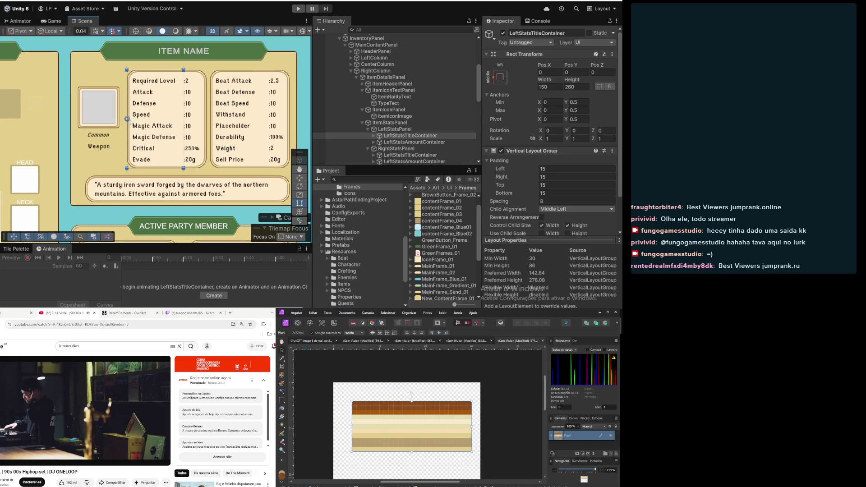
{"action": "left_click", "coordinate": [172, 113]}
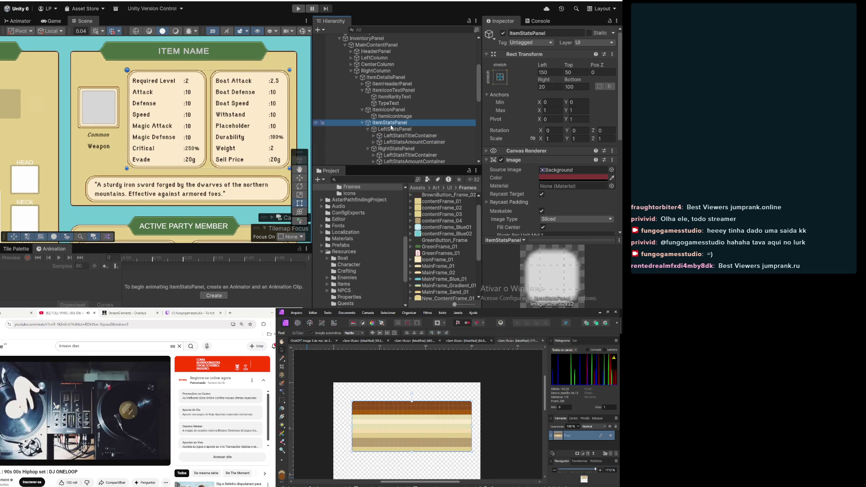
{"action": "scroll", "coordinate": [171, 110], "scroll_direction": "down", "scroll_amount": 5}
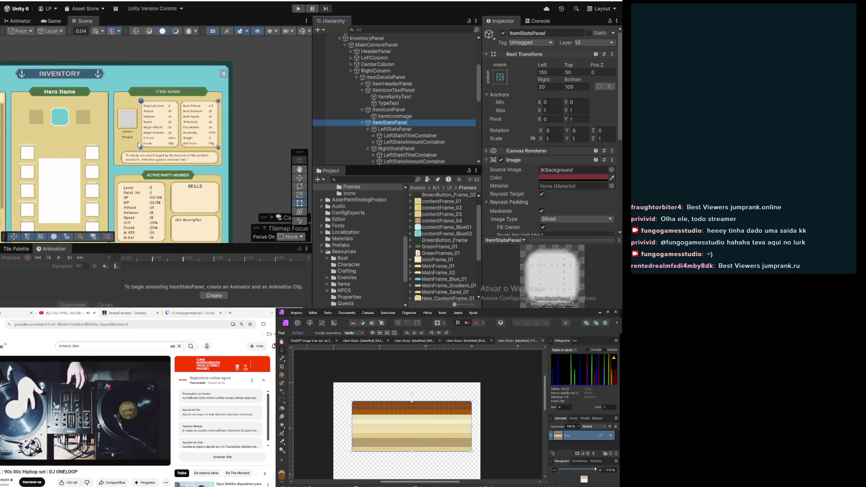
{"action": "scroll", "coordinate": [209, 97], "scroll_direction": "up", "scroll_amount": 2}
{"action": "scroll", "coordinate": [208, 96], "scroll_direction": "up", "scroll_amount": 3}
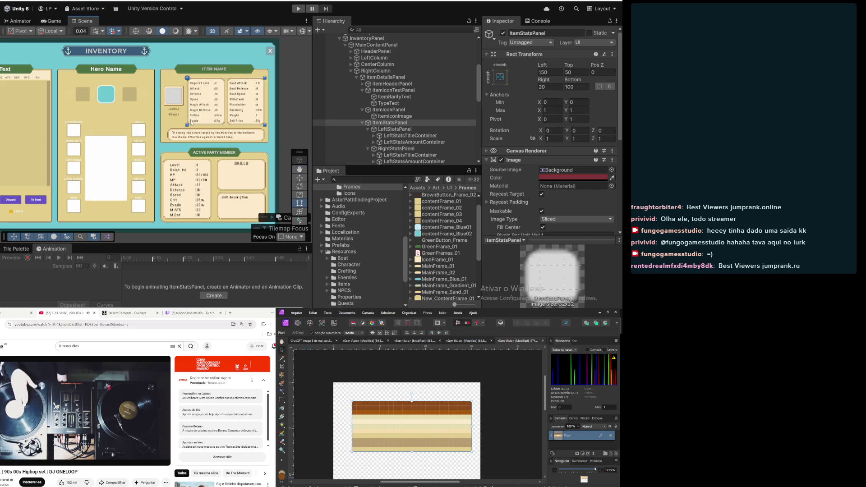
{"action": "scroll", "coordinate": [186, 125], "scroll_direction": "up", "scroll_amount": 2}
{"action": "scroll", "coordinate": [185, 127], "scroll_direction": "down", "scroll_amount": 4}
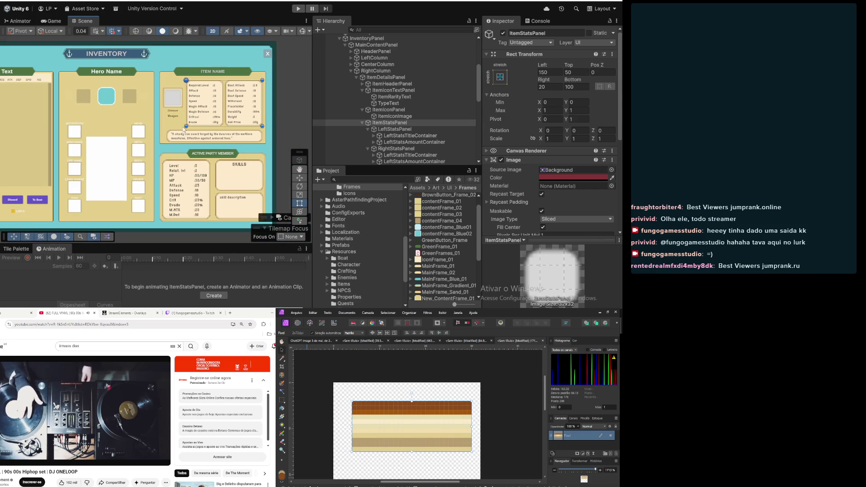
{"action": "mouse_move", "coordinate": [140, 145]}
{"action": "left_mouse_down"}
{"action": "mouse_move", "coordinate": [187, 136]}
{"action": "mouse_move", "coordinate": [202, 146]}
{"action": "left_mouse_up"}
{"action": "scroll", "coordinate": [201, 146], "scroll_direction": "up", "scroll_amount": 2}
{"action": "scroll", "coordinate": [203, 142], "scroll_direction": "down", "scroll_amount": 2}
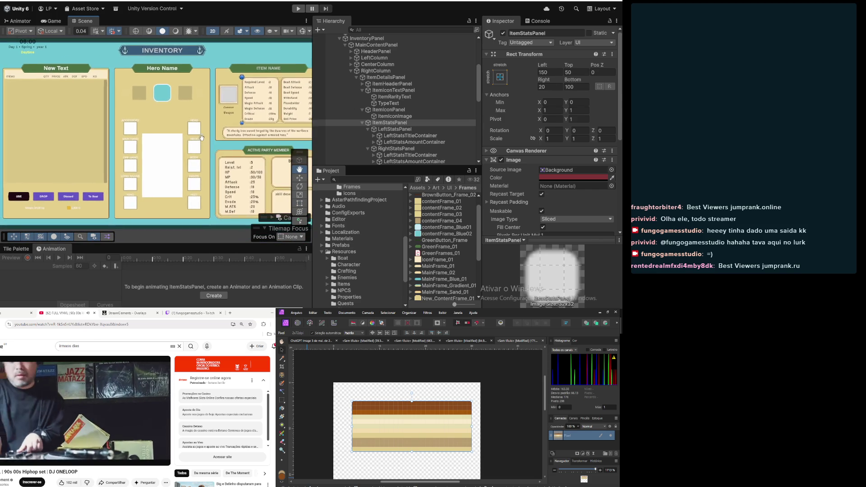
{"action": "scroll", "coordinate": [202, 139], "scroll_direction": "up", "scroll_amount": 2}
{"action": "scroll", "coordinate": [197, 138], "scroll_direction": "down", "scroll_amount": 2}
{"action": "scroll", "coordinate": [197, 137], "scroll_direction": "up", "scroll_amount": 2}
{"action": "scroll", "coordinate": [196, 135], "scroll_direction": "down", "scroll_amount": 2}
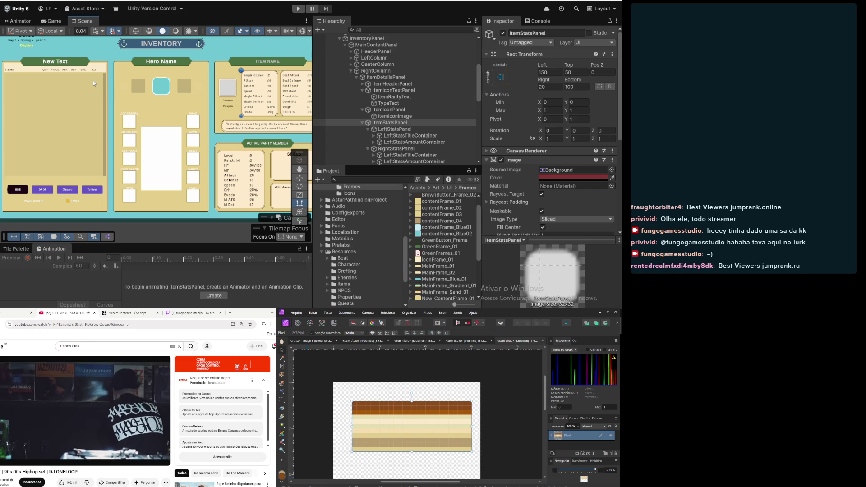
Collapse ItemStatsPanel, ItemDescriptionPanel, PartyMemberStatsPanel, ItemIconPanel and ItemDetailsPanel, then select RightColumn
{"action": "left_click", "coordinate": [364, 123]}
{"action": "left_click", "coordinate": [363, 129]}
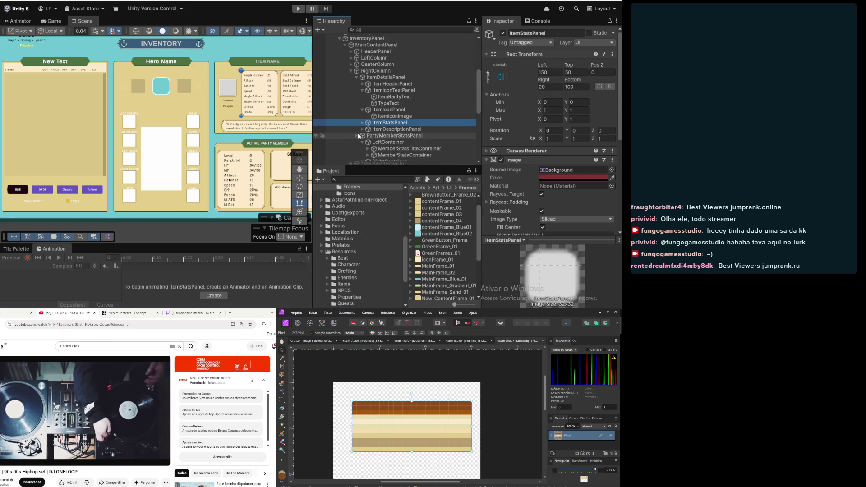
{"action": "left_click", "coordinate": [359, 136]}
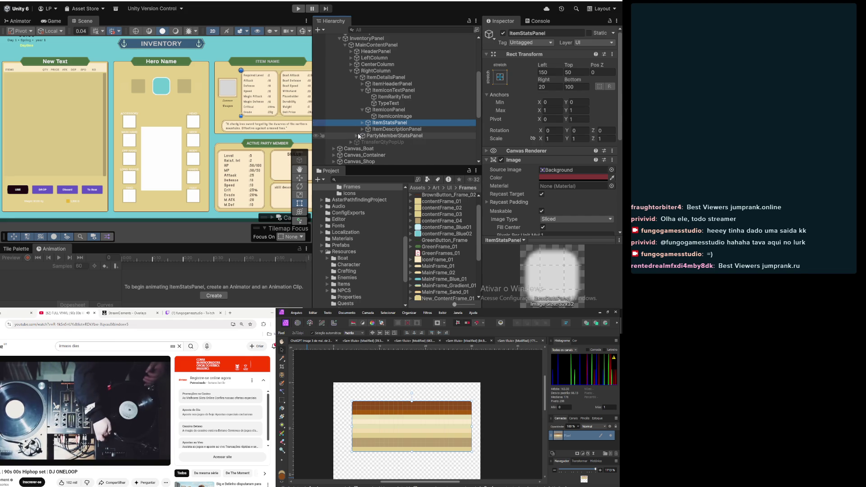
{"action": "left_click", "coordinate": [363, 110]}
{"action": "left_click", "coordinate": [357, 77]}
{"action": "left_click", "coordinate": [354, 72]}
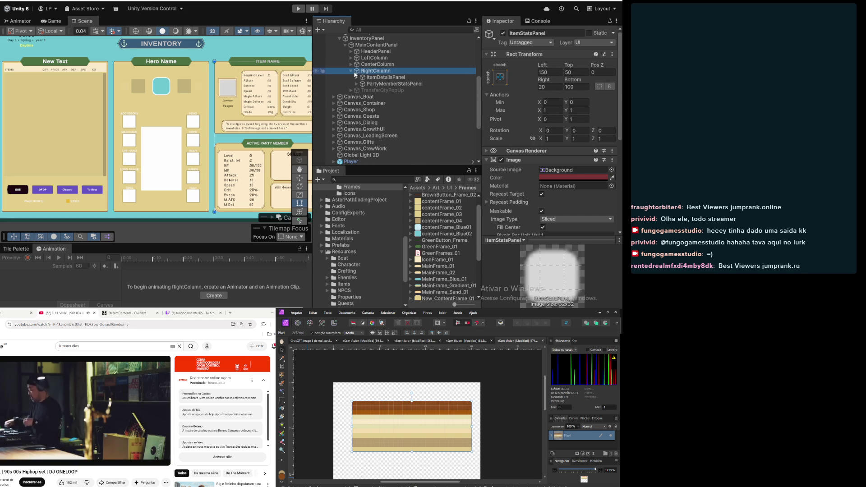
{"action": "scroll", "coordinate": [230, 97], "scroll_direction": "down", "scroll_amount": 3}
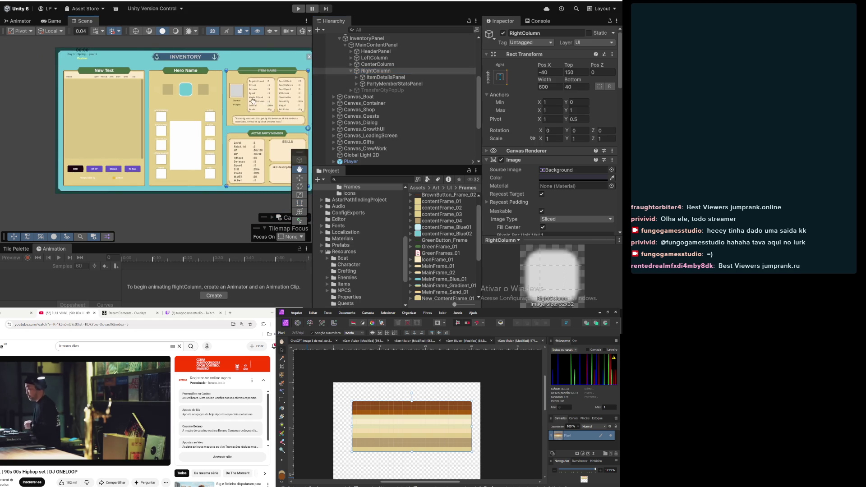
{"action": "left_click_drag", "start_coordinate": [230, 98], "coordinate": [234, 95]}
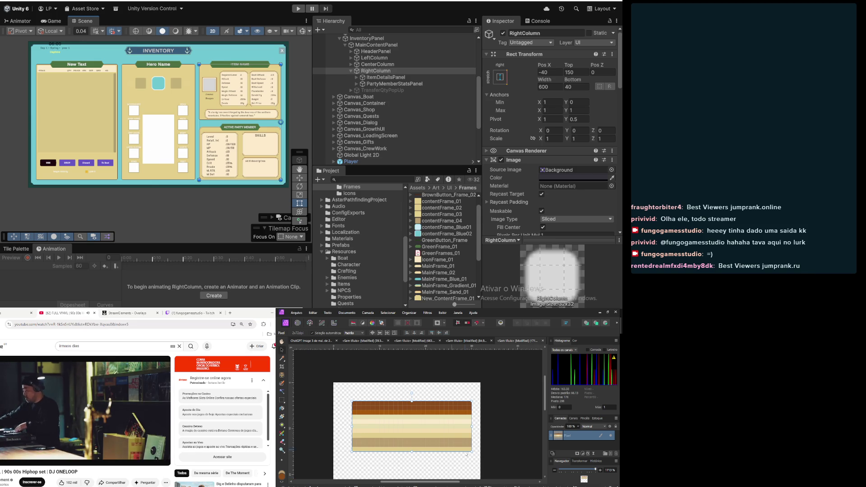
{"action": "key", "text": "alt+Tab"}
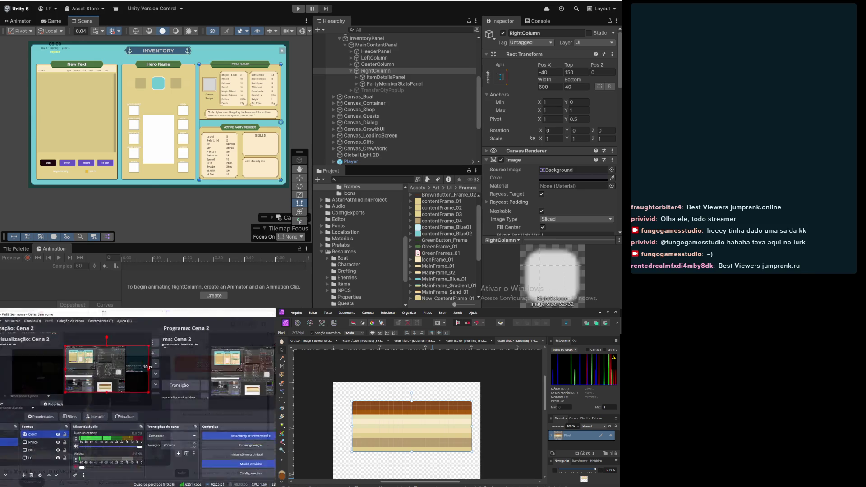
Start the OBS recording, then switch back to the browser's YouTube music video
{"action": "left_click", "coordinate": [250, 445]}
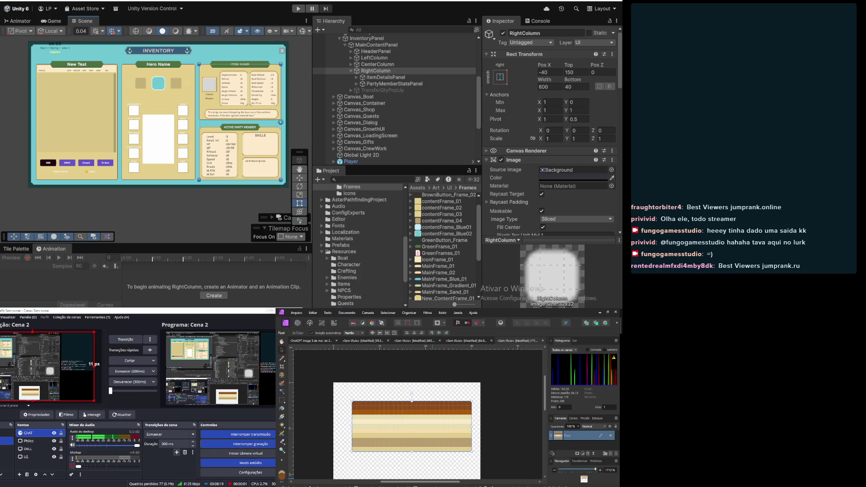
{"action": "key", "text": "alt+Tab"}
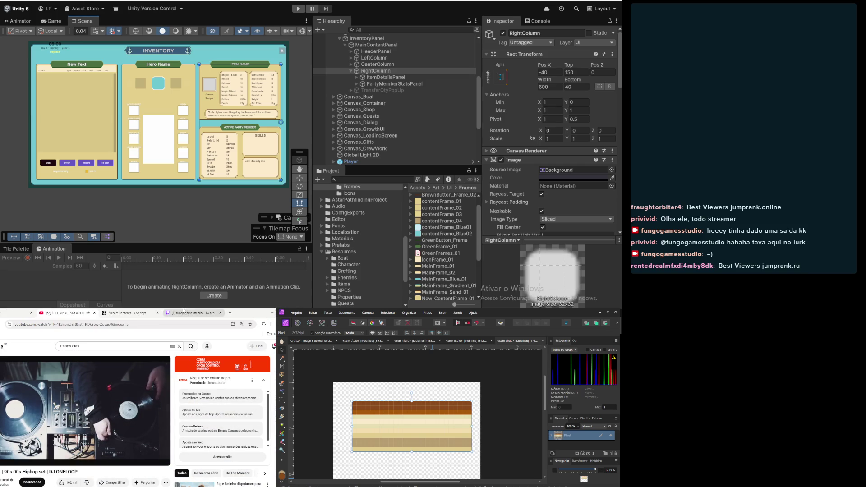
{"action": "left_click", "coordinate": [192, 313]}
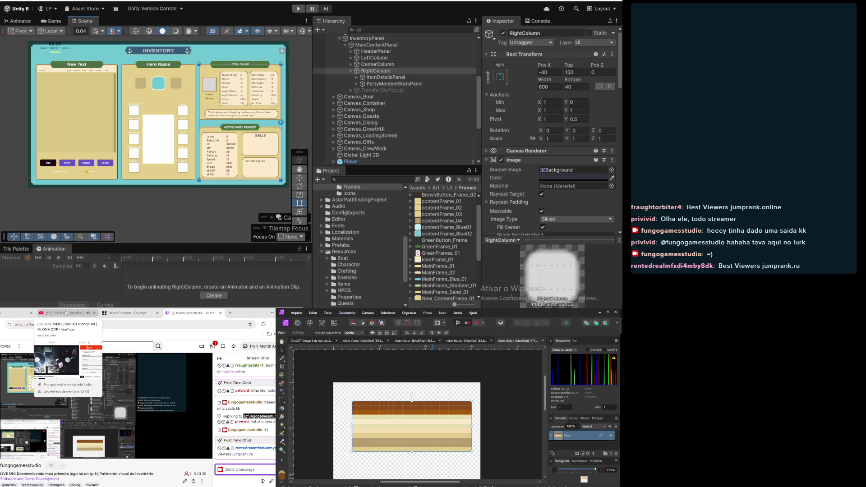
{"action": "left_click", "coordinate": [66, 313]}
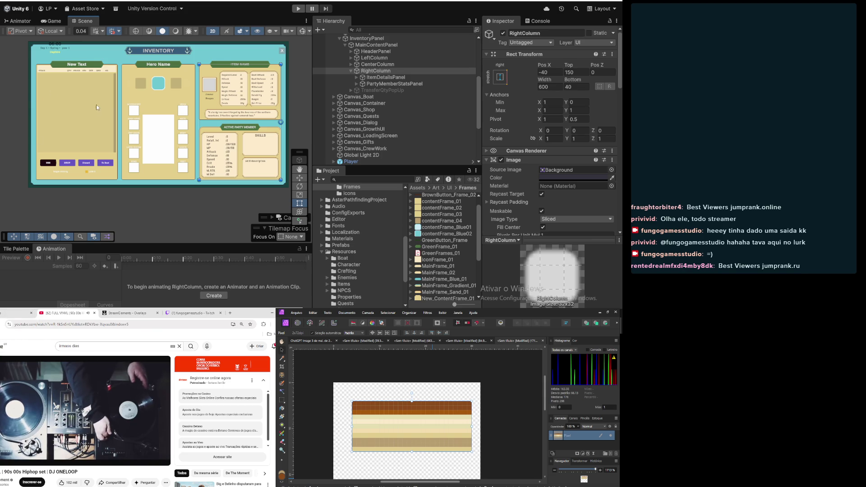
Zoom around the scene, check ItemDetailsPanel, then collapse RightColumn
{"action": "scroll", "coordinate": [94, 106], "scroll_direction": "up", "scroll_amount": 2}
{"action": "scroll", "coordinate": [107, 117], "scroll_direction": "down", "scroll_amount": 2}
{"action": "scroll", "coordinate": [148, 157], "scroll_direction": "up", "scroll_amount": 1}
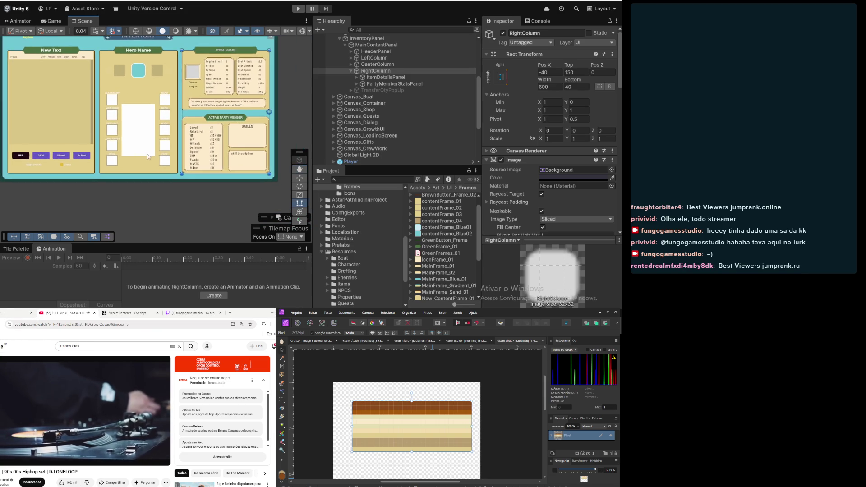
{"action": "scroll", "coordinate": [147, 156], "scroll_direction": "up", "scroll_amount": 3}
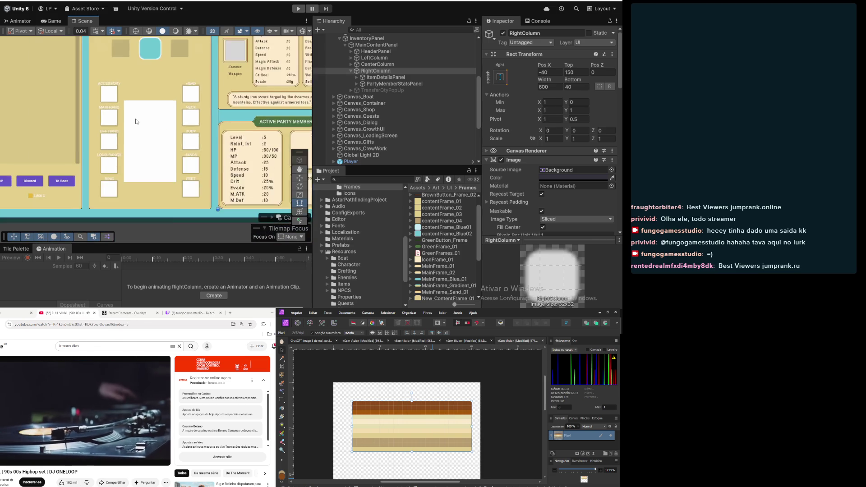
{"action": "scroll", "coordinate": [136, 121], "scroll_direction": "down", "scroll_amount": 3}
{"action": "scroll", "coordinate": [194, 146], "scroll_direction": "up", "scroll_amount": 1}
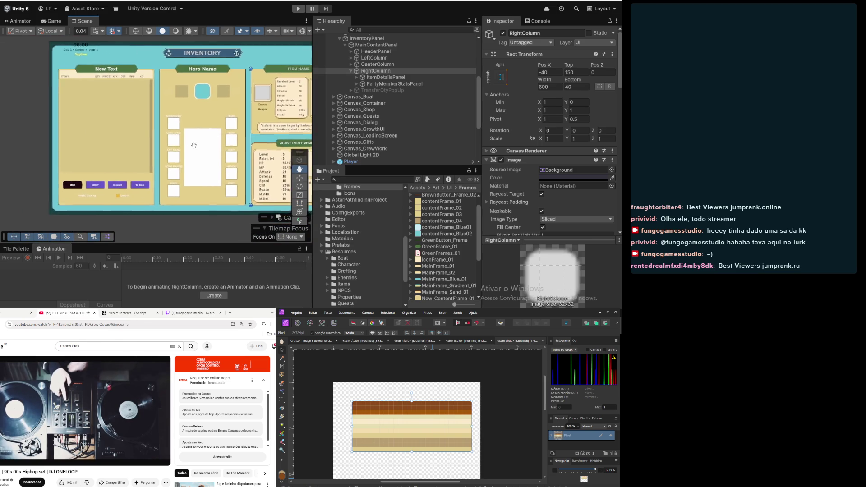
{"action": "scroll", "coordinate": [194, 146], "scroll_direction": "up", "scroll_amount": 2}
{"action": "scroll", "coordinate": [102, 139], "scroll_direction": "down", "scroll_amount": 2}
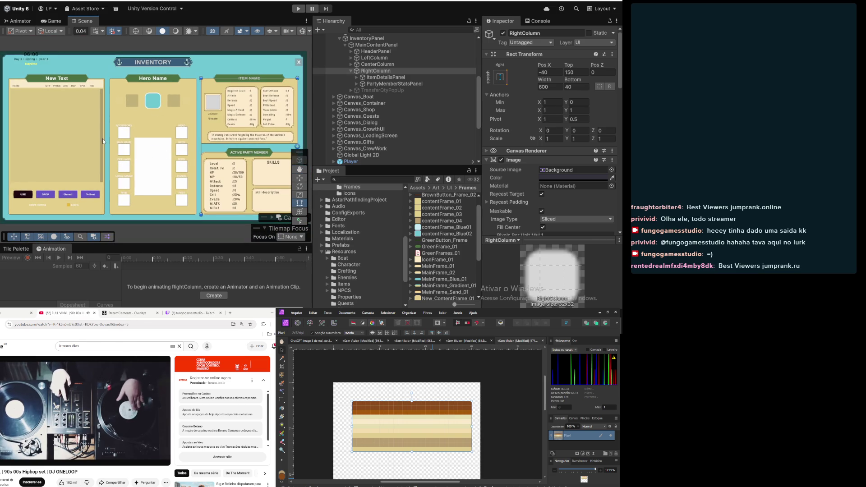
{"action": "left_click", "coordinate": [374, 79]}
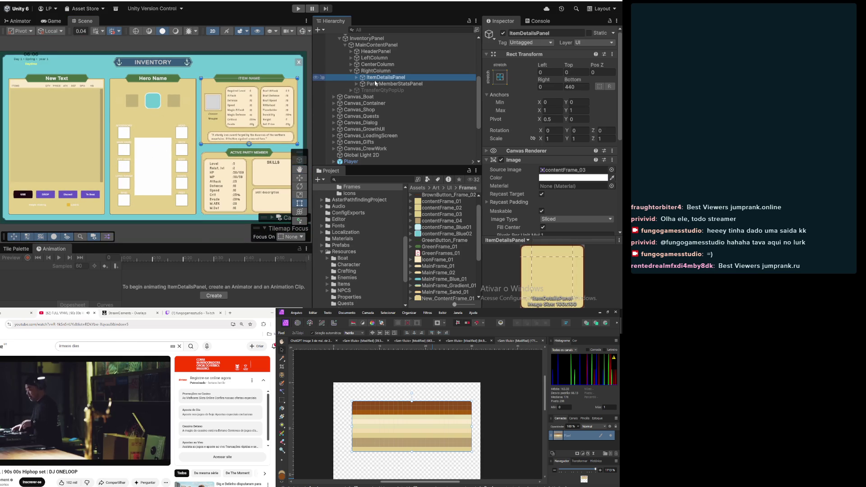
{"action": "left_click", "coordinate": [361, 71]}
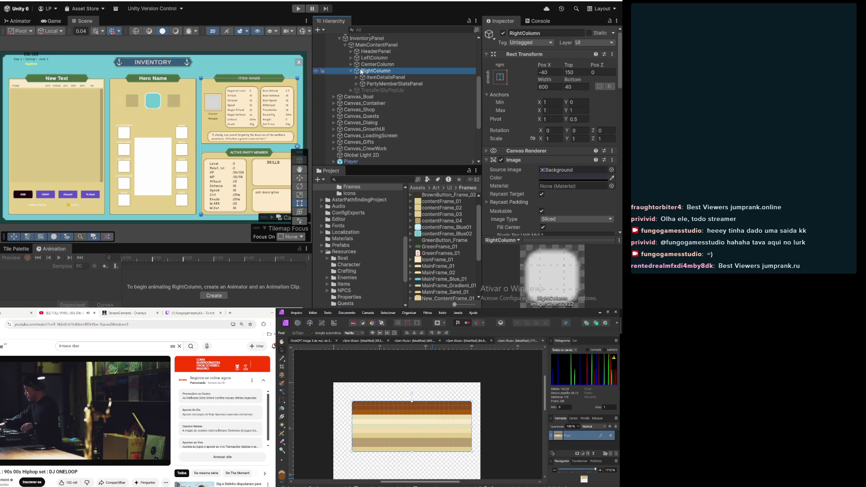
{"action": "left_click", "coordinate": [351, 71]}
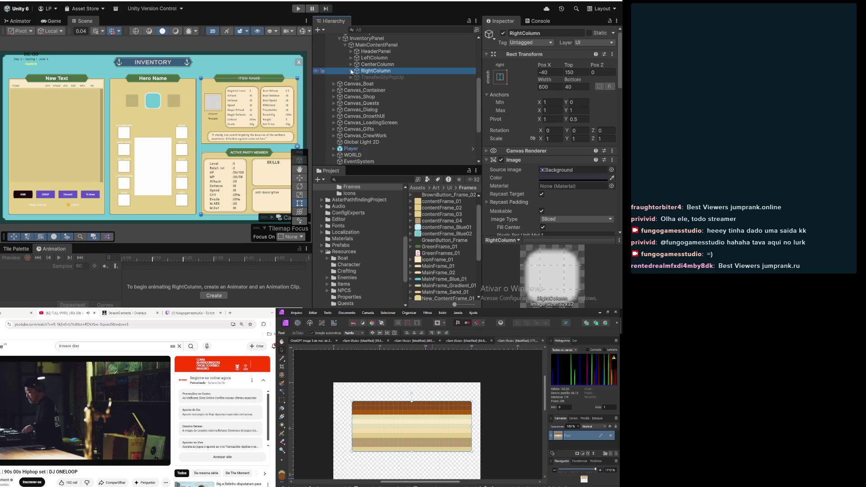
Expand CenterColumn and select CharacterNamePanel, a 350×50 GreenFrame_01 panel
{"action": "scroll", "coordinate": [116, 133], "scroll_direction": "up", "scroll_amount": 5}
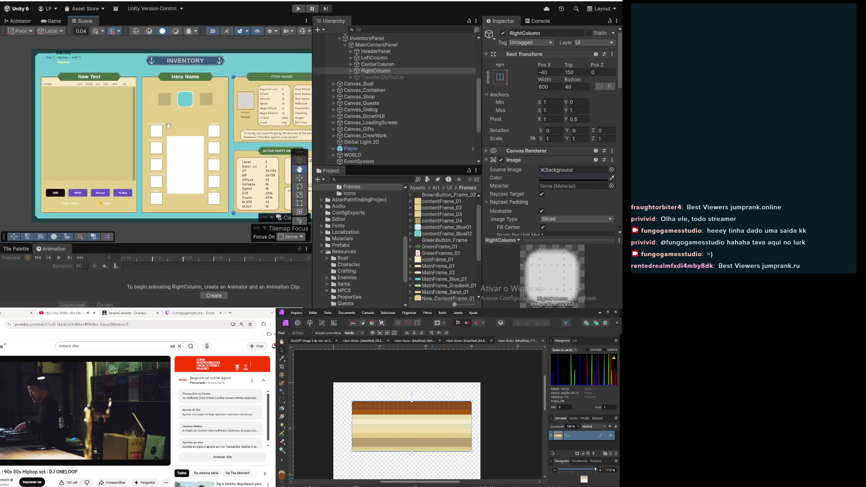
{"action": "scroll", "coordinate": [242, 128], "scroll_direction": "down", "scroll_amount": 5}
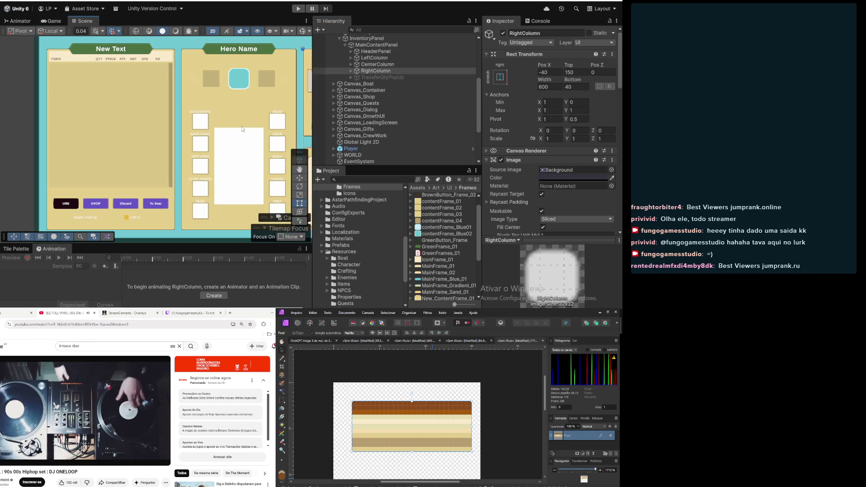
{"action": "left_click_drag", "start_coordinate": [209, 131], "coordinate": [201, 123]}
{"action": "scroll", "coordinate": [201, 123], "scroll_direction": "up", "scroll_amount": 2}
{"action": "scroll", "coordinate": [226, 118], "scroll_direction": "down", "scroll_amount": 1}
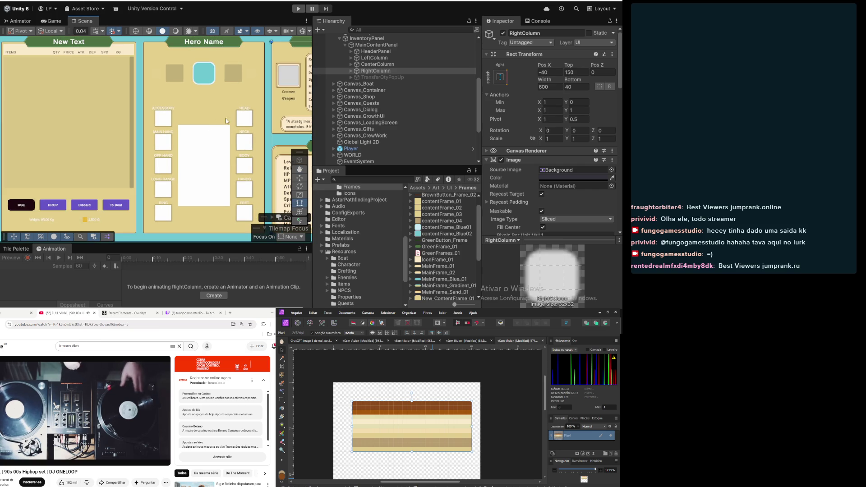
{"action": "left_click", "coordinate": [351, 70]}
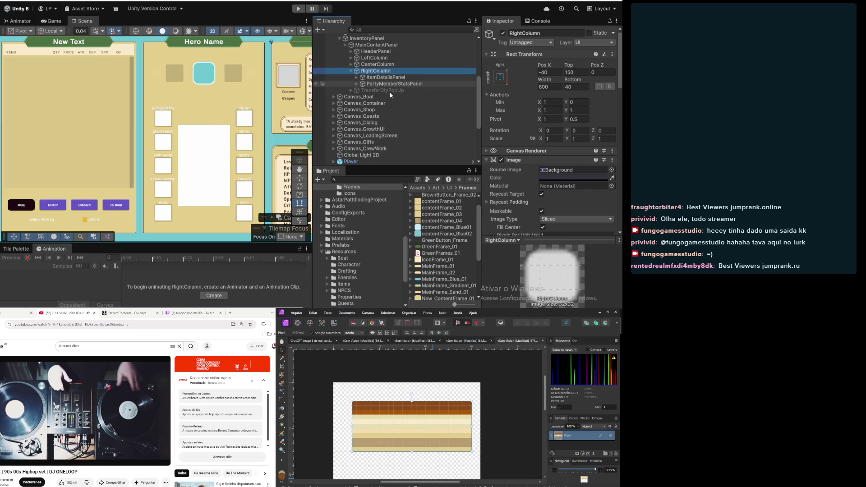
{"action": "left_click", "coordinate": [368, 77]}
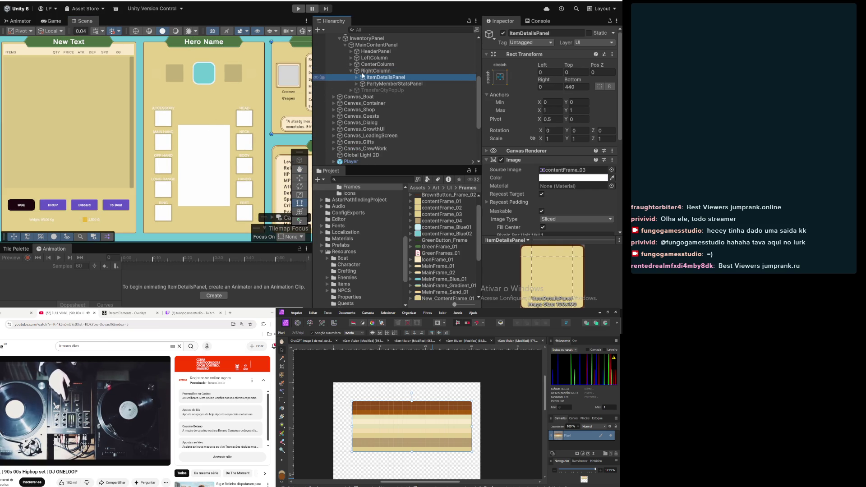
{"action": "left_click", "coordinate": [351, 71]}
{"action": "left_click", "coordinate": [351, 64]}
{"action": "left_click", "coordinate": [378, 71]}
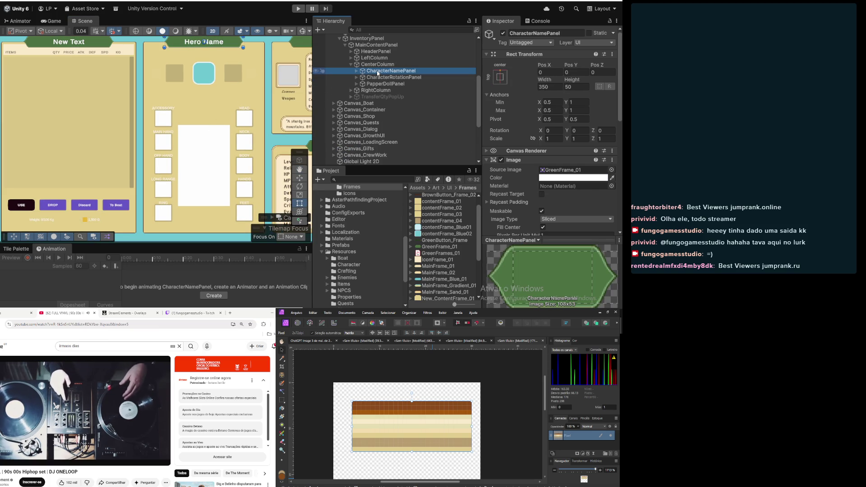
Review CharacterNamePanel, its text, CharacterRotationPanel and PrevButton, then select LastCharacterPanel
{"action": "left_click", "coordinate": [379, 78]}
{"action": "left_click", "coordinate": [384, 71]}
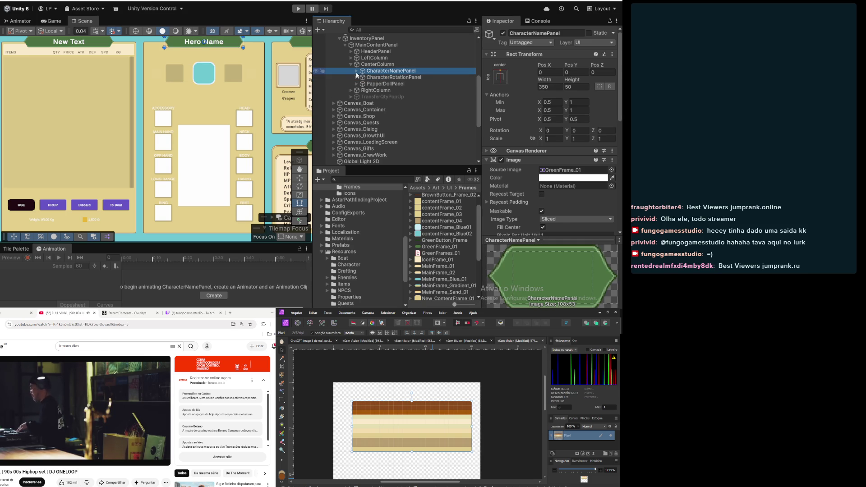
{"action": "left_click", "coordinate": [356, 72]}
{"action": "left_click", "coordinate": [379, 78]}
{"action": "left_click", "coordinate": [379, 84]}
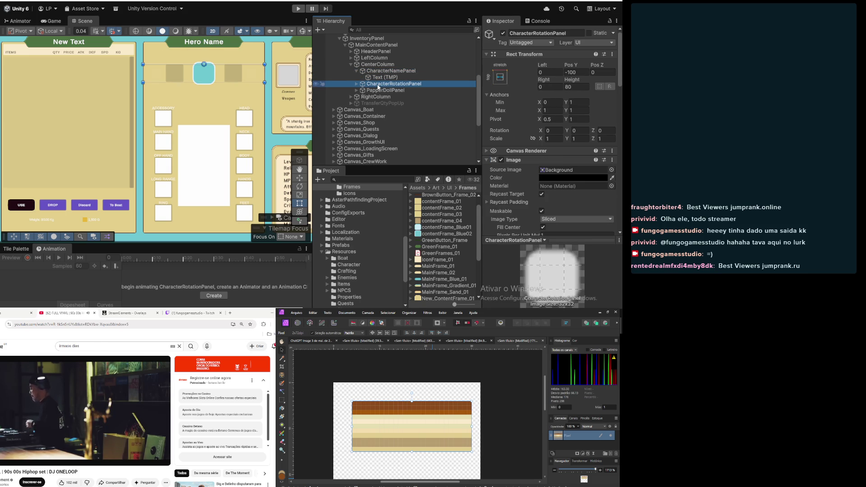
{"action": "left_click", "coordinate": [356, 84]}
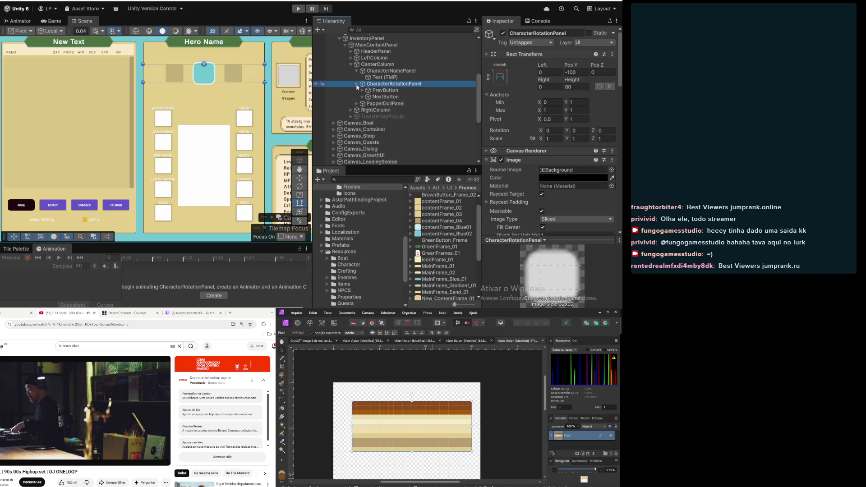
{"action": "left_click", "coordinate": [383, 90]}
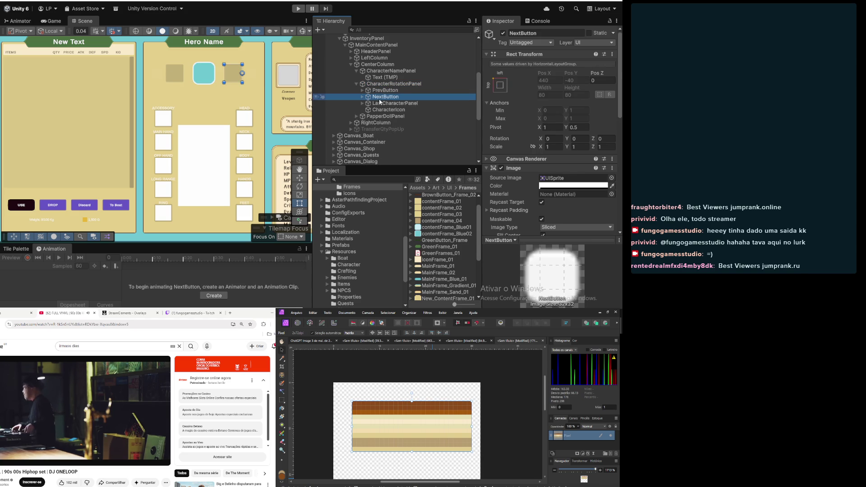
{"action": "left_click", "coordinate": [380, 103]}
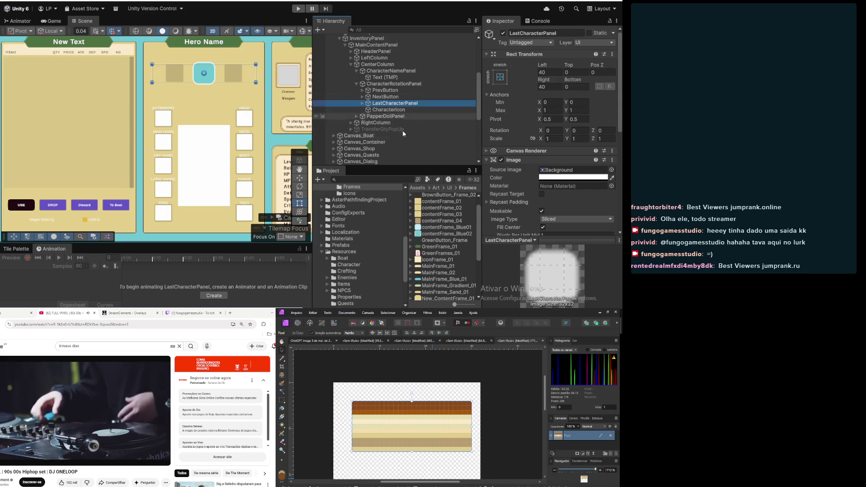
Set LastCharacterPanel's colour to black (000000) and expand it to LastMemberIcon1
{"action": "left_click", "coordinate": [576, 179]}
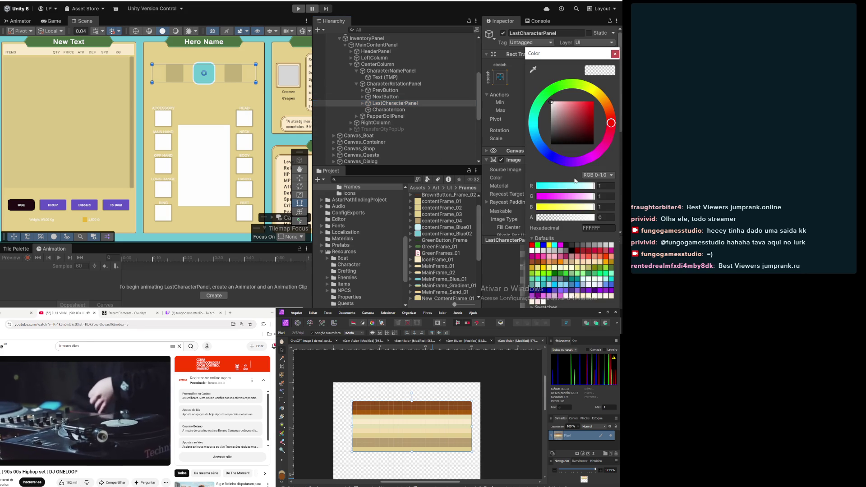
{"action": "left_click_drag", "start_coordinate": [575, 129], "coordinate": [534, 151]}
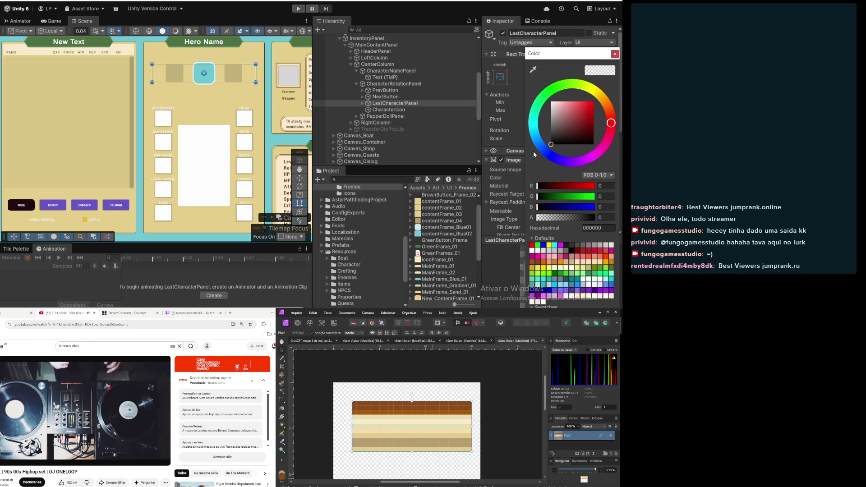
{"action": "left_click", "coordinate": [565, 218]}
{"action": "mouse_move", "coordinate": [566, 218]}
{"action": "left_mouse_down"}
{"action": "mouse_move", "coordinate": [623, 220]}
{"action": "mouse_move", "coordinate": [502, 211]}
{"action": "left_mouse_up"}
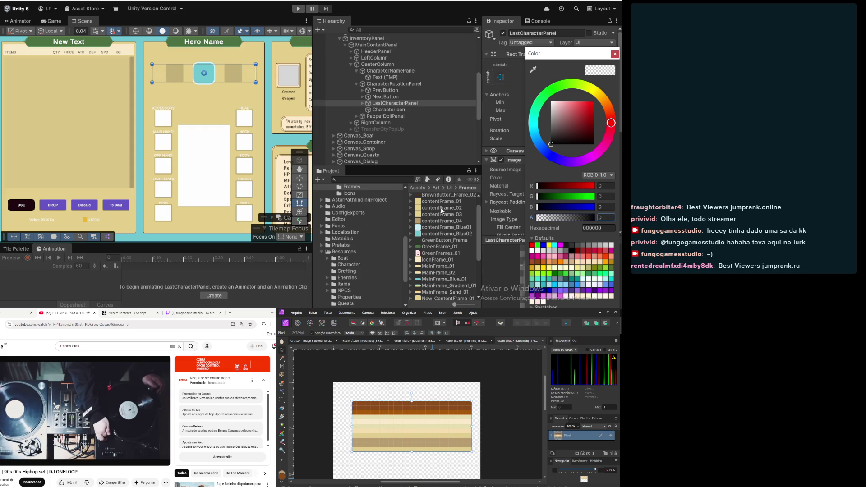
{"action": "left_click", "coordinate": [615, 54]}
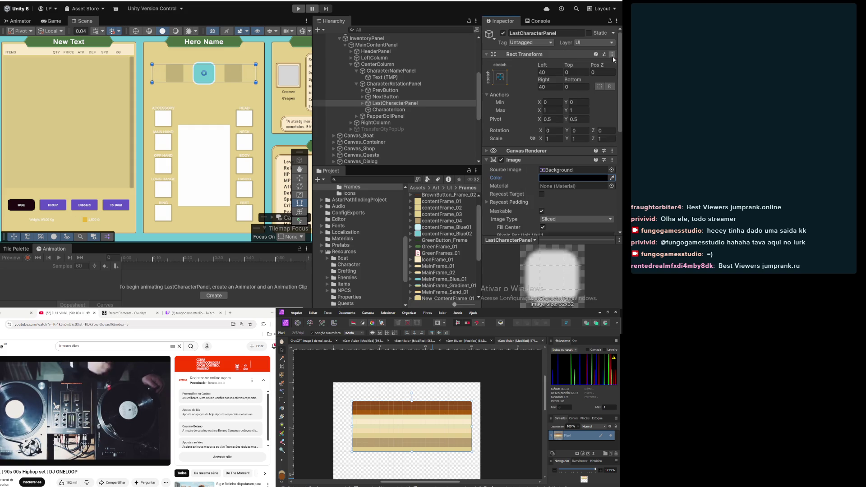
{"action": "left_click", "coordinate": [362, 104]}
{"action": "left_click", "coordinate": [384, 112]}
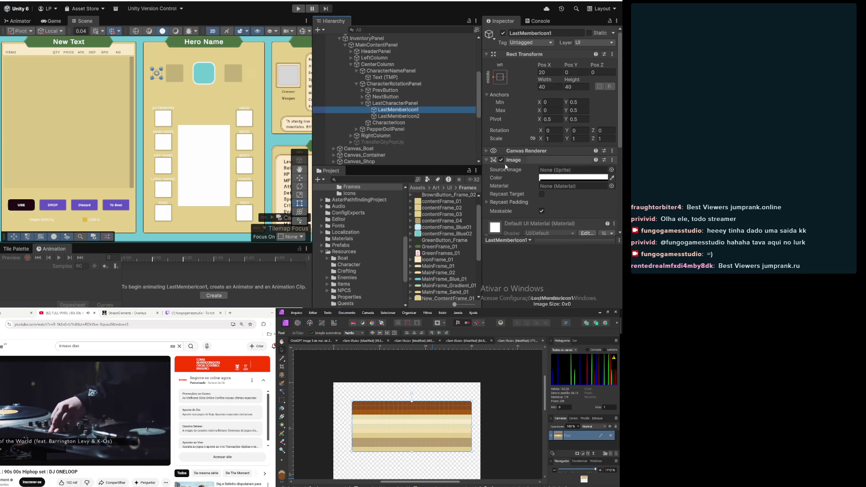
Set LastMemberIcon1 and LastMemberIcon2 colour alpha to 1 for solid white
{"action": "left_click", "coordinate": [554, 178]}
{"action": "left_click", "coordinate": [603, 219]}
{"action": "type", "text": "1"}
{"action": "left_click", "coordinate": [397, 116]}
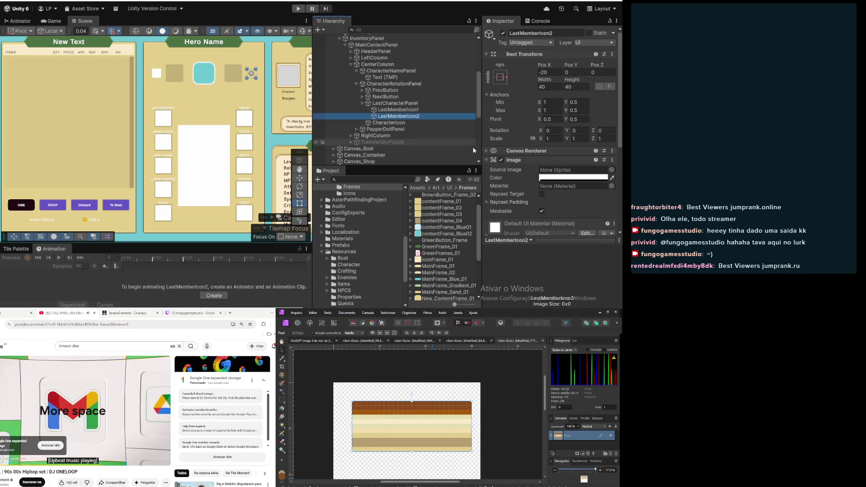
{"action": "left_click", "coordinate": [565, 179]}
{"action": "left_click", "coordinate": [603, 218]}
{"action": "type", "text": "1"}
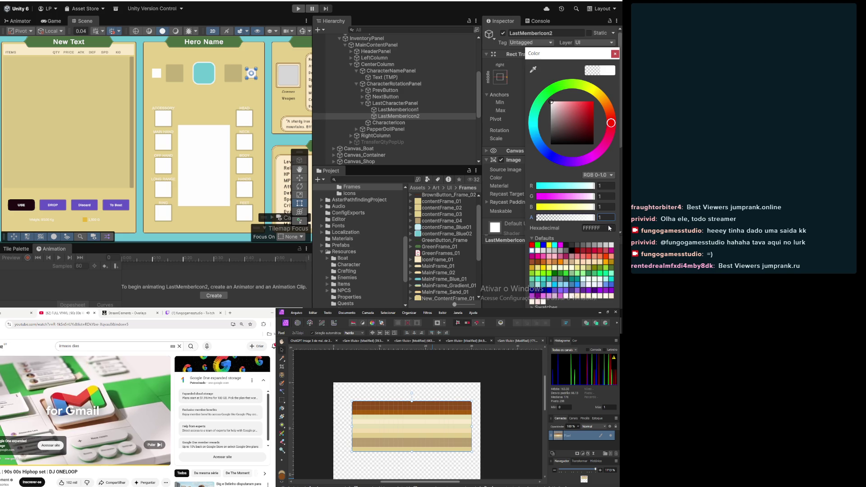
Make NextButton's image colour fully opaque
{"action": "left_click", "coordinate": [379, 103]}
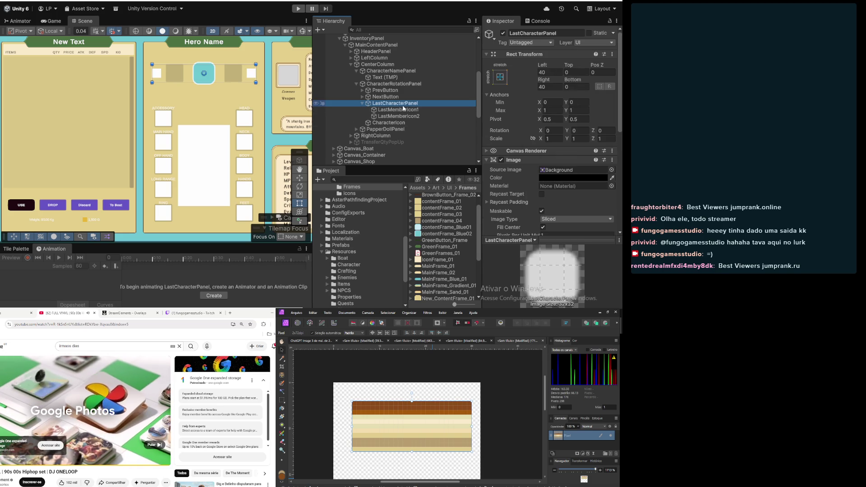
{"action": "left_click", "coordinate": [378, 97]}
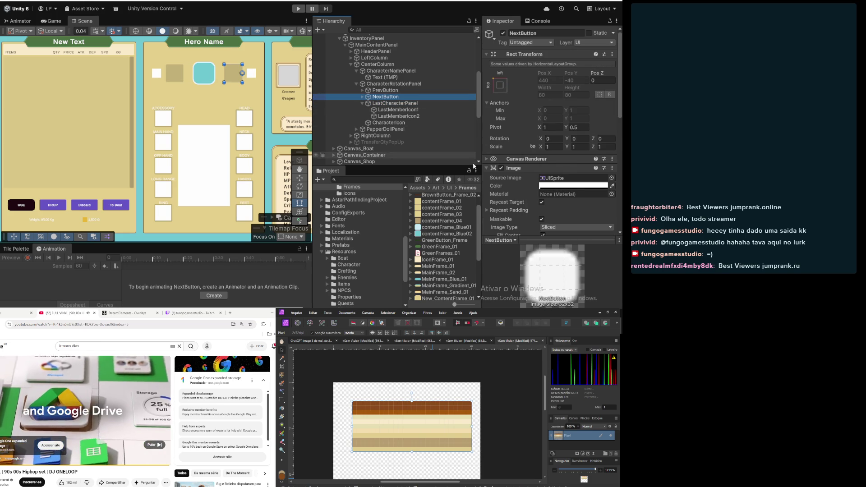
{"action": "left_click", "coordinate": [562, 187]}
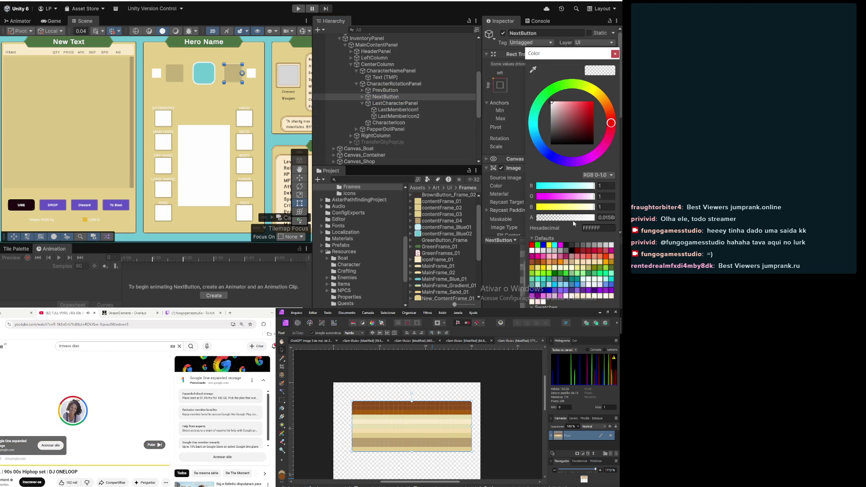
{"action": "left_click_drag", "start_coordinate": [560, 218], "coordinate": [595, 218]}
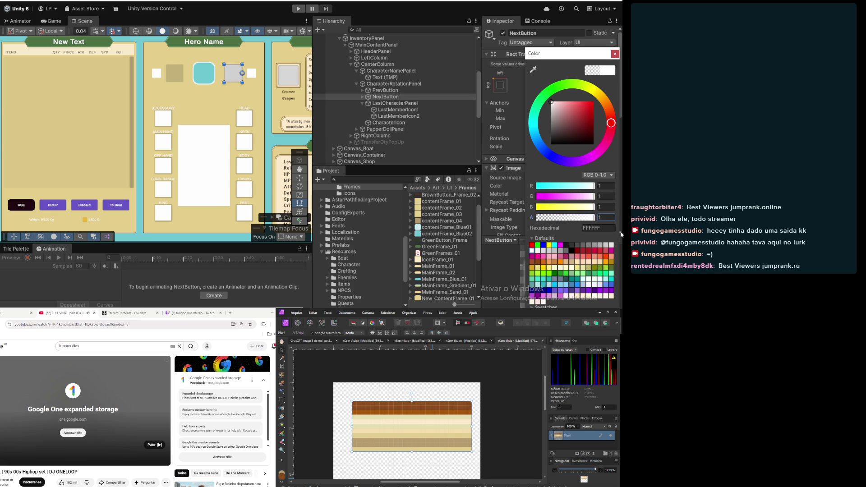
Tint NextButton's Icon red (AF2121) and expand PrevButton to show its Icon
{"action": "left_click", "coordinate": [362, 96]}
{"action": "left_click", "coordinate": [383, 103]}
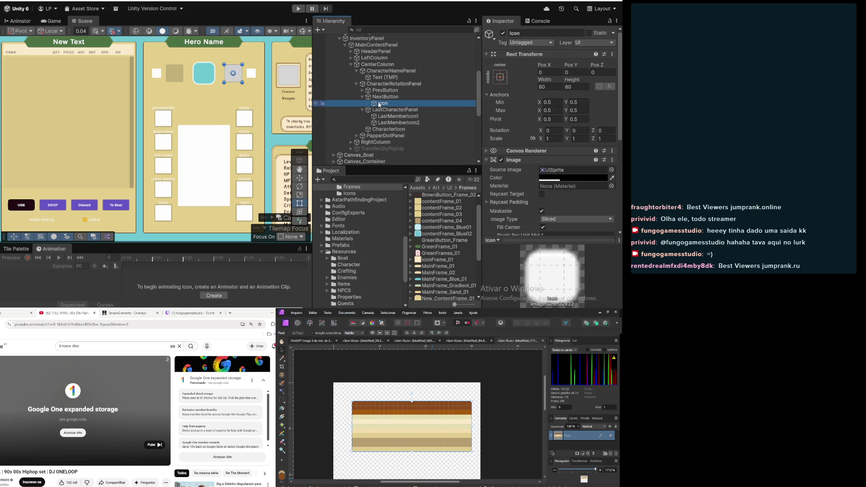
{"action": "left_click", "coordinate": [556, 179]}
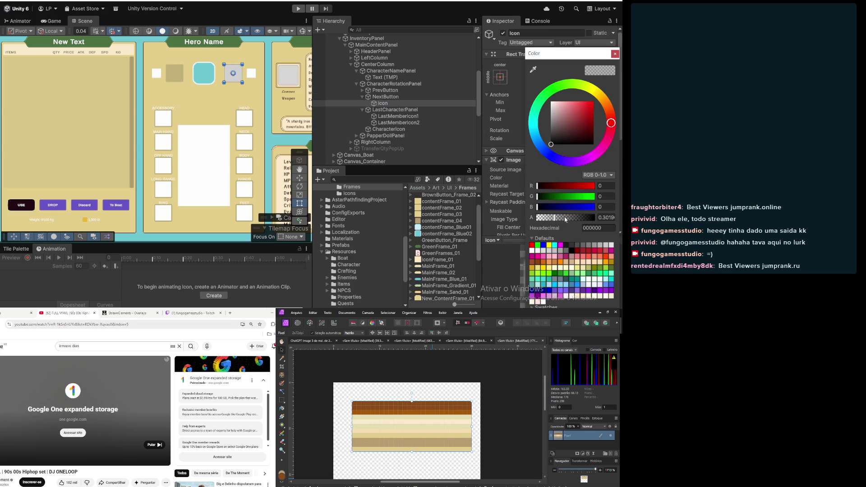
{"action": "left_click_drag", "start_coordinate": [565, 220], "coordinate": [534, 218]}
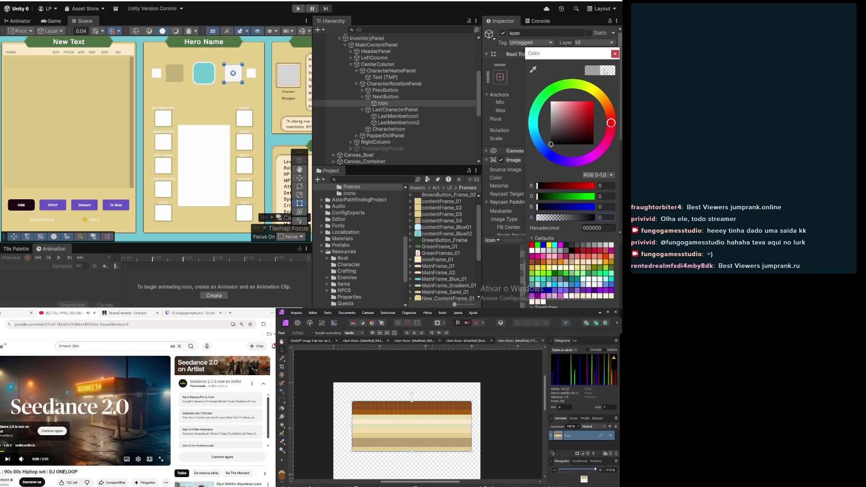
{"action": "left_click_drag", "start_coordinate": [547, 220], "coordinate": [618, 223]}
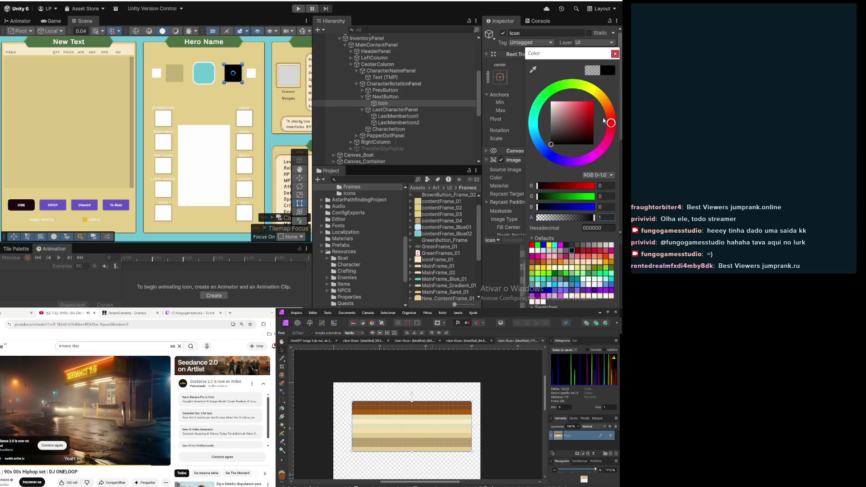
{"action": "left_click", "coordinate": [586, 116]}
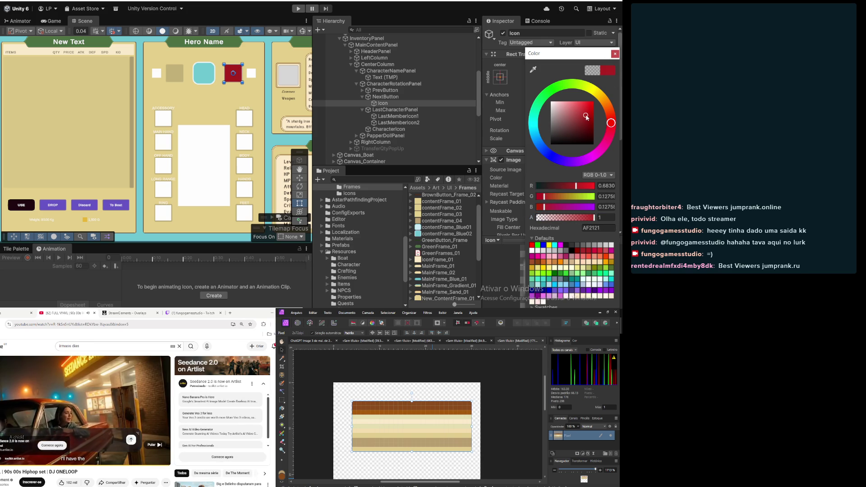
{"action": "left_click", "coordinate": [614, 54]}
{"action": "left_click", "coordinate": [385, 97]}
{"action": "left_click", "coordinate": [386, 91]}
{"action": "left_click", "coordinate": [368, 91]}
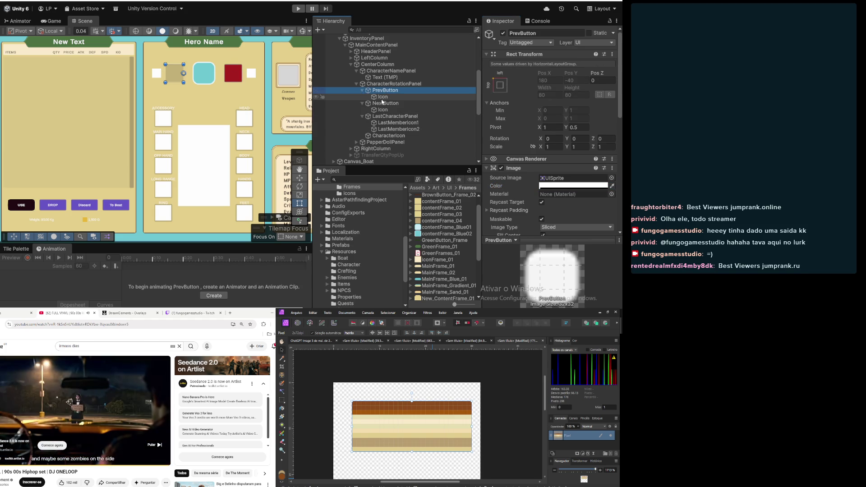
Make PrevButton's Icon opaque red to match the next button's icon
{"action": "left_click", "coordinate": [382, 97]}
{"action": "left_click", "coordinate": [570, 178]}
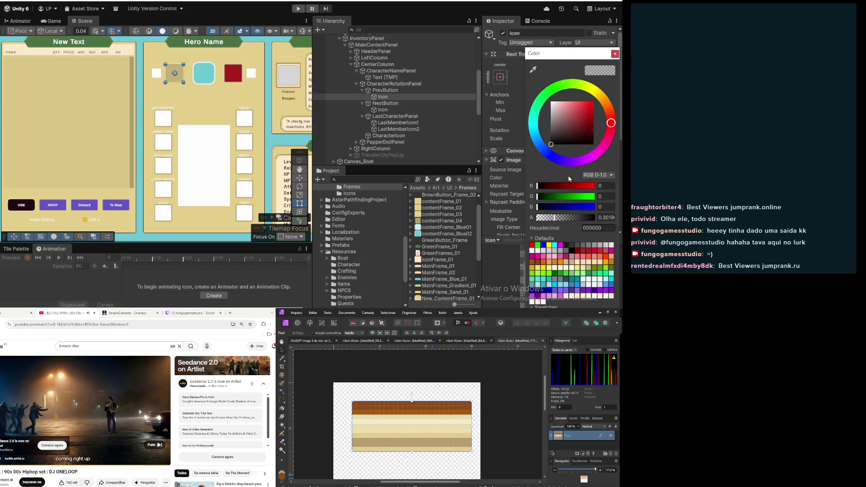
{"action": "left_click", "coordinate": [606, 218]}
{"action": "type", "text": "1"}
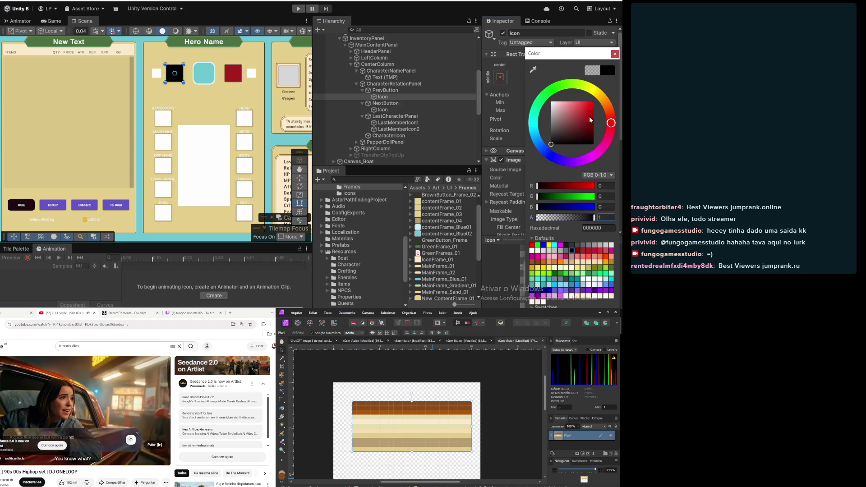
{"action": "left_click", "coordinate": [581, 119]}
{"action": "mouse_move", "coordinate": [582, 120]}
{"action": "left_mouse_down"}
{"action": "mouse_move", "coordinate": [585, 107]}
{"action": "mouse_move", "coordinate": [584, 121]}
{"action": "left_mouse_up"}
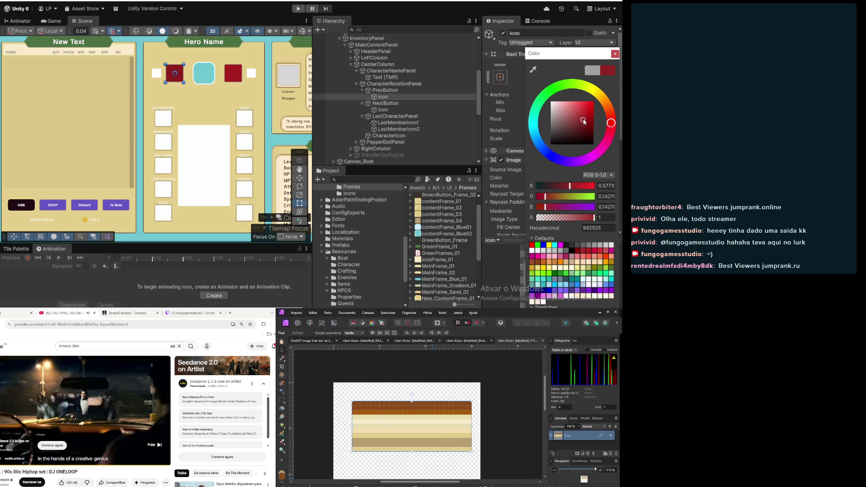
{"action": "left_click", "coordinate": [615, 53]}
Set PrevButton's image colour alpha to 1 for opaque white
{"action": "left_click", "coordinate": [391, 91]}
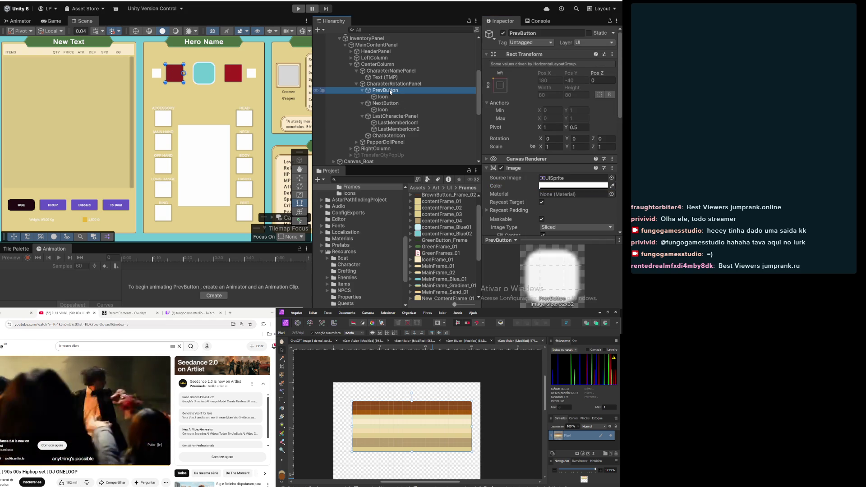
{"action": "left_click", "coordinate": [570, 186]}
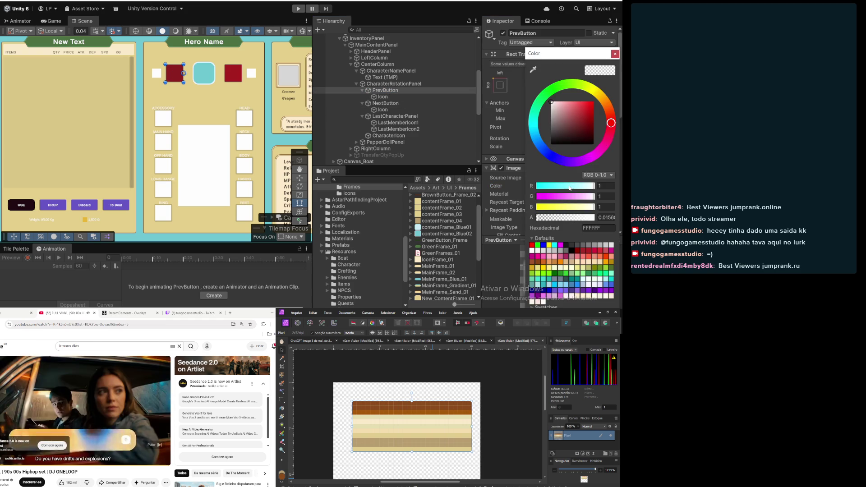
{"action": "left_click", "coordinate": [605, 217]}
{"action": "type", "text": "1"}
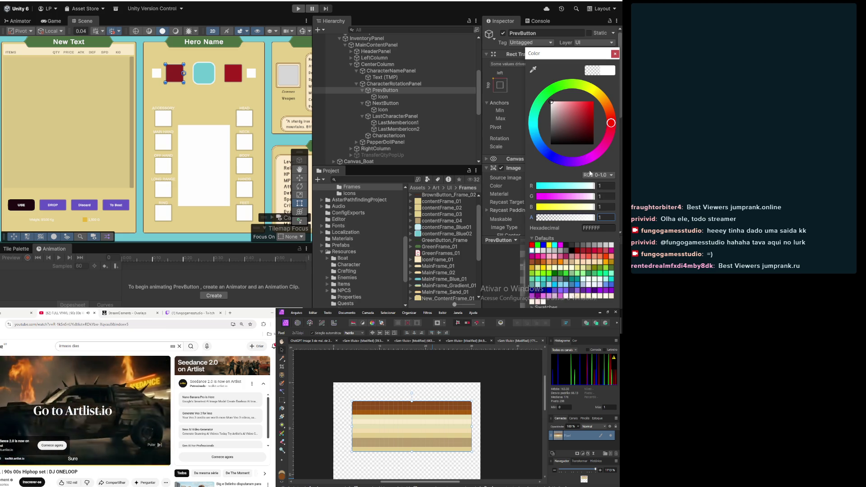
{"action": "key", "text": "Return"}
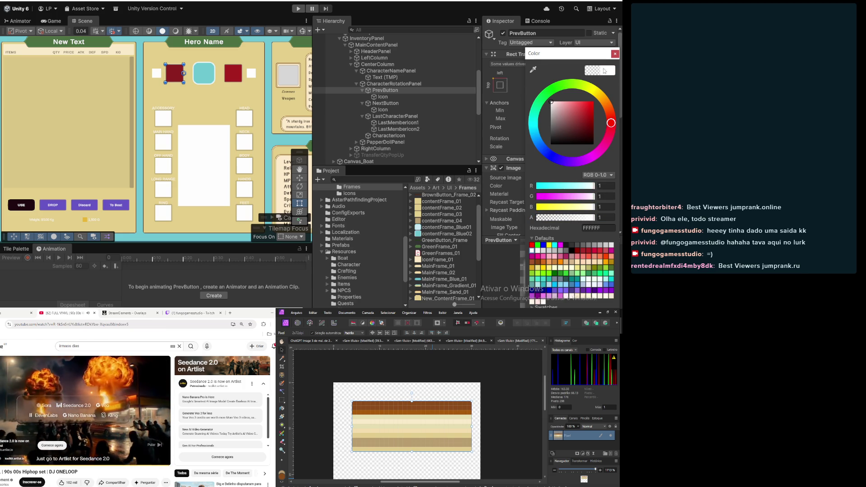
{"action": "left_click", "coordinate": [615, 54]}
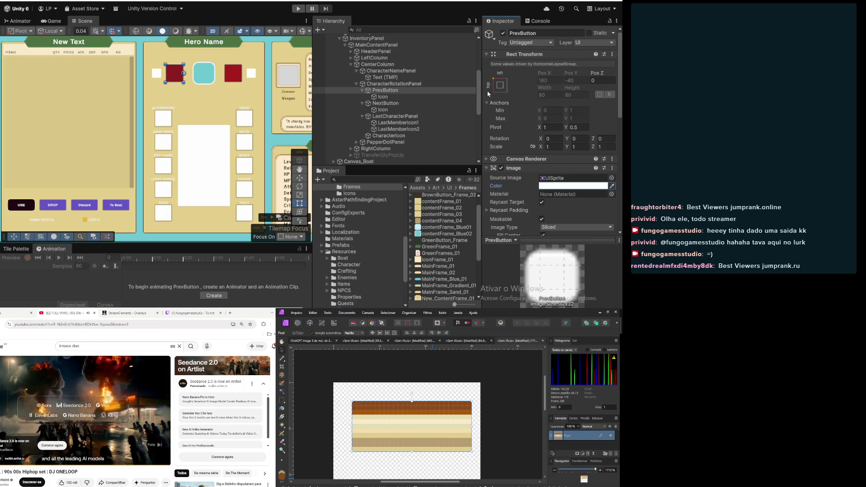
Review NextButton, both Icons, CharacterRotationPanel and member icons, then reselect PrevButton
{"action": "left_click", "coordinate": [386, 104]}
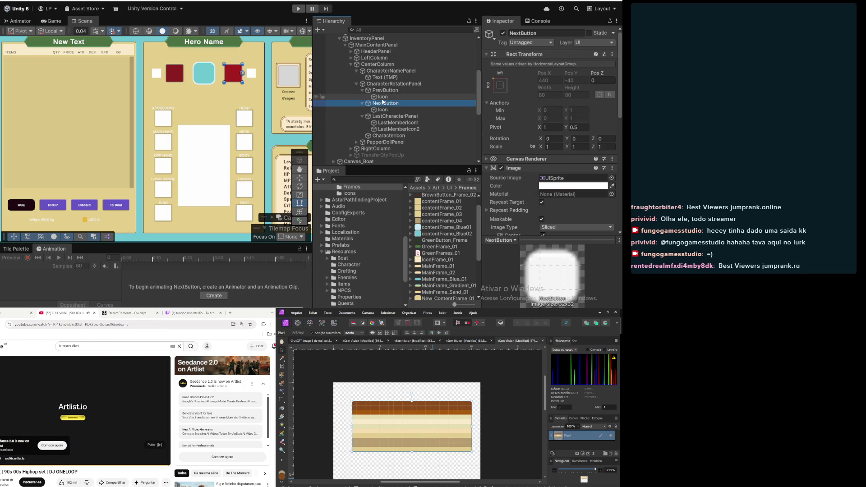
{"action": "left_click", "coordinate": [382, 110]}
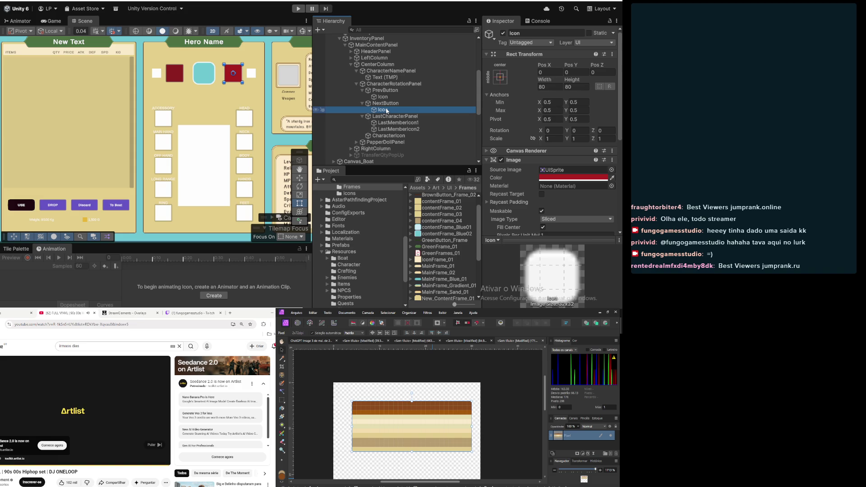
{"action": "left_click", "coordinate": [383, 97]}
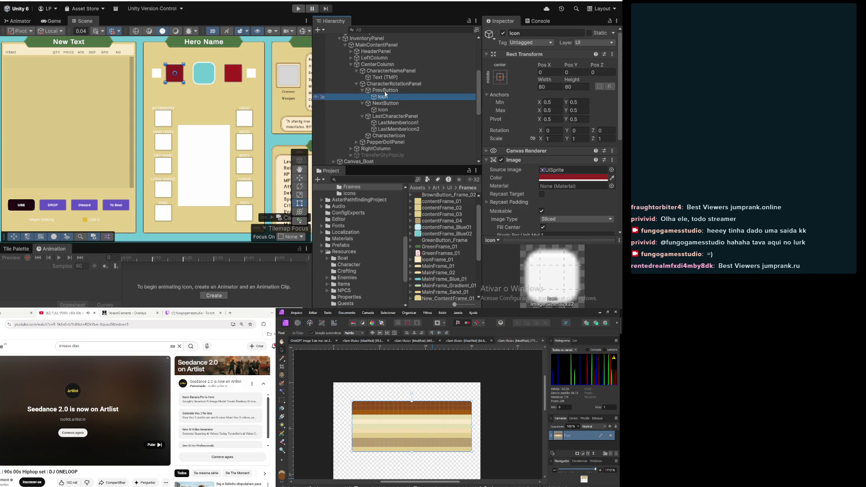
{"action": "left_click", "coordinate": [384, 90]}
{"action": "left_click", "coordinate": [383, 85]}
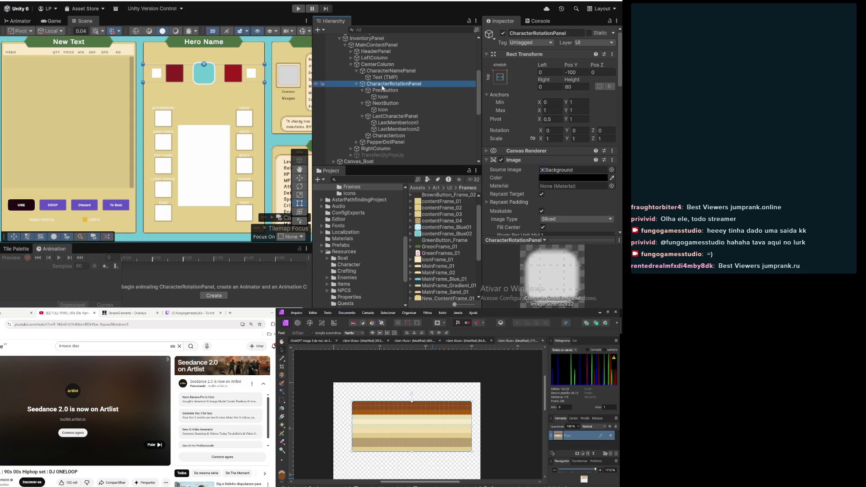
{"action": "left_click", "coordinate": [392, 116]}
{"action": "left_click", "coordinate": [392, 123]}
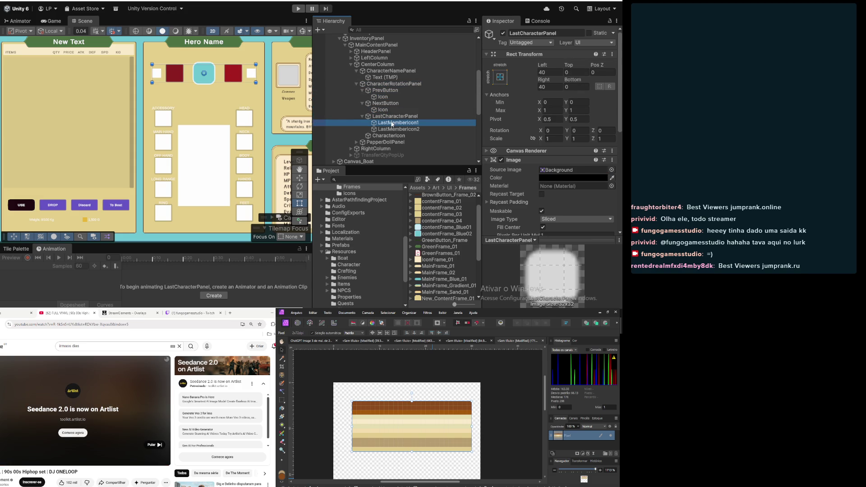
{"action": "left_click", "coordinate": [395, 130]}
{"action": "left_click", "coordinate": [382, 110]}
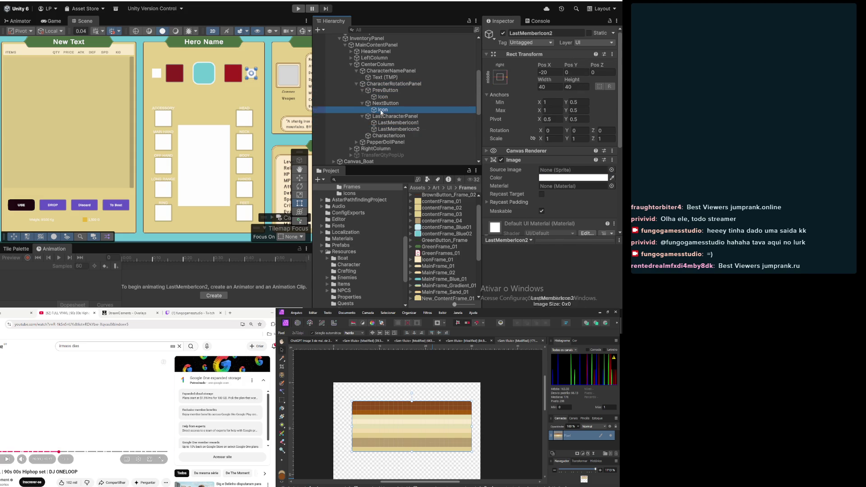
{"action": "left_click", "coordinate": [385, 103]}
{"action": "left_click", "coordinate": [379, 90]}
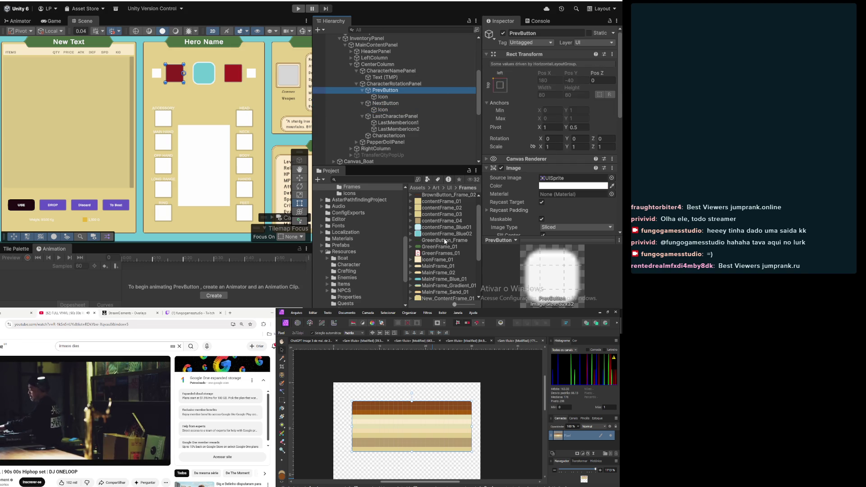
Assign the IconFrame_01 sprite to PrevButton's Source Image
{"action": "scroll", "coordinate": [445, 241], "scroll_direction": "down", "scroll_amount": 3}
{"action": "scroll", "coordinate": [457, 248], "scroll_direction": "up", "scroll_amount": 2}
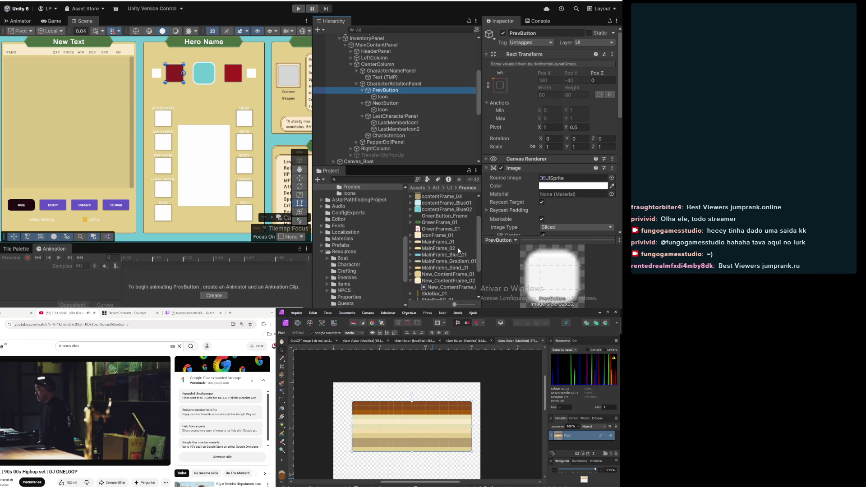
{"action": "left_click_drag", "start_coordinate": [437, 235], "coordinate": [551, 155]}
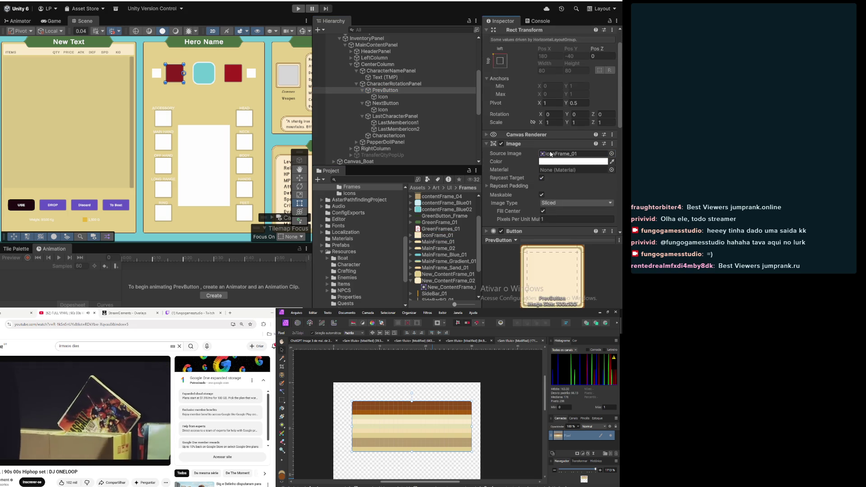
{"action": "left_click", "coordinate": [567, 162]}
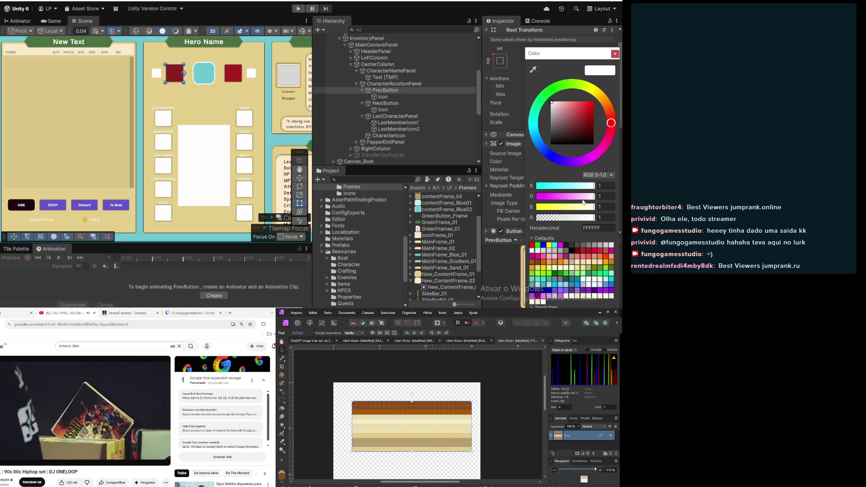
{"action": "left_click", "coordinate": [615, 54]}
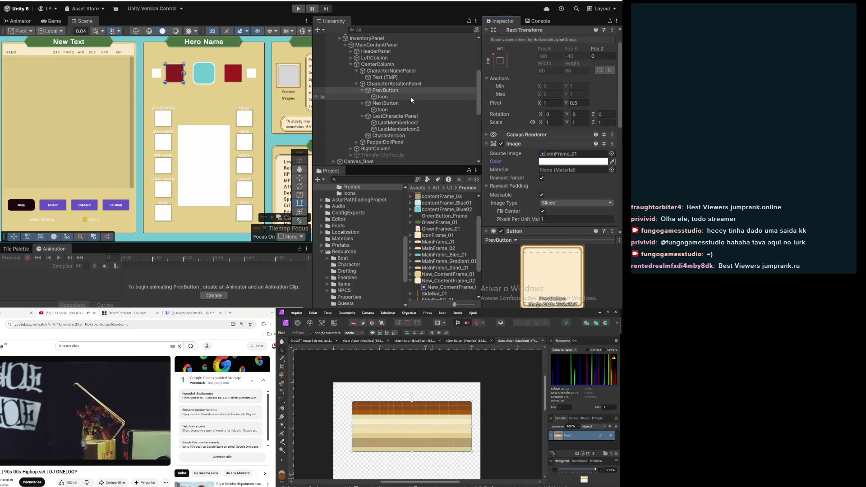
Resize PrevButton's Icon to 60×60
{"action": "left_click", "coordinate": [381, 99]}
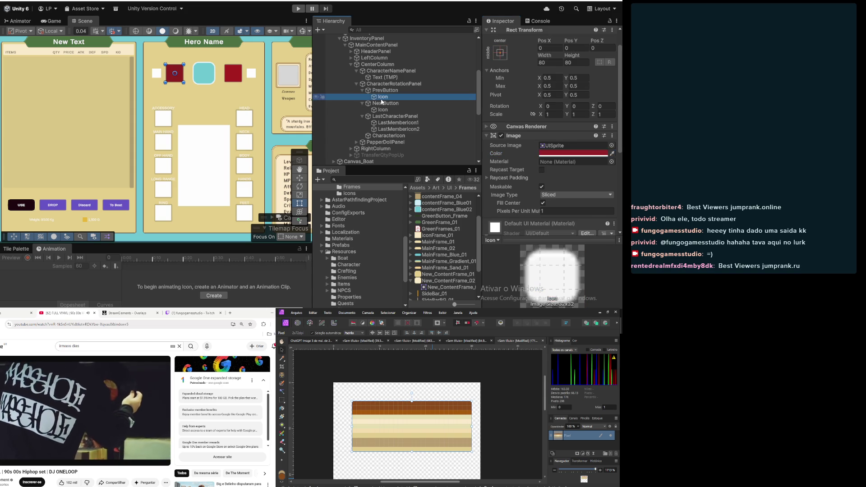
{"action": "scroll", "coordinate": [502, 103], "scroll_direction": "up", "scroll_amount": 2}
{"action": "left_click", "coordinate": [561, 89]}
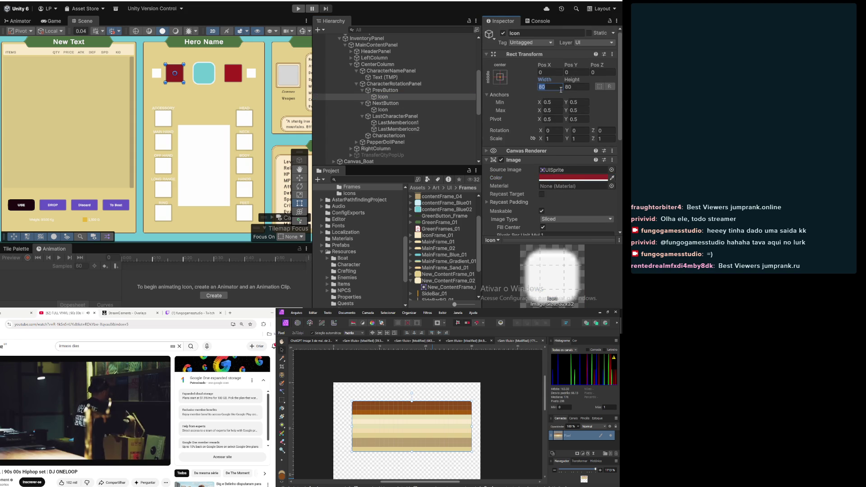
{"action": "type", "text": "60"}
{"action": "key", "text": "Tab"}
{"action": "type", "text": "60"}
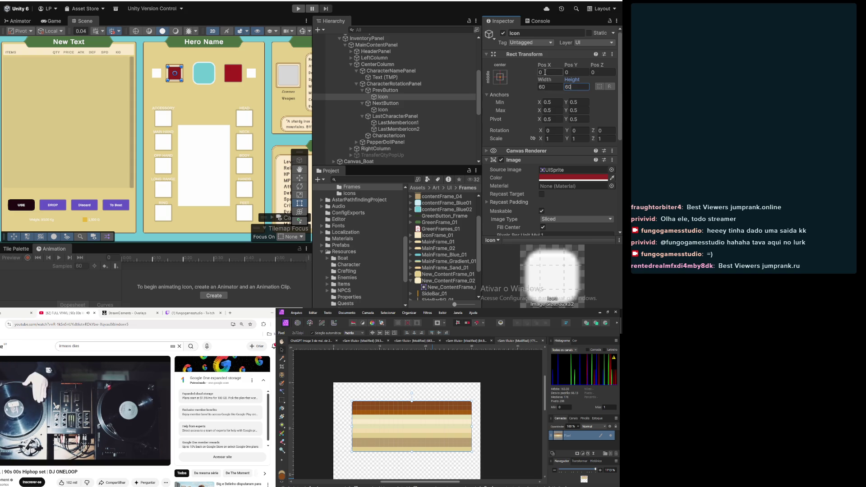
Change the Icon size to 65×65 and check the frame margin in the scene
{"action": "scroll", "coordinate": [161, 63], "scroll_direction": "up", "scroll_amount": 5}
{"action": "scroll", "coordinate": [162, 73], "scroll_direction": "up", "scroll_amount": 3}
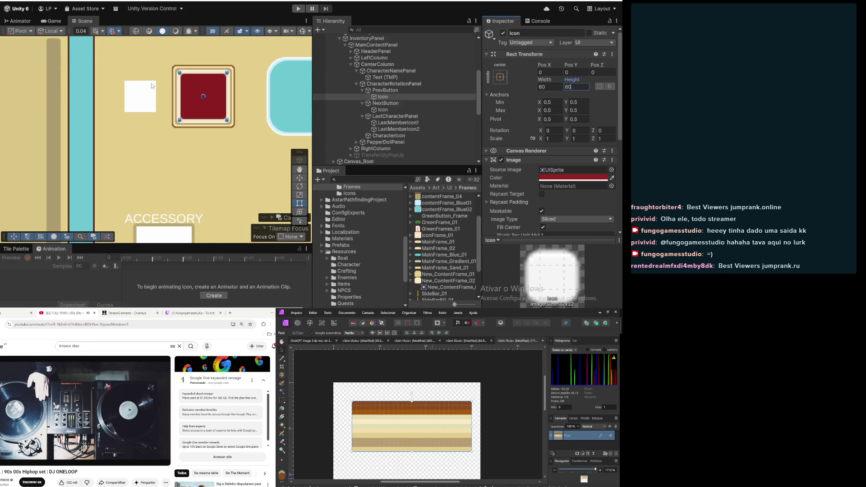
{"action": "scroll", "coordinate": [188, 73], "scroll_direction": "down", "scroll_amount": 2}
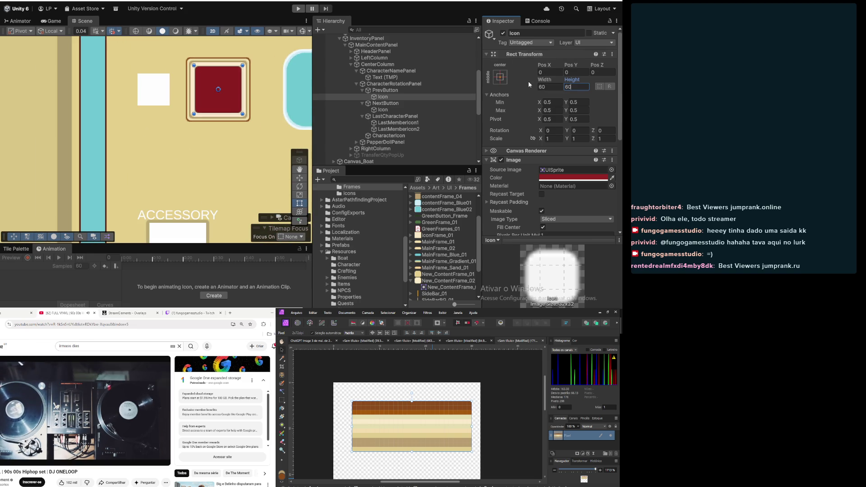
{"action": "left_click", "coordinate": [551, 87]}
{"action": "type", "text": "65"}
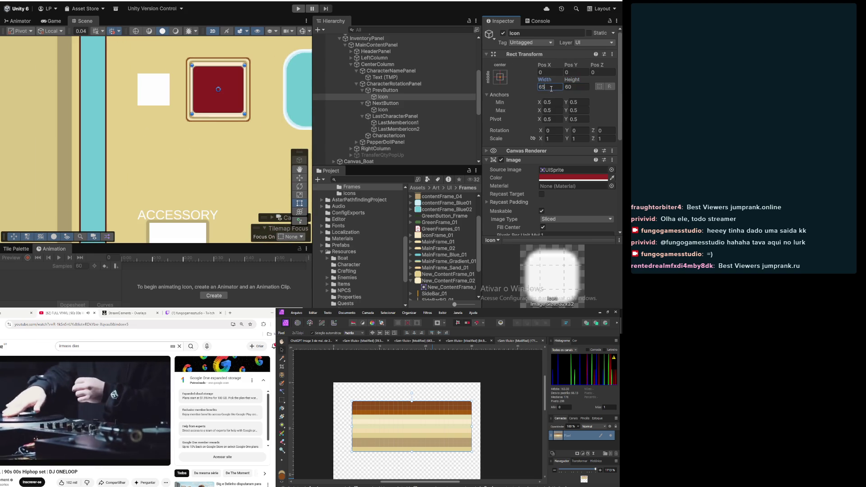
{"action": "key", "text": "Tab"}
{"action": "type", "text": "65"}
{"action": "key", "text": "Return"}
{"action": "scroll", "coordinate": [158, 123], "scroll_direction": "down", "scroll_amount": 3}
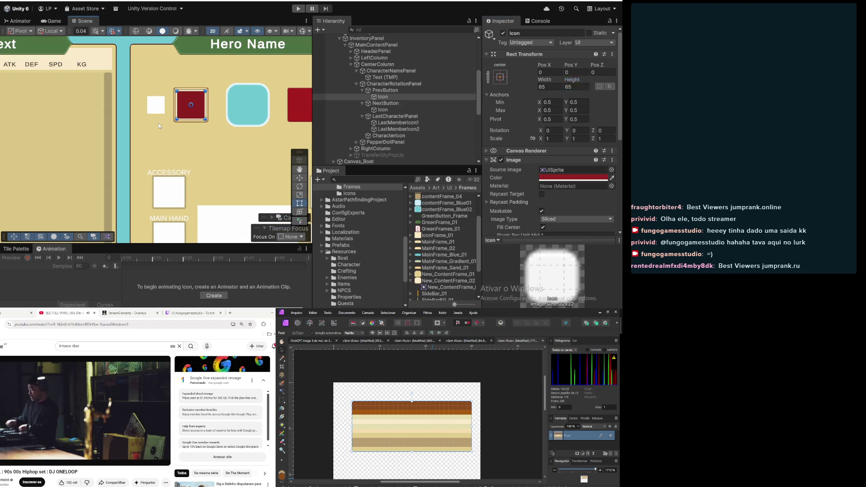
{"action": "left_click", "coordinate": [158, 124]}
{"action": "scroll", "coordinate": [158, 124], "scroll_direction": "down", "scroll_amount": 2}
{"action": "scroll", "coordinate": [189, 118], "scroll_direction": "up", "scroll_amount": 4}
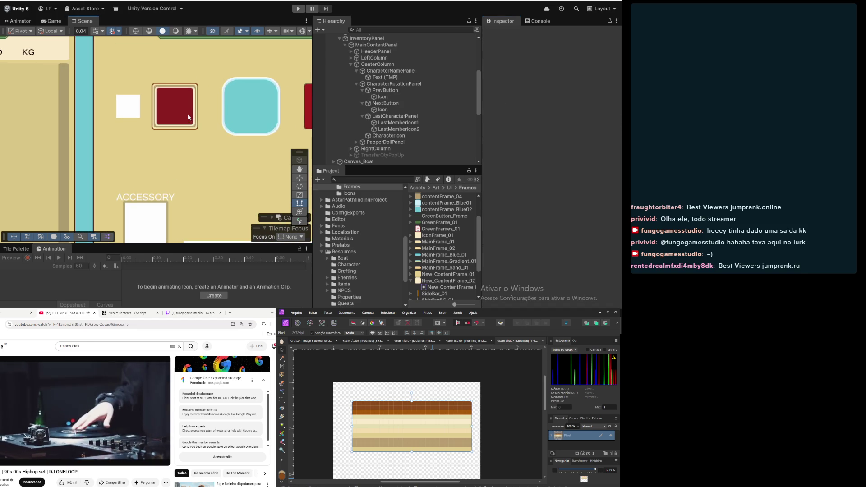
Tint PrevButton's 65×65 Icon pure white (FFFFFF) and view the rotation bar
{"action": "left_click", "coordinate": [384, 98]}
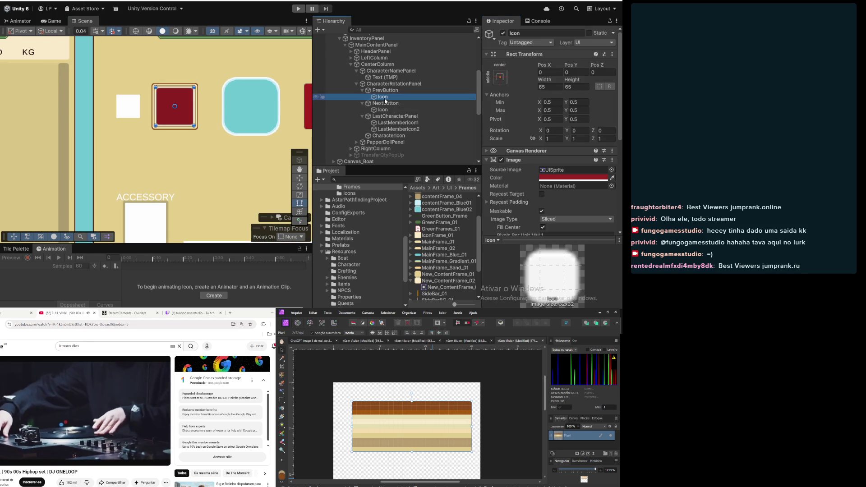
{"action": "left_click", "coordinate": [594, 179]}
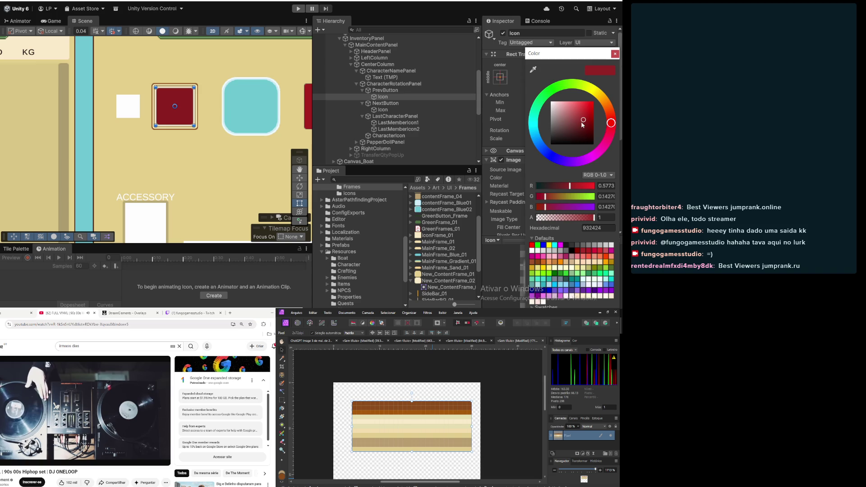
{"action": "left_click_drag", "start_coordinate": [583, 125], "coordinate": [518, 91]}
{"action": "left_click", "coordinate": [615, 54]}
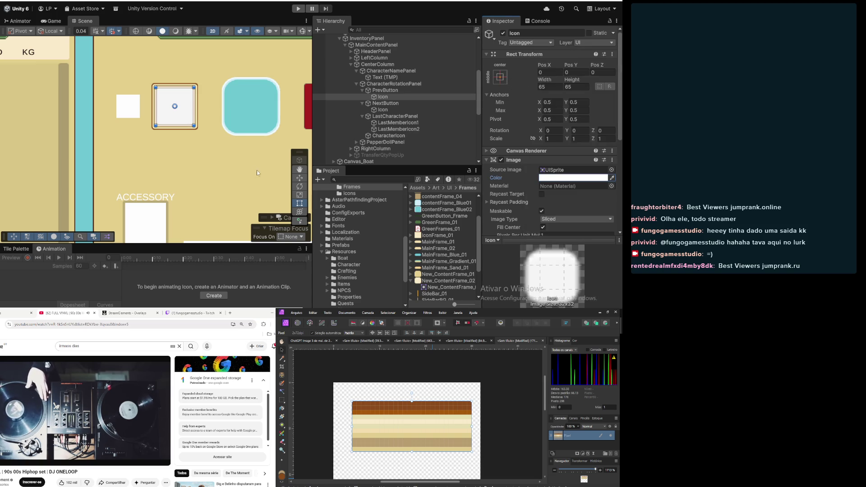
{"action": "left_click", "coordinate": [192, 150]}
{"action": "scroll", "coordinate": [192, 150], "scroll_direction": "down", "scroll_amount": 5}
{"action": "mouse_move", "coordinate": [225, 181]}
{"action": "left_mouse_down"}
{"action": "mouse_move", "coordinate": [198, 158]}
{"action": "mouse_move", "coordinate": [187, 162]}
{"action": "left_mouse_up"}
{"action": "scroll", "coordinate": [127, 108], "scroll_direction": "up", "scroll_amount": 2}
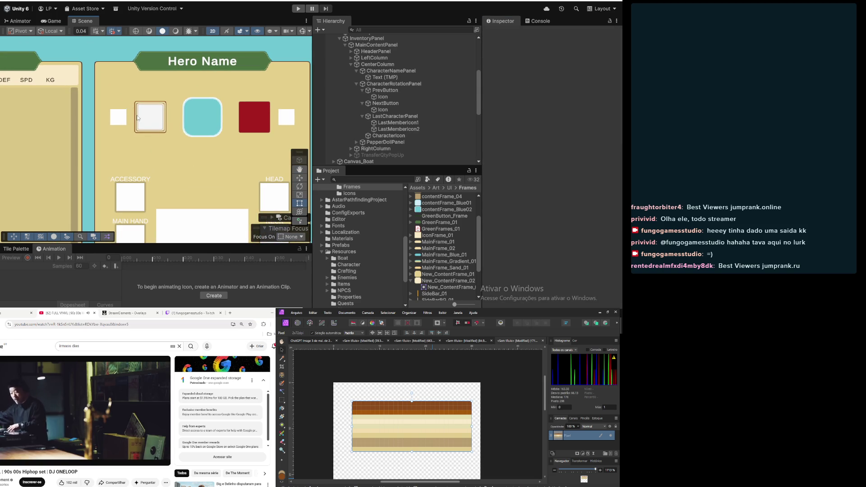
{"action": "left_click", "coordinate": [383, 98]}
{"action": "left_click", "coordinate": [383, 110]}
{"action": "left_click", "coordinate": [386, 104]}
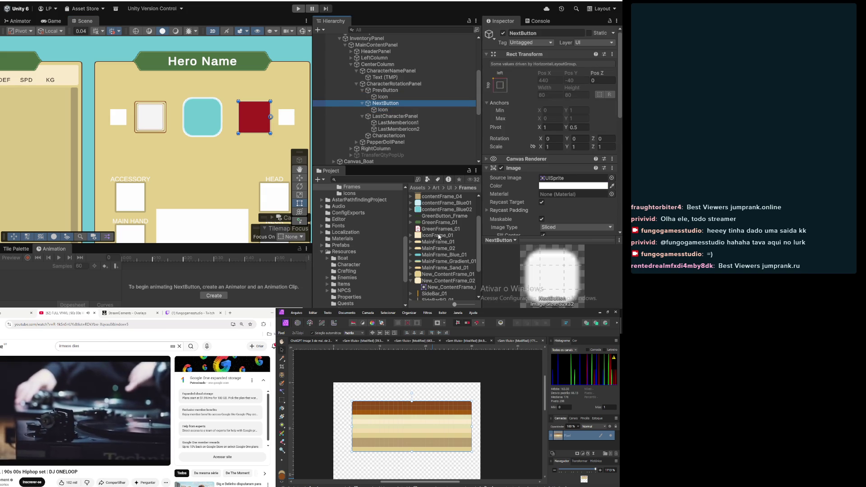
Give NextButton the frame sprite and resize its Icon to 75×75
{"action": "left_click_drag", "start_coordinate": [440, 235], "coordinate": [566, 181]}
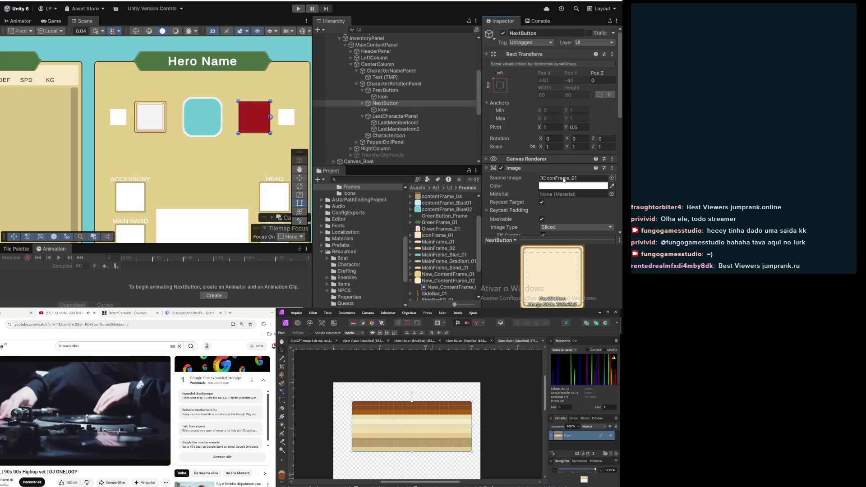
{"action": "left_click", "coordinate": [383, 110]}
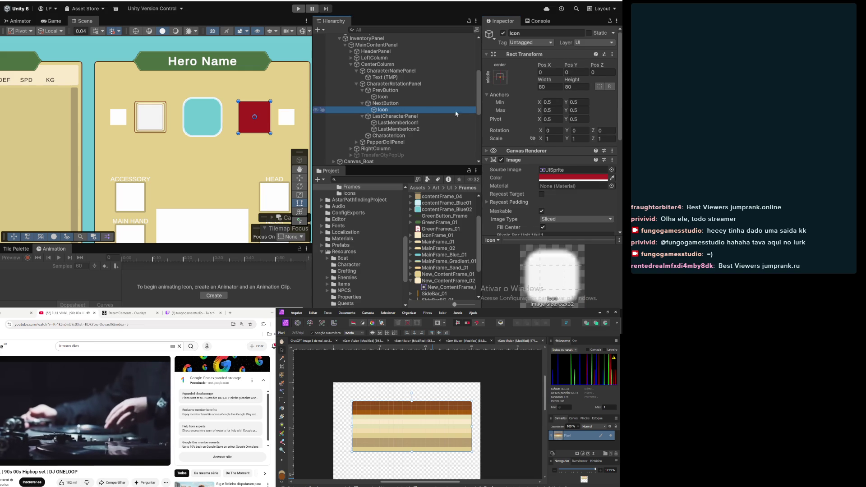
{"action": "left_click", "coordinate": [551, 87]}
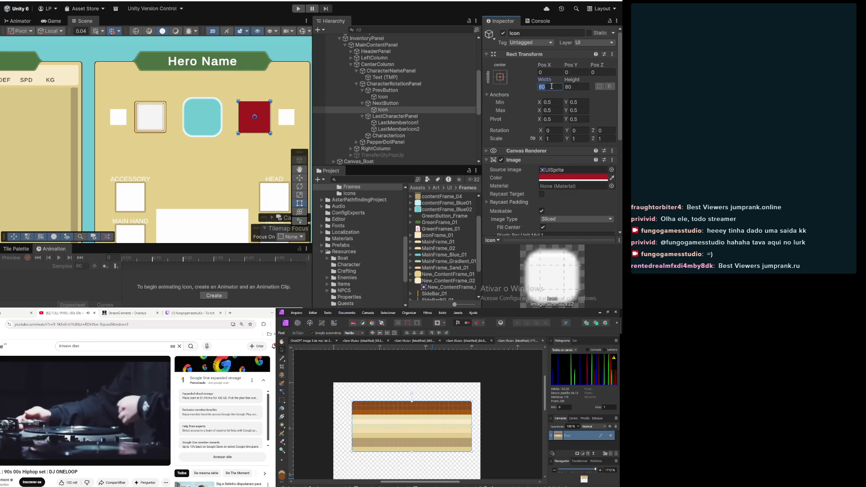
{"action": "type", "text": "75"}
{"action": "key", "text": "Tab"}
{"action": "type", "text": "75"}
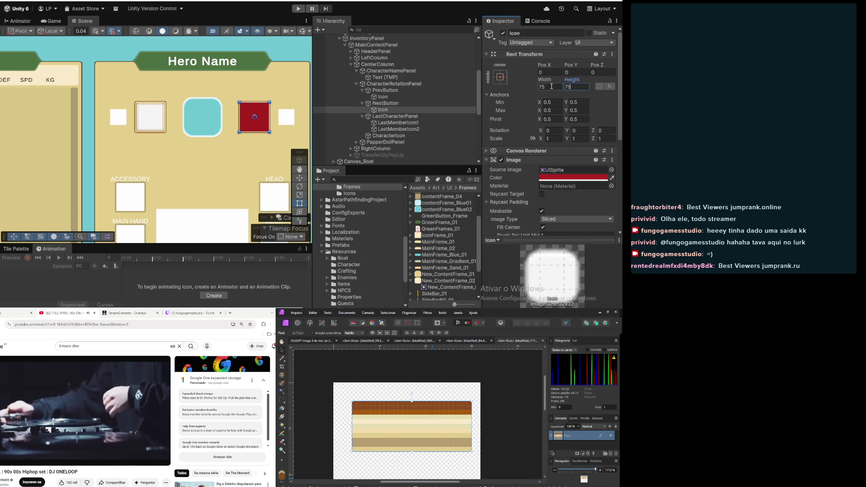
Change the NextButton Icon size to 65×65
{"action": "scroll", "coordinate": [149, 107], "scroll_direction": "up", "scroll_amount": 3}
{"action": "scroll", "coordinate": [173, 104], "scroll_direction": "down", "scroll_amount": 1}
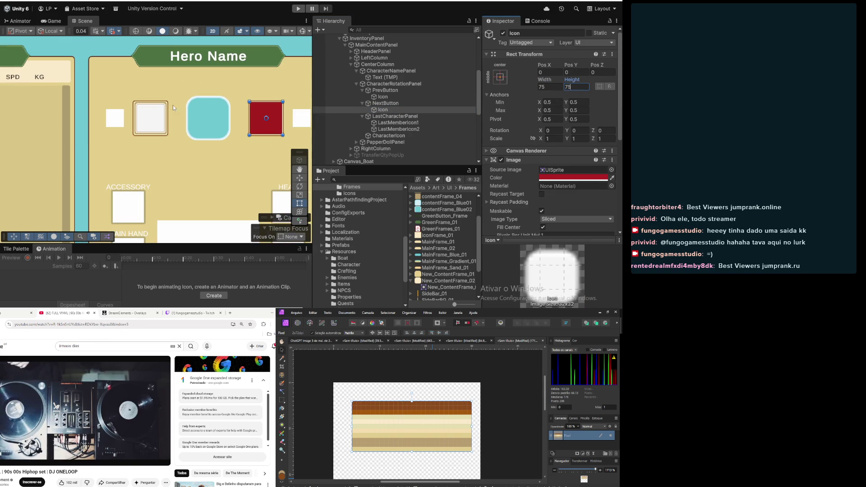
{"action": "left_click", "coordinate": [542, 88]}
{"action": "type", "text": "65"}
{"action": "key", "text": "Tab"}
{"action": "type", "text": "65"}
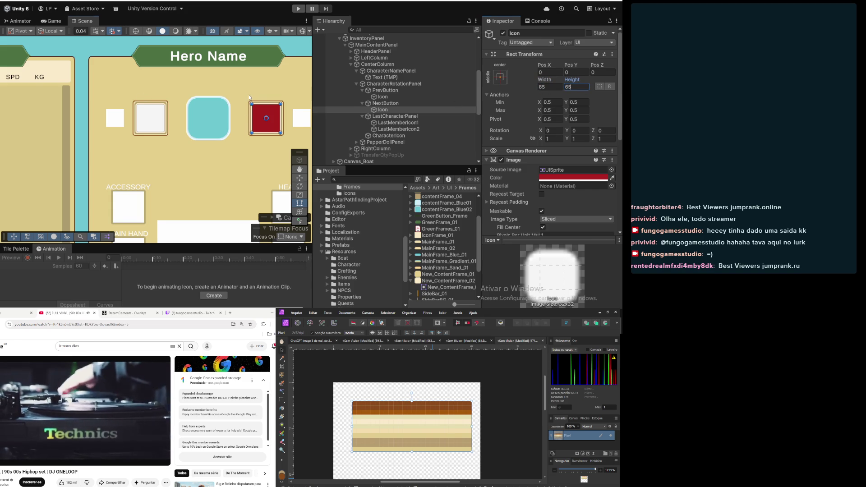
Tint the NextButton Icon white (FFFFFF) and compare it with PrevButton's icon
{"action": "scroll", "coordinate": [249, 97], "scroll_direction": "right", "scroll_amount": 2}
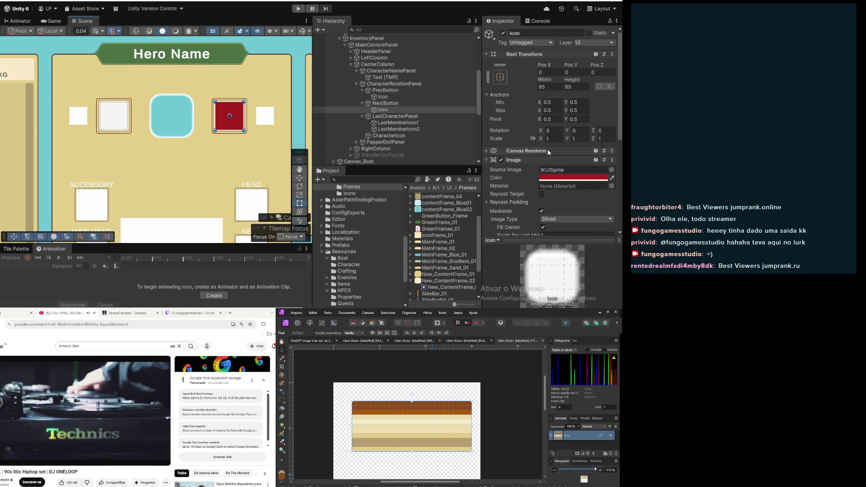
{"action": "left_click", "coordinate": [585, 177]}
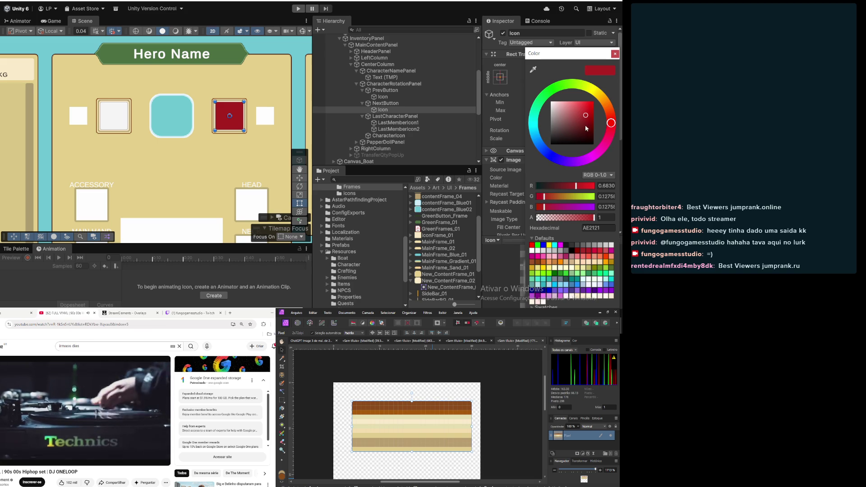
{"action": "left_click_drag", "start_coordinate": [585, 127], "coordinate": [506, 74]}
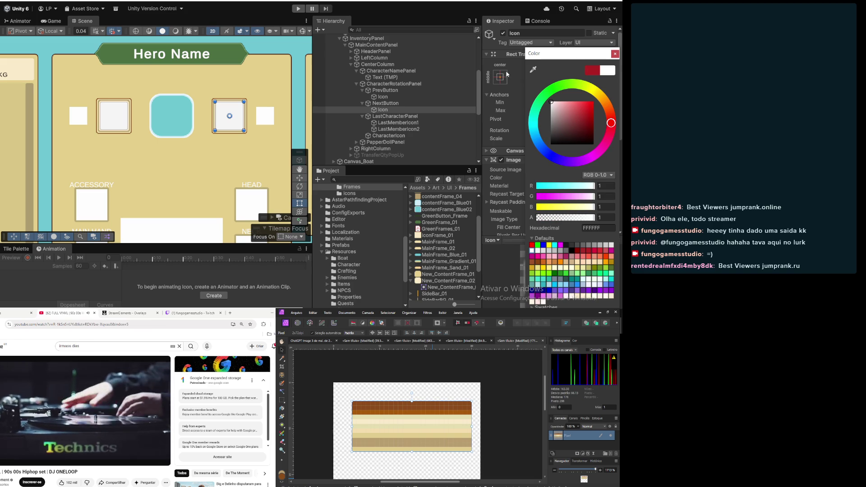
{"action": "left_click", "coordinate": [615, 54]}
{"action": "left_click", "coordinate": [383, 97]}
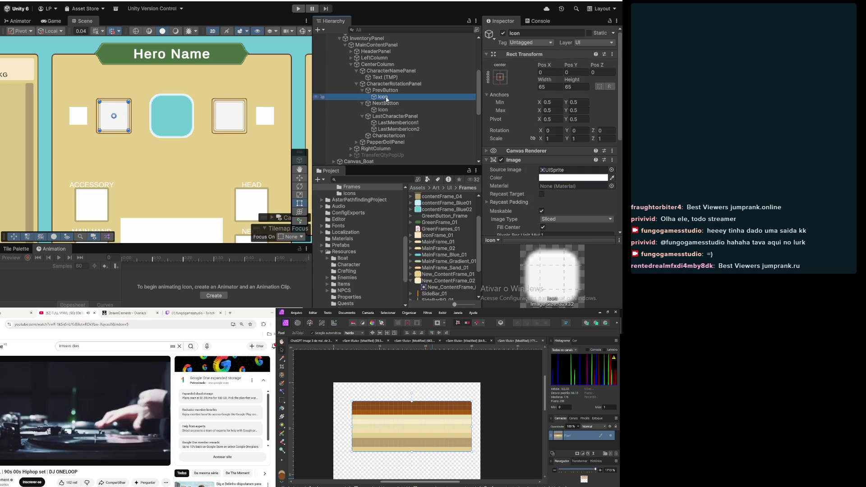
{"action": "left_click", "coordinate": [384, 110]}
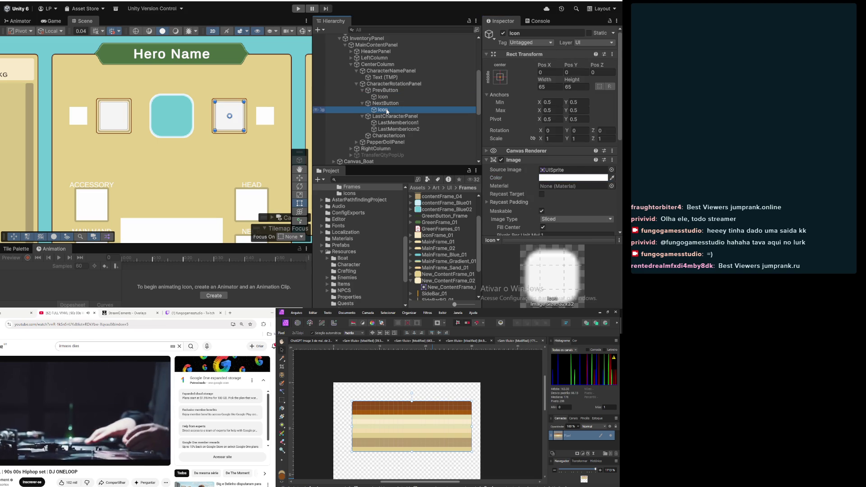
{"action": "scroll", "coordinate": [172, 153], "scroll_direction": "down", "scroll_amount": 3}
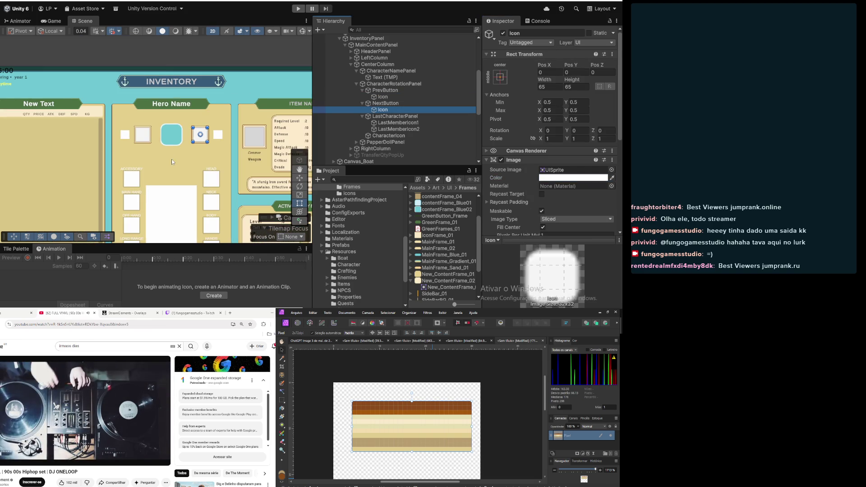
Clear the selection and centre the scene view on the Inventory panel
{"action": "left_click", "coordinate": [90, 79]}
{"action": "scroll", "coordinate": [120, 136], "scroll_direction": "down", "scroll_amount": 2}
{"action": "left_click_drag", "start_coordinate": [156, 183], "coordinate": [204, 128]}
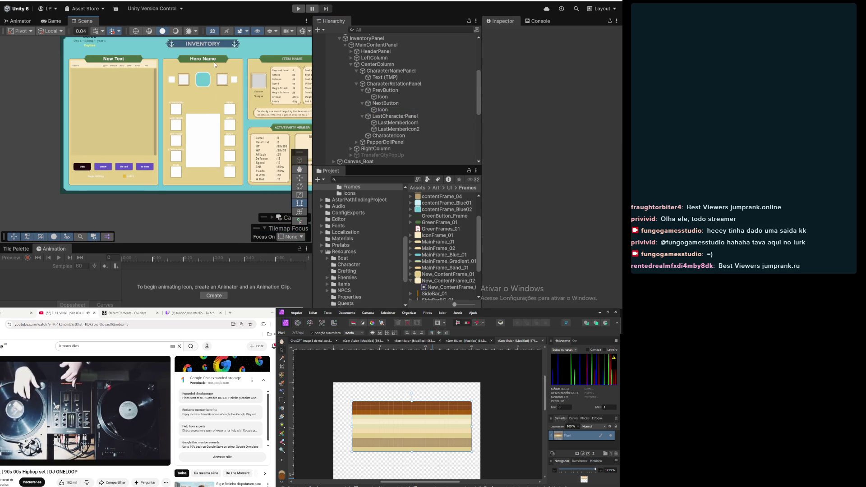
{"action": "scroll", "coordinate": [229, 80], "scroll_direction": "up", "scroll_amount": 1}
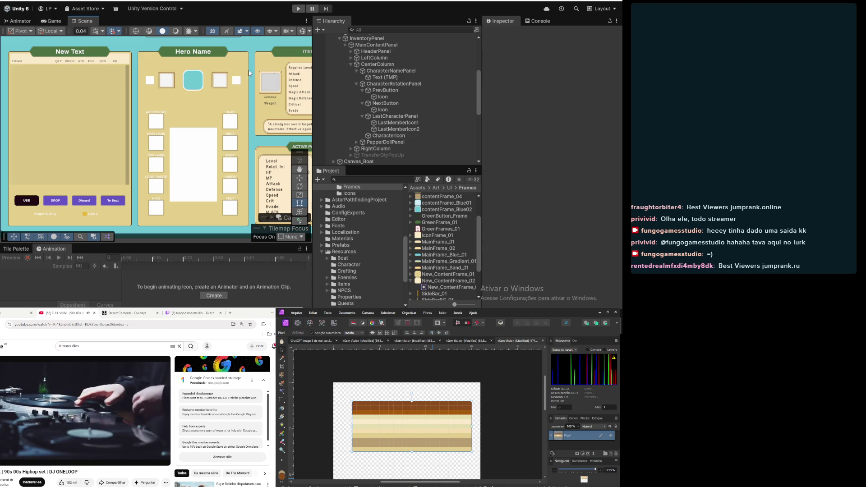
{"action": "scroll", "coordinate": [195, 88], "scroll_direction": "up", "scroll_amount": 3}
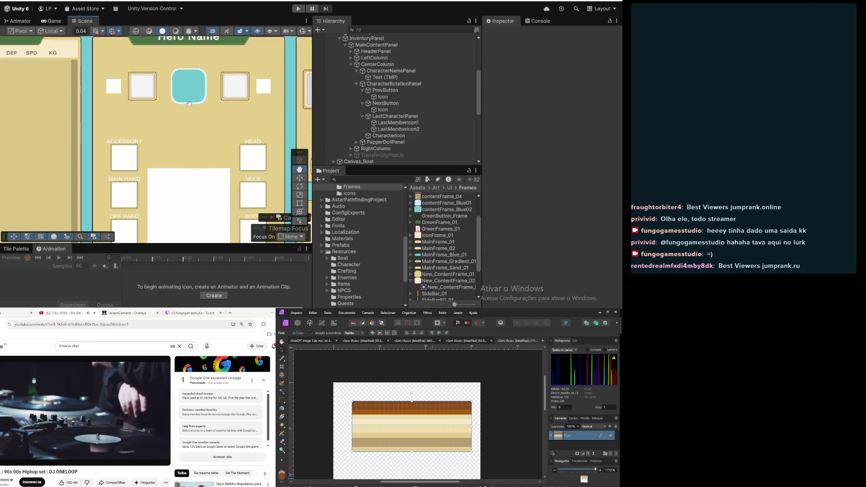
Check PrevButton, NextButton and their icons, then fold LastCharacterPanel closed in the hierarchy
{"action": "left_click", "coordinate": [414, 99]}
{"action": "left_click", "coordinate": [397, 91]}
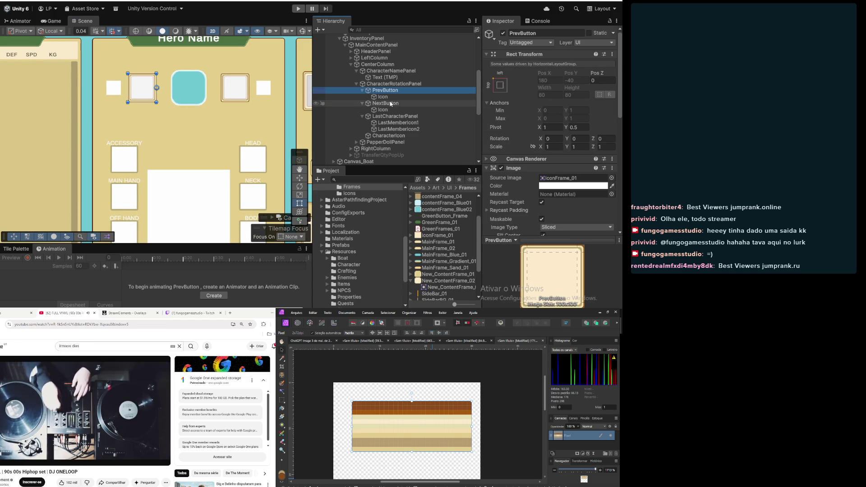
{"action": "left_click", "coordinate": [390, 104]}
{"action": "left_click", "coordinate": [387, 110]}
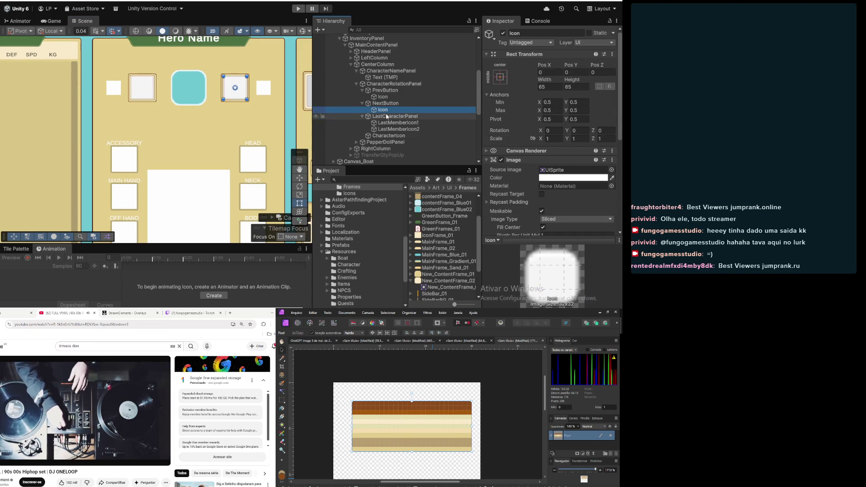
{"action": "left_click", "coordinate": [386, 117]}
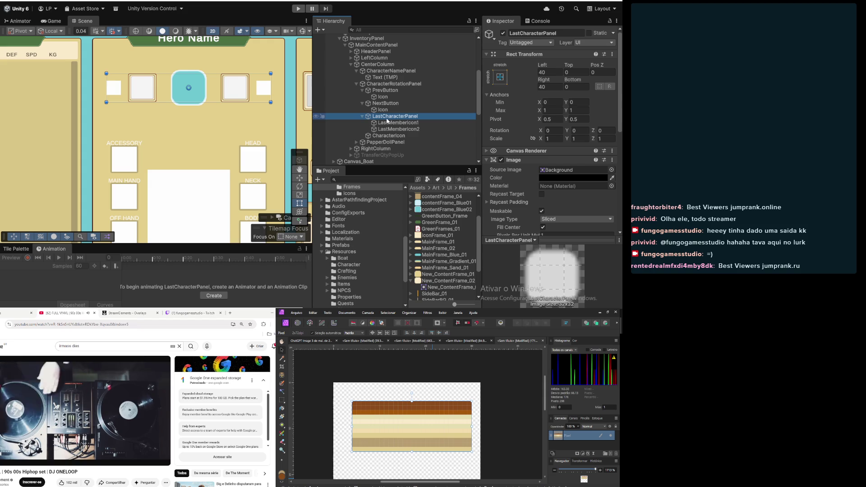
{"action": "left_click", "coordinate": [361, 116]}
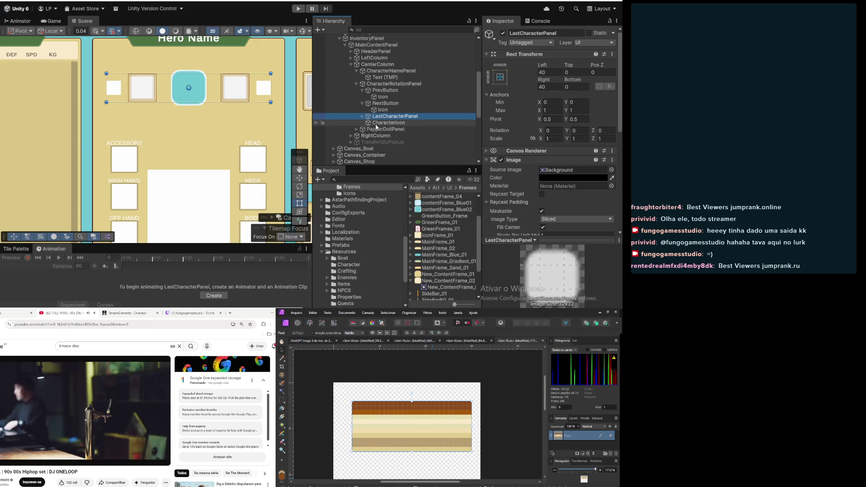
Select the cyan CharacterIcon portrait and bring Hero Name back into view
{"action": "left_click", "coordinate": [377, 123]}
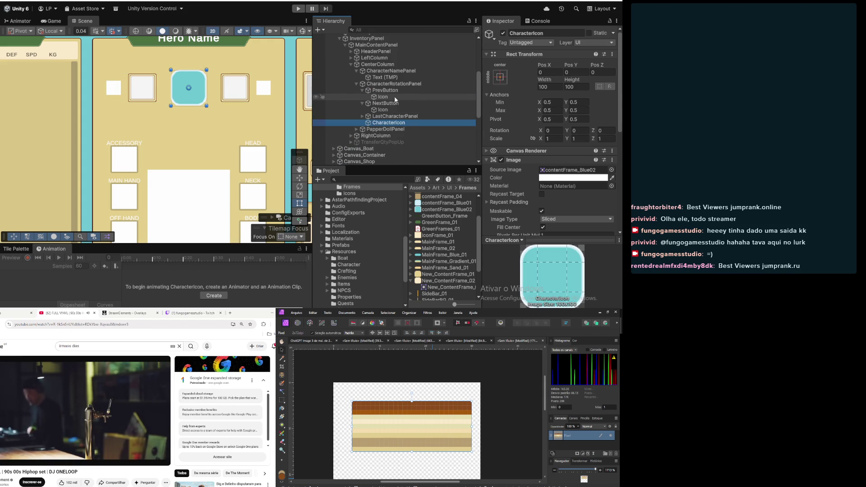
{"action": "scroll", "coordinate": [179, 110], "scroll_direction": "down", "scroll_amount": 2}
{"action": "mouse_move", "coordinate": [219, 116]}
{"action": "left_mouse_down"}
{"action": "mouse_move", "coordinate": [165, 124]}
{"action": "mouse_move", "coordinate": [177, 142]}
{"action": "left_mouse_up"}
{"action": "scroll", "coordinate": [146, 111], "scroll_direction": "up", "scroll_amount": 2}
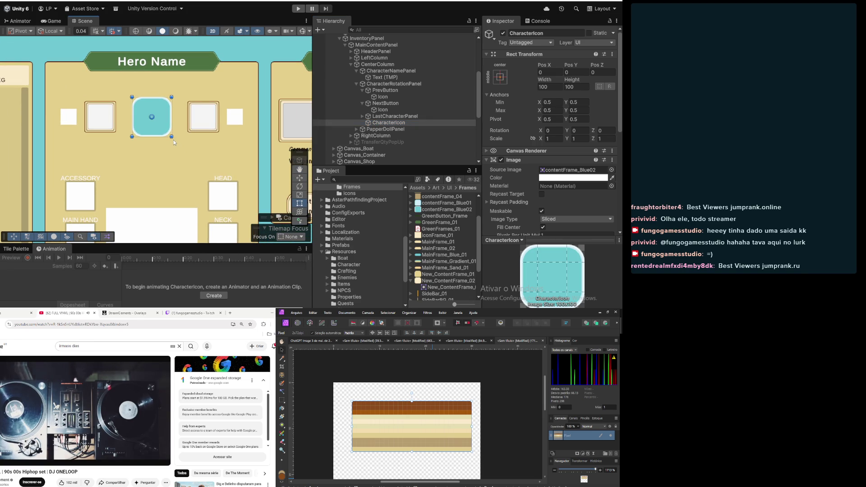
{"action": "scroll", "coordinate": [181, 121], "scroll_direction": "up", "scroll_amount": 2}
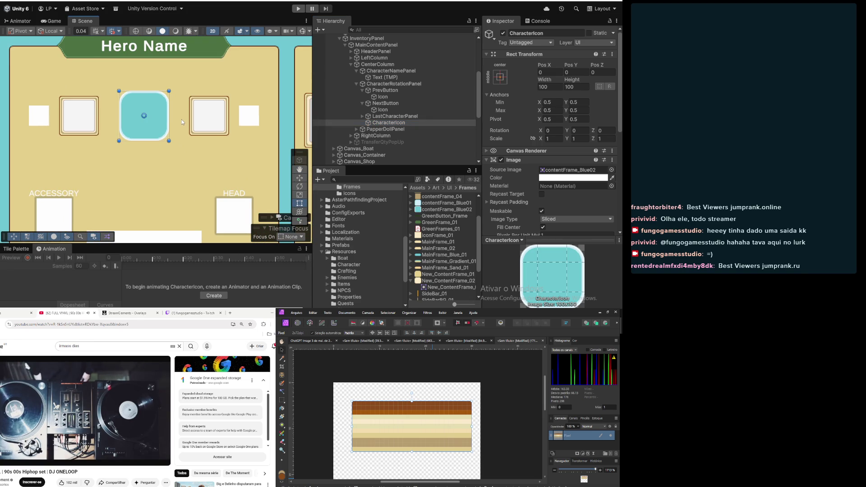
{"action": "scroll", "coordinate": [181, 119], "scroll_direction": "down", "scroll_amount": 1}
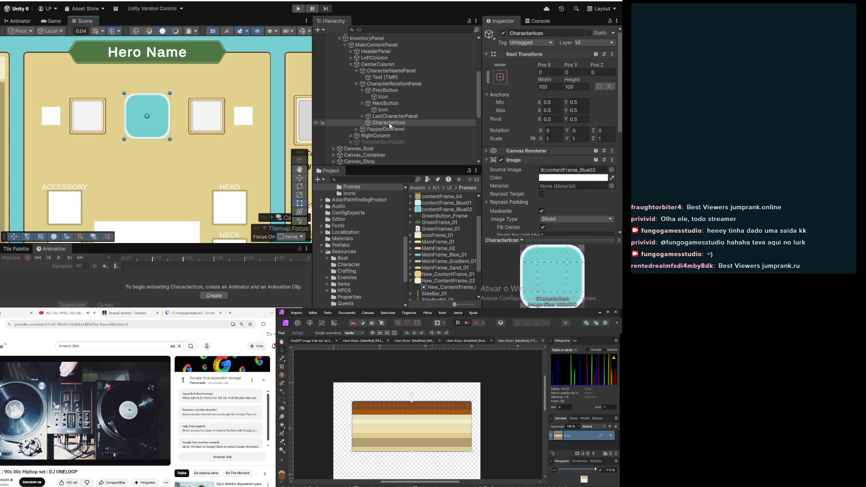
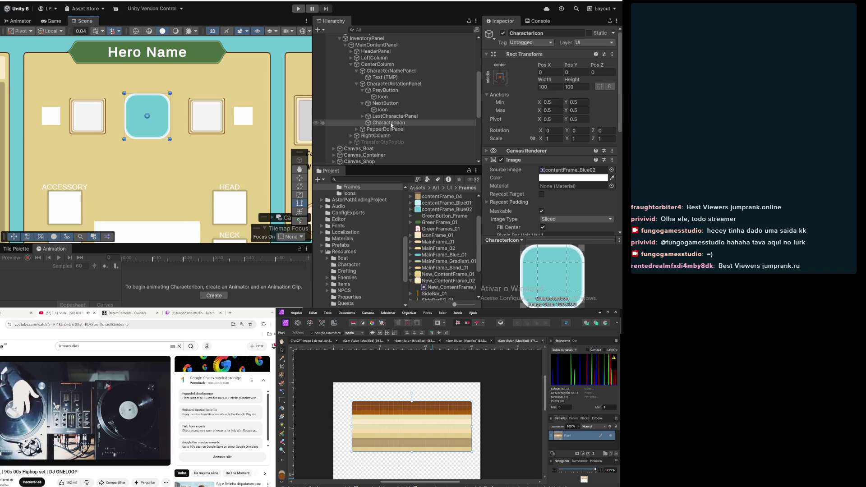
Replace CharacterIcon's contentFrame_Blue02 Source Image with the beige IconFrame_01 sprite
{"action": "scroll", "coordinate": [206, 116], "scroll_direction": "down", "scroll_amount": 5}
{"action": "mouse_move", "coordinate": [166, 147]}
{"action": "left_mouse_down"}
{"action": "mouse_move", "coordinate": [204, 157]}
{"action": "mouse_move", "coordinate": [189, 142]}
{"action": "left_mouse_up"}
{"action": "scroll", "coordinate": [189, 138], "scroll_direction": "up", "scroll_amount": 3}
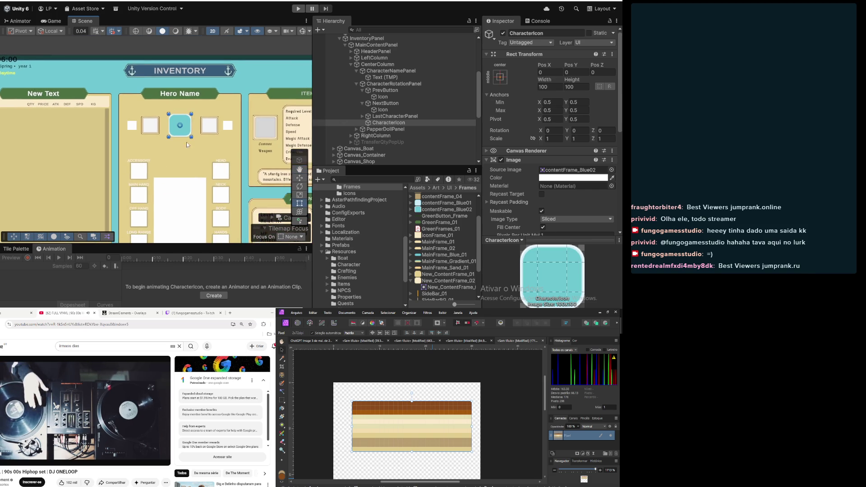
{"action": "scroll", "coordinate": [195, 129], "scroll_direction": "up", "scroll_amount": 3}
{"action": "mouse_move", "coordinate": [443, 235]}
{"action": "left_mouse_down"}
{"action": "mouse_move", "coordinate": [518, 216]}
{"action": "mouse_move", "coordinate": [572, 172]}
{"action": "left_mouse_up"}
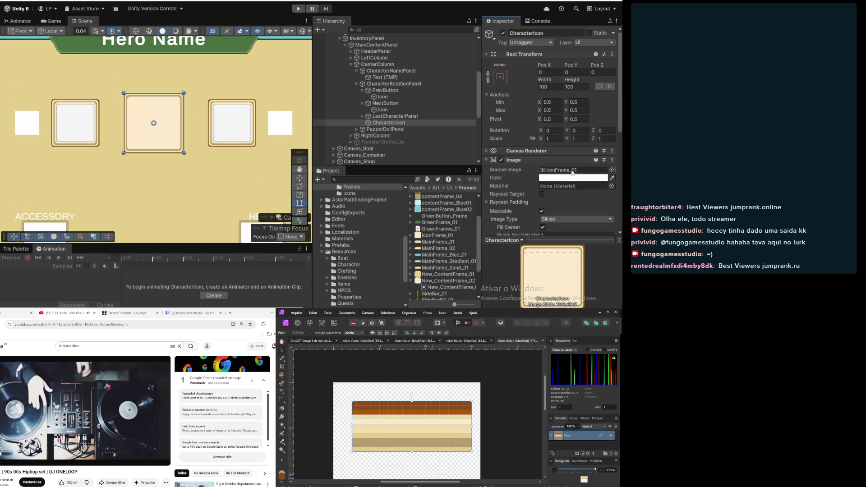
{"action": "right_click", "coordinate": [387, 122]}
Add a UI Image child named 'icon' inside CharacterIcon
{"action": "mouse_move", "coordinate": [447, 195]}
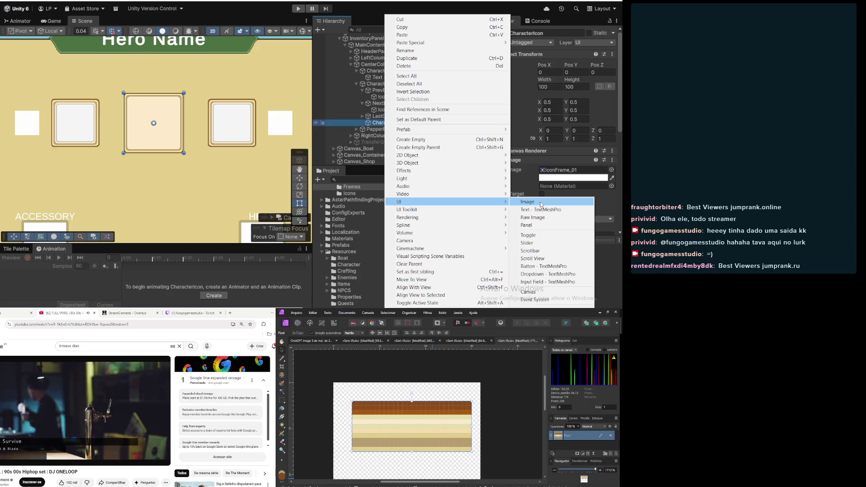
{"action": "left_click", "coordinate": [532, 197]}
{"action": "type", "text": "icon"}
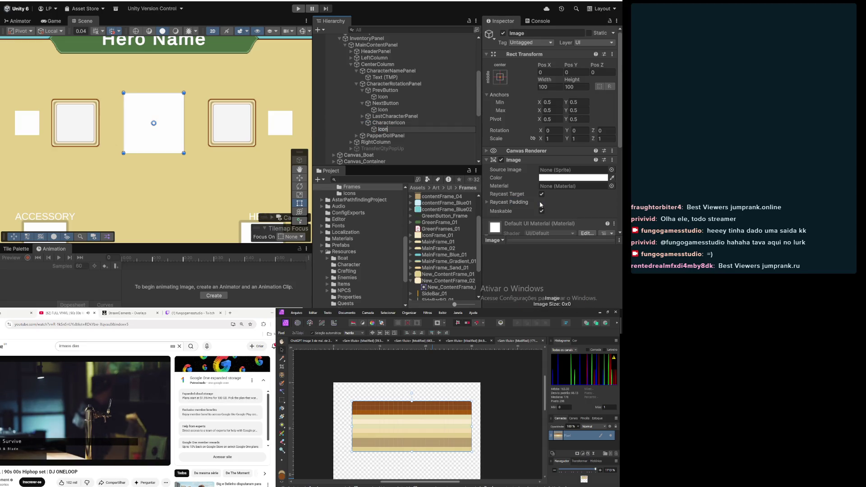
{"action": "key", "text": "Return"}
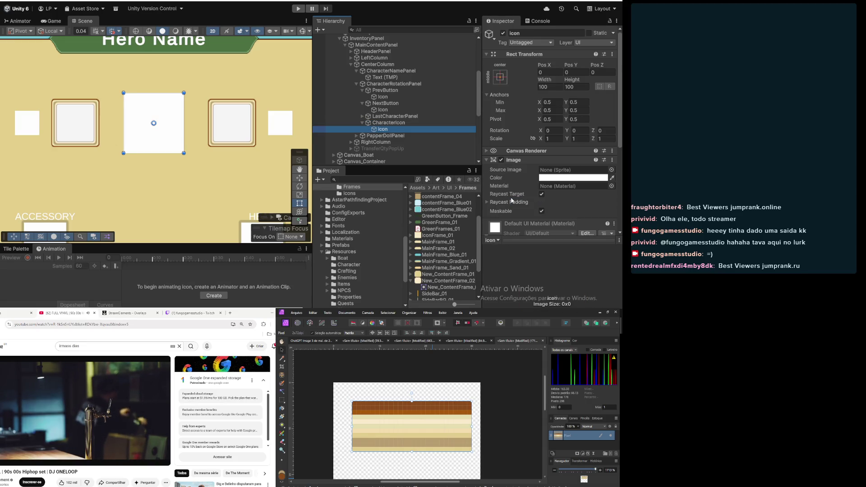
Size the icon to 90 × 90, then reduce its width to 85
{"action": "left_click", "coordinate": [388, 123]}
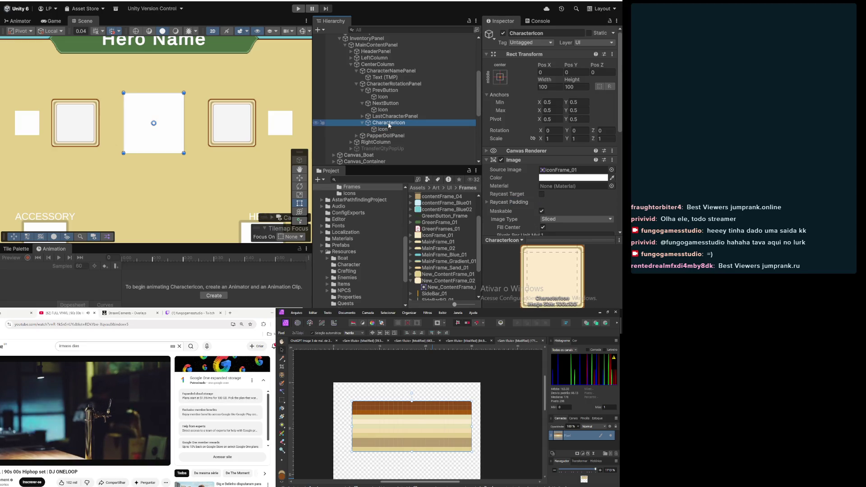
{"action": "left_click", "coordinate": [375, 130]}
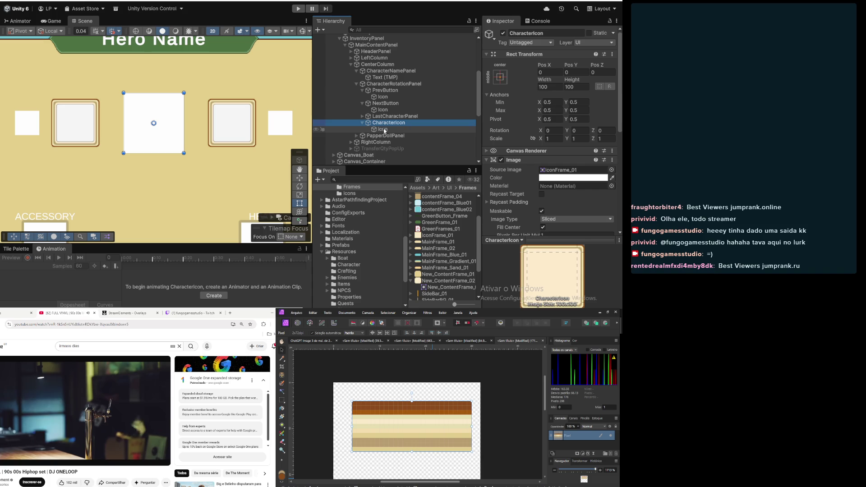
{"action": "left_click", "coordinate": [556, 87]}
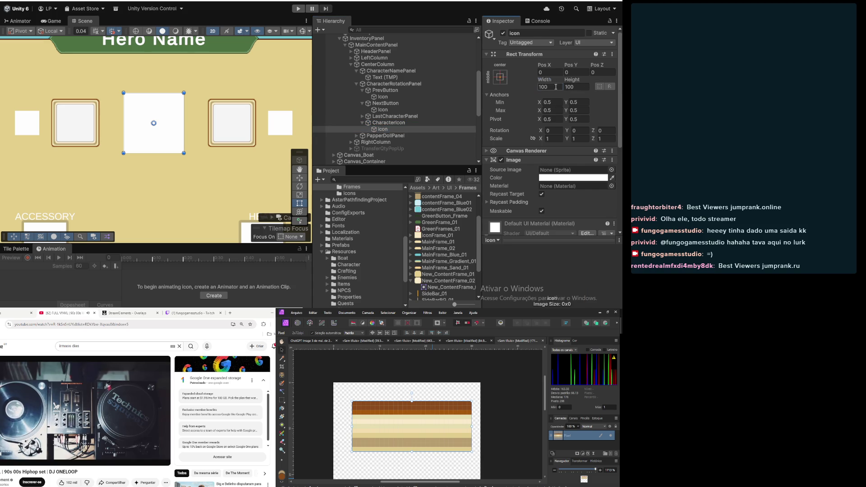
{"action": "type", "text": "90"}
{"action": "key", "text": "Tab"}
{"action": "type", "text": "90"}
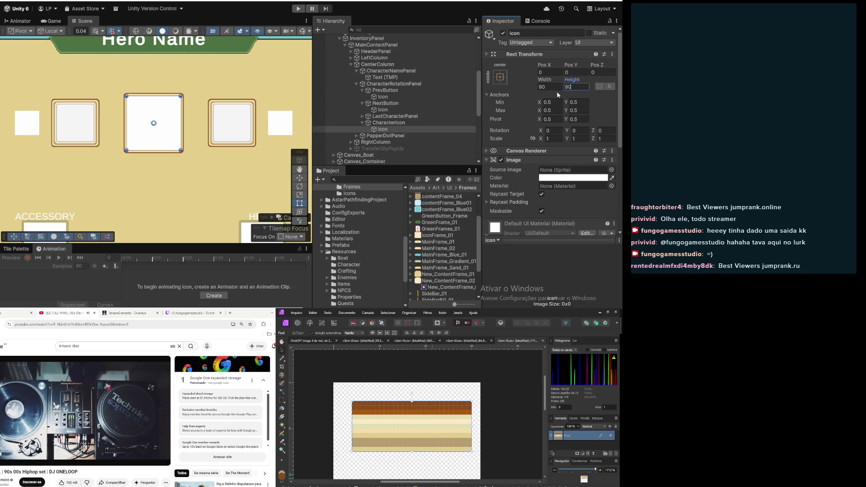
{"action": "scroll", "coordinate": [149, 103], "scroll_direction": "up", "scroll_amount": 3}
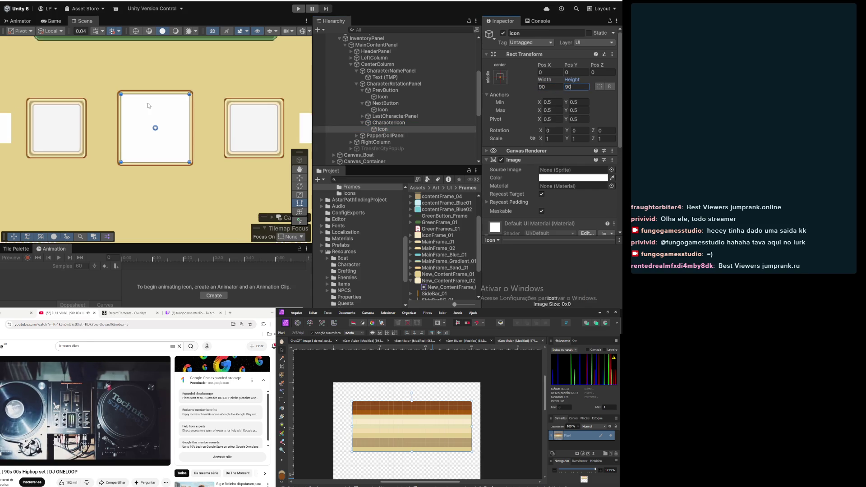
{"action": "left_click", "coordinate": [550, 89]}
{"action": "type", "text": "85"}
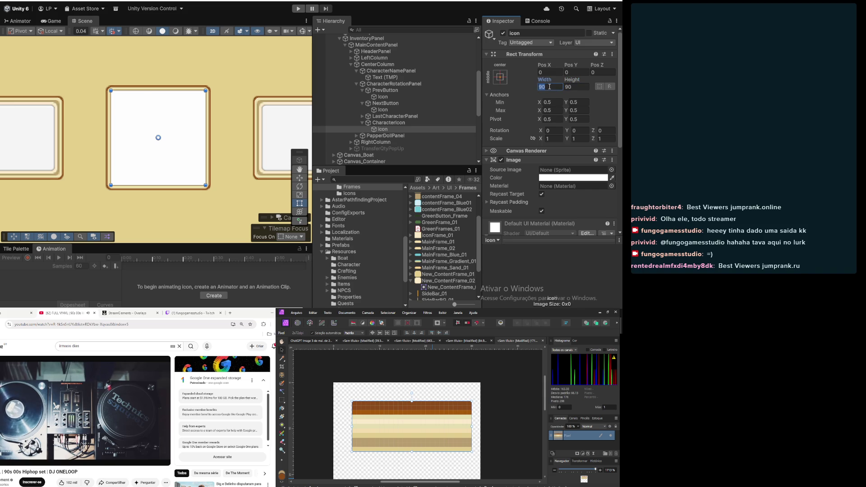
{"action": "key", "text": "Tab"}
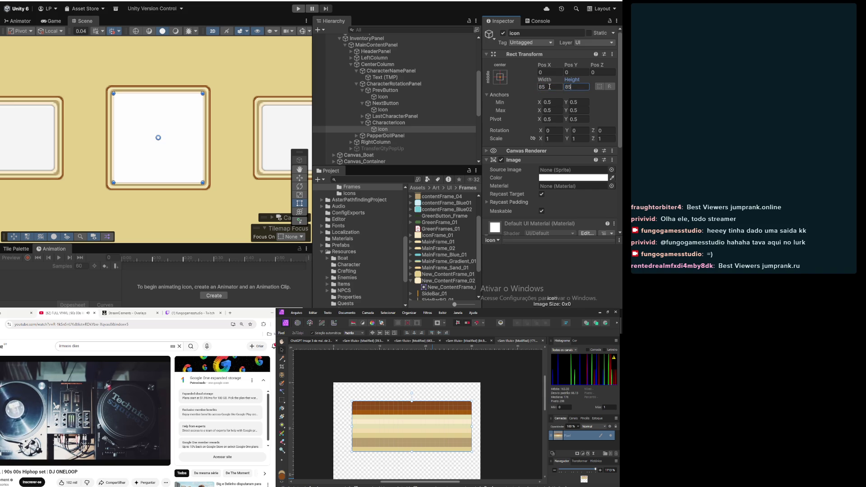
Set the icon's width and height to 80 × 80
{"action": "left_click", "coordinate": [229, 157]}
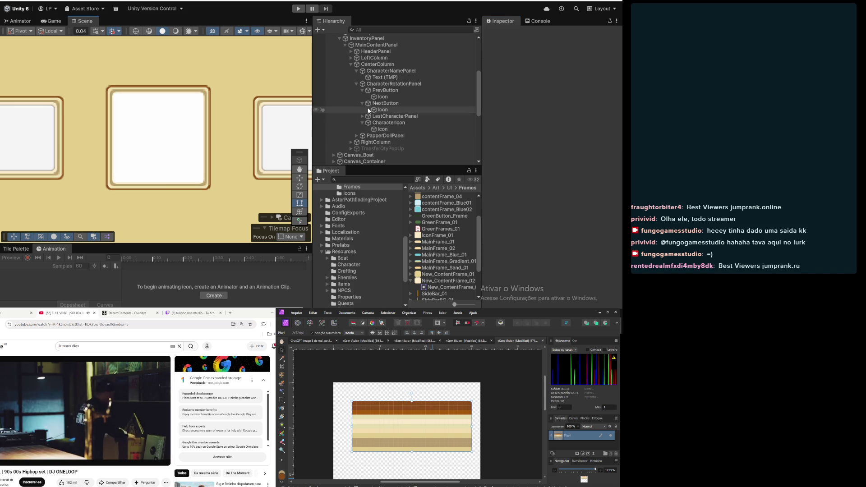
{"action": "left_click", "coordinate": [391, 131]}
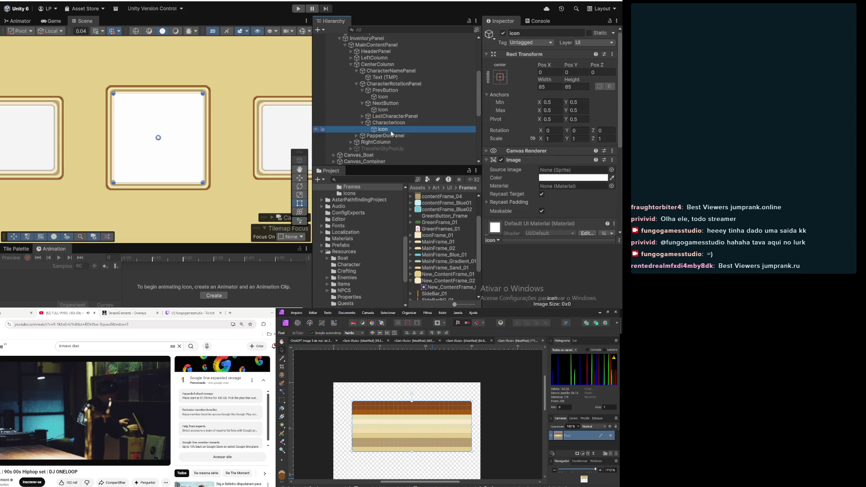
{"action": "left_click", "coordinate": [555, 86]}
{"action": "type", "text": "80"}
{"action": "key", "text": "Tab"}
{"action": "type", "text": "80"}
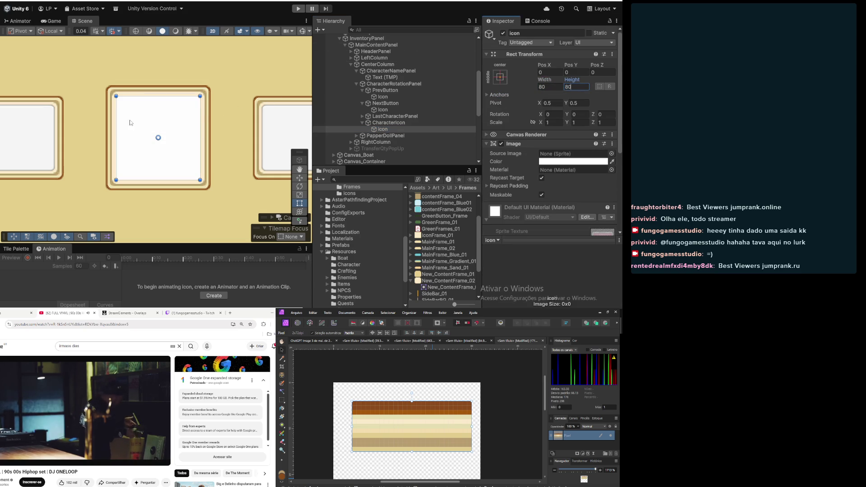
{"action": "scroll", "coordinate": [107, 114], "scroll_direction": "down", "scroll_amount": 3}
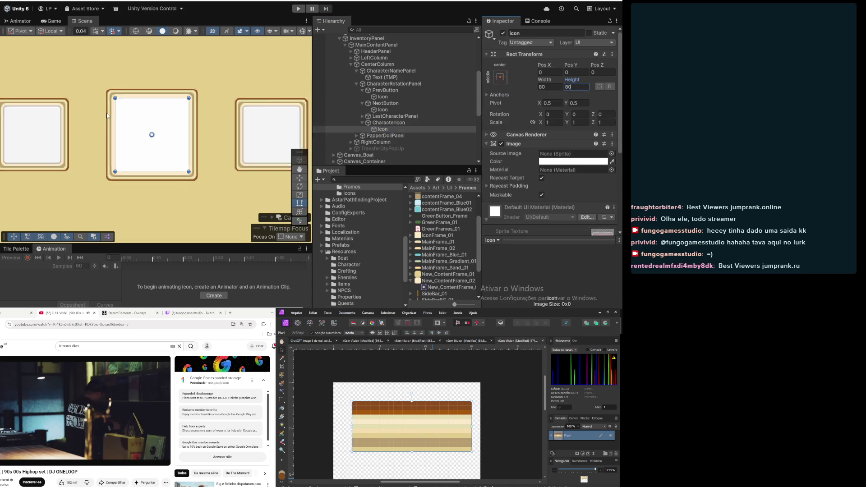
{"action": "left_click", "coordinate": [99, 188]}
{"action": "scroll", "coordinate": [99, 188], "scroll_direction": "down", "scroll_amount": 3}
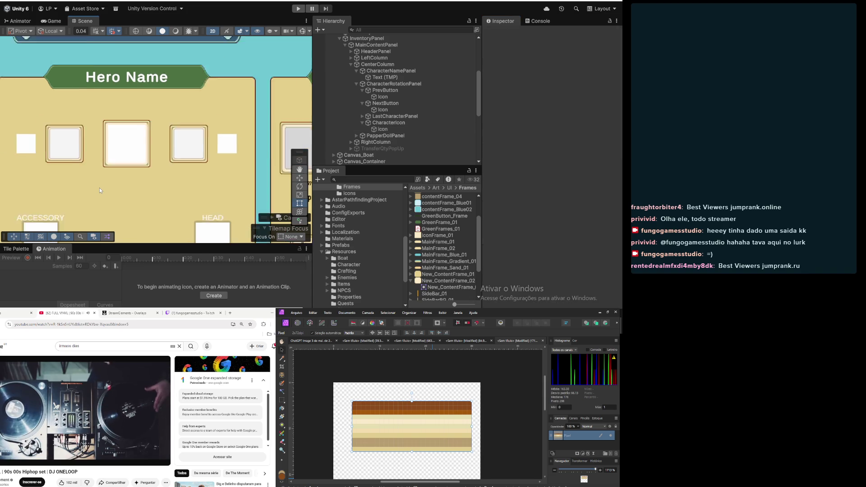
Select CharacterRotationPanel and start editing its Rect Transform Height
{"action": "left_click_drag", "start_coordinate": [99, 199], "coordinate": [156, 189]}
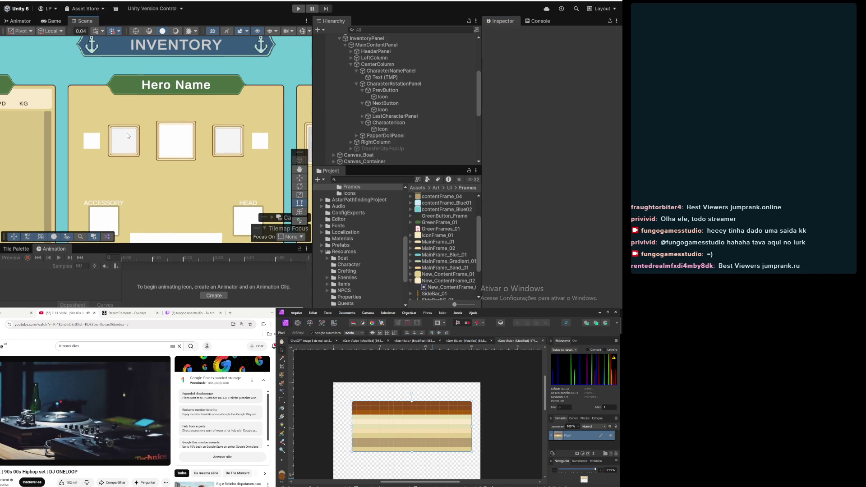
{"action": "scroll", "coordinate": [146, 148], "scroll_direction": "up", "scroll_amount": 2}
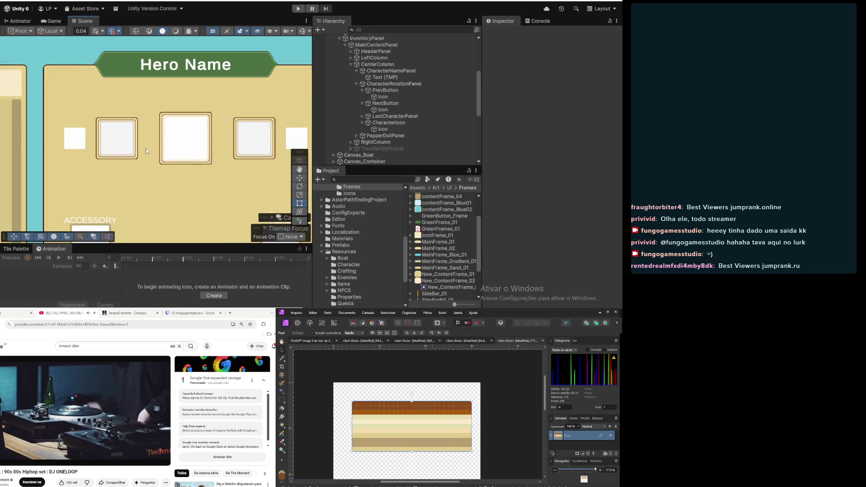
{"action": "scroll", "coordinate": [160, 151], "scroll_direction": "down", "scroll_amount": 1}
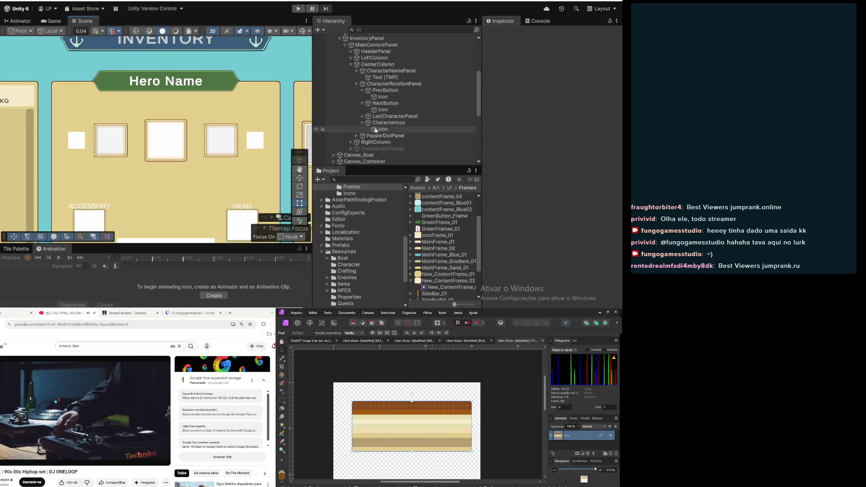
{"action": "left_click", "coordinate": [390, 124]}
{"action": "left_click", "coordinate": [392, 117]}
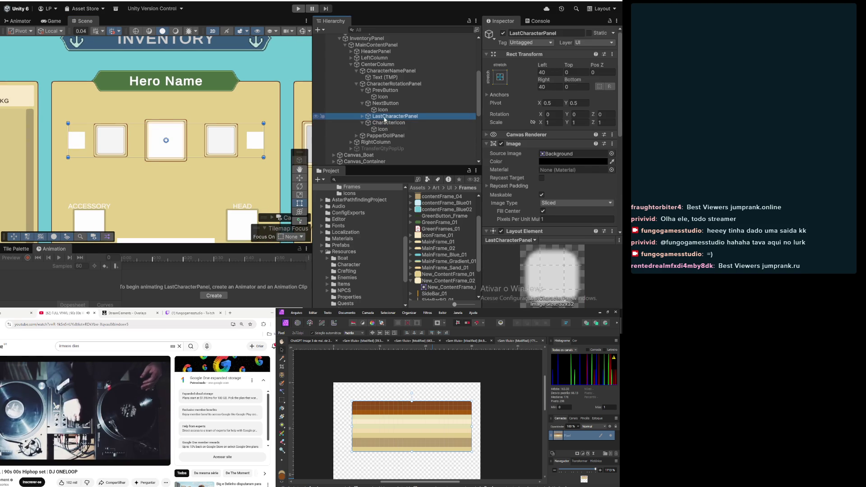
{"action": "left_click", "coordinate": [371, 84]}
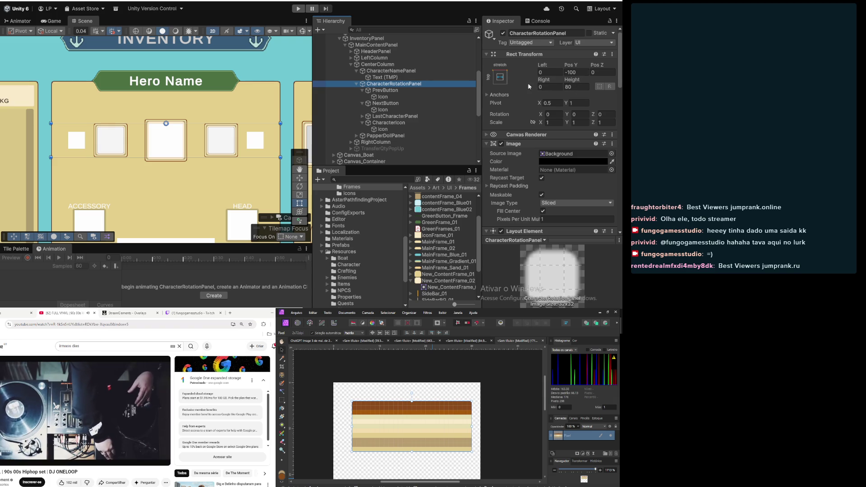
{"action": "left_click", "coordinate": [575, 86]}
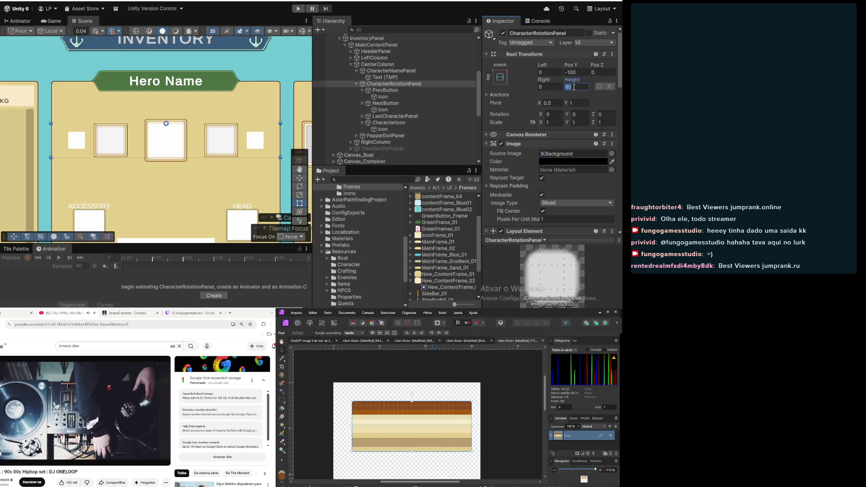
{"action": "scroll", "coordinate": [505, 138], "scroll_direction": "down", "scroll_amount": 5}
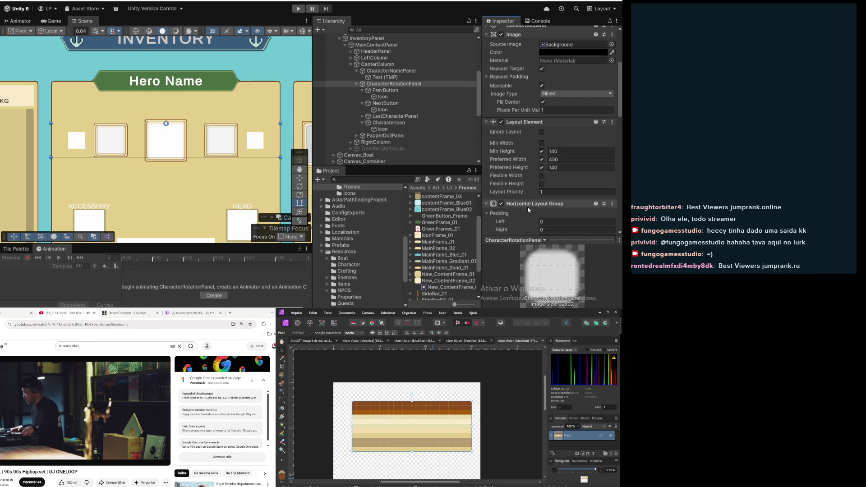
Set the Horizontal Layout Group Spacing to 140 after trying 60 and 150
{"action": "scroll", "coordinate": [515, 176], "scroll_direction": "down", "scroll_amount": 3}
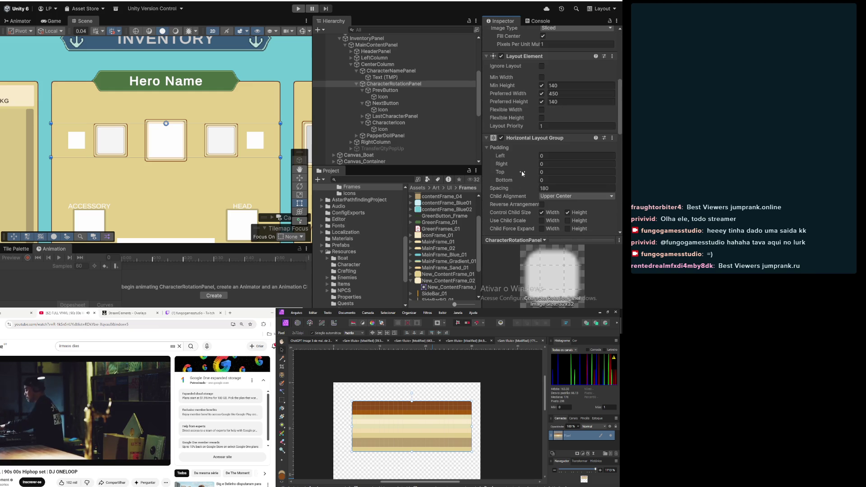
{"action": "left_click", "coordinate": [554, 188]}
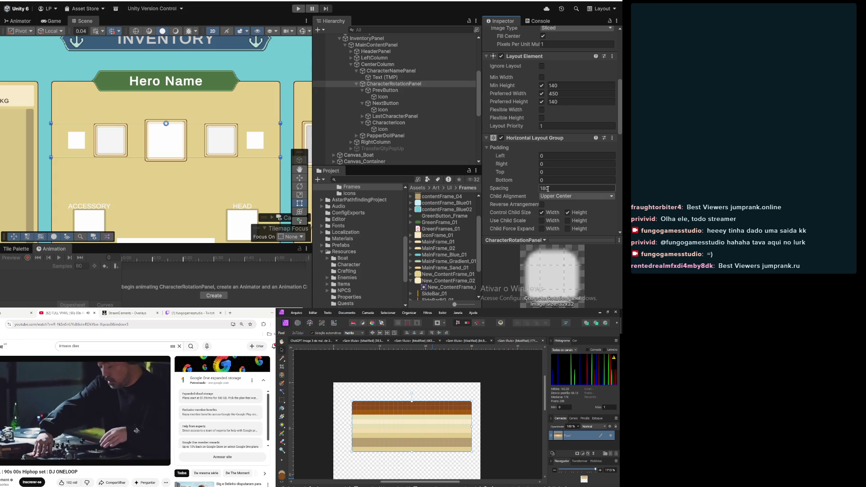
{"action": "key", "text": "BackSpace"}
{"action": "key", "text": "BackSpace"}
{"action": "type", "text": "60"}
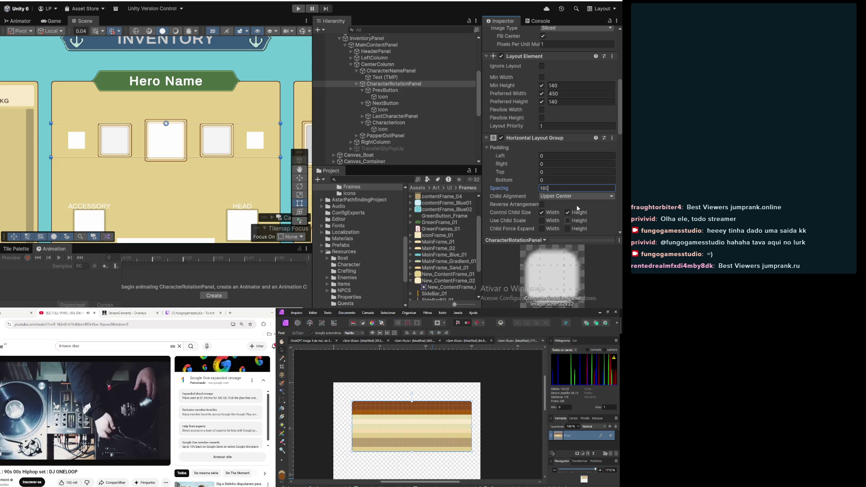
{"action": "scroll", "coordinate": [505, 157], "scroll_direction": "up", "scroll_amount": 5}
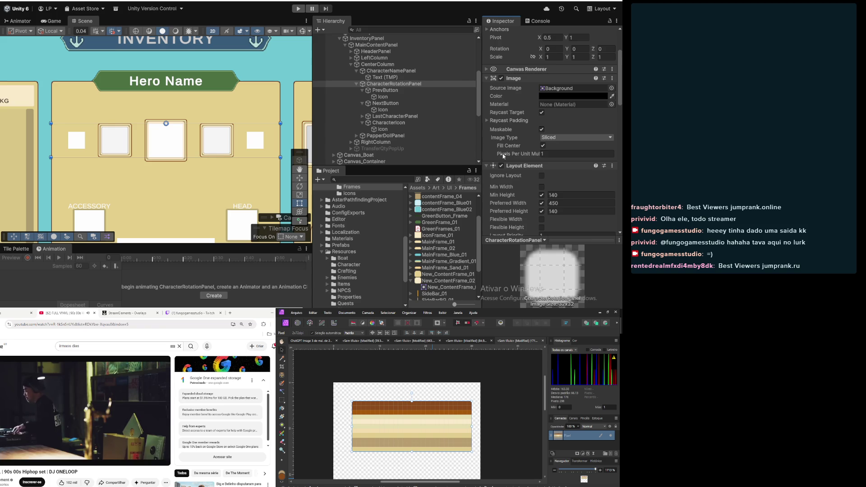
{"action": "scroll", "coordinate": [504, 157], "scroll_direction": "down", "scroll_amount": 6}
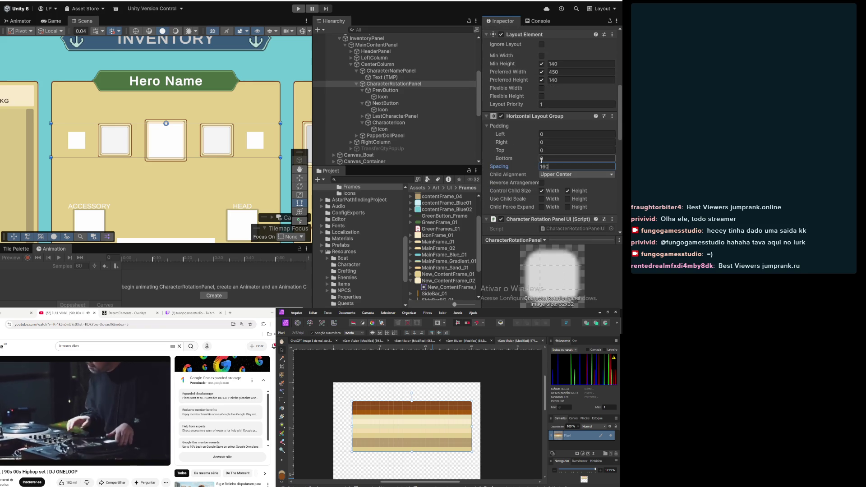
{"action": "key", "text": "BackSpace"}
{"action": "key", "text": "BackSpace"}
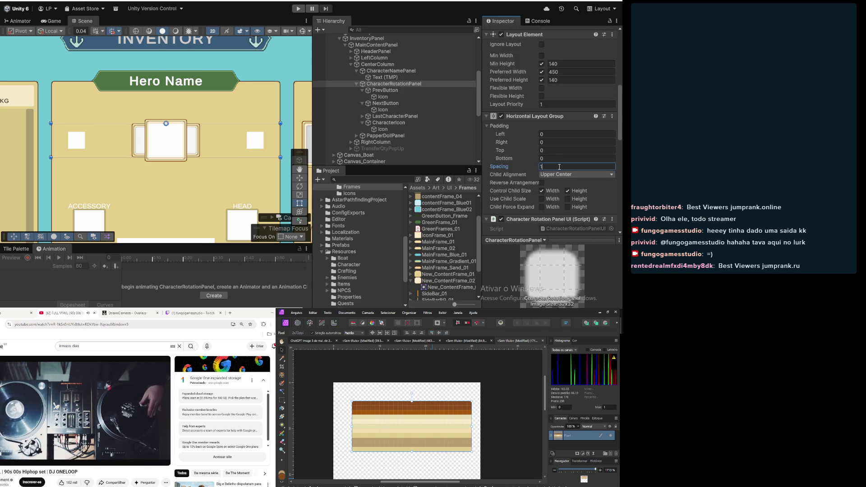
{"action": "type", "text": "150"}
{"action": "key", "text": "BackSpace"}
{"action": "key", "text": "BackSpace"}
{"action": "key", "text": "BackSpace"}
{"action": "type", "text": "150"}
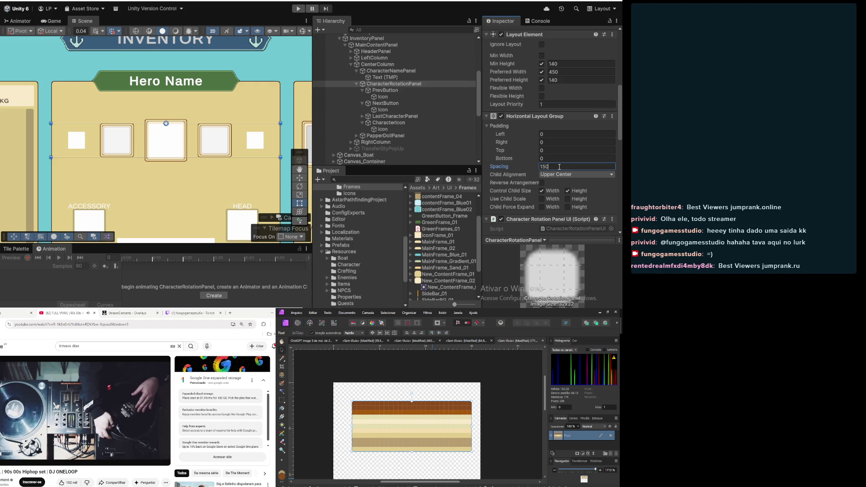
{"action": "key", "text": "BackSpace"}
{"action": "key", "text": "BackSpace"}
{"action": "type", "text": "40"}
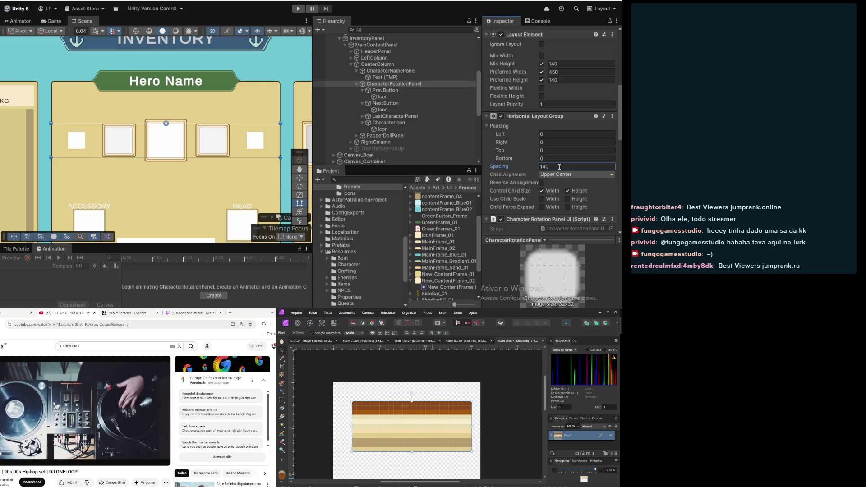
{"action": "scroll", "coordinate": [560, 167], "scroll_direction": "down", "scroll_amount": 5}
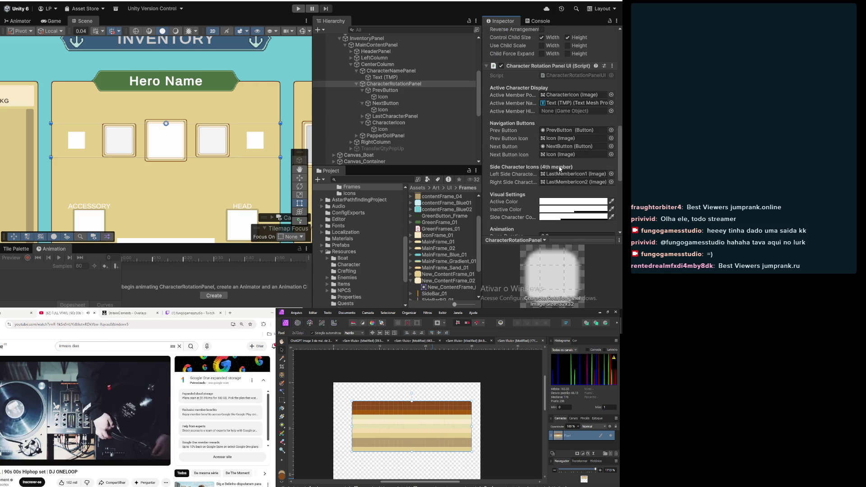
Inspect PrevButton and NextButton, then return to CharacterRotationPanel's settings
{"action": "scroll", "coordinate": [195, 139], "scroll_direction": "down", "scroll_amount": 3}
{"action": "mouse_move", "coordinate": [186, 162]}
{"action": "left_mouse_down"}
{"action": "mouse_move", "coordinate": [217, 159]}
{"action": "mouse_move", "coordinate": [174, 149]}
{"action": "left_mouse_up"}
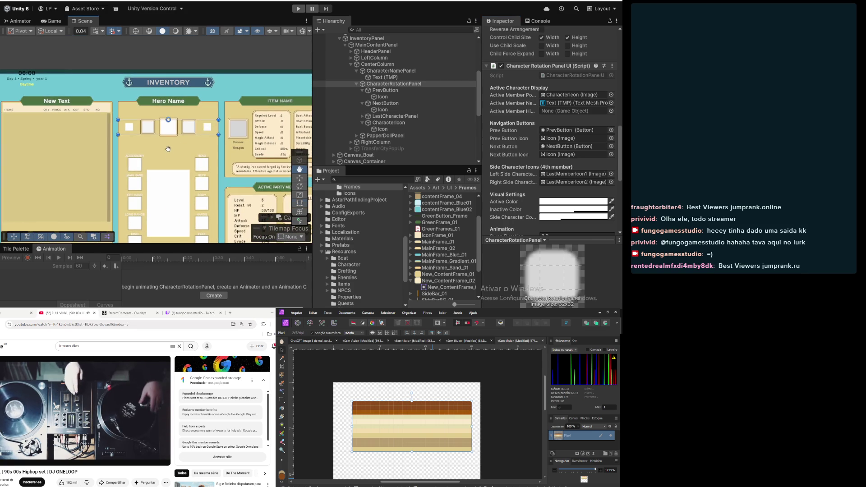
{"action": "left_click", "coordinate": [388, 91]}
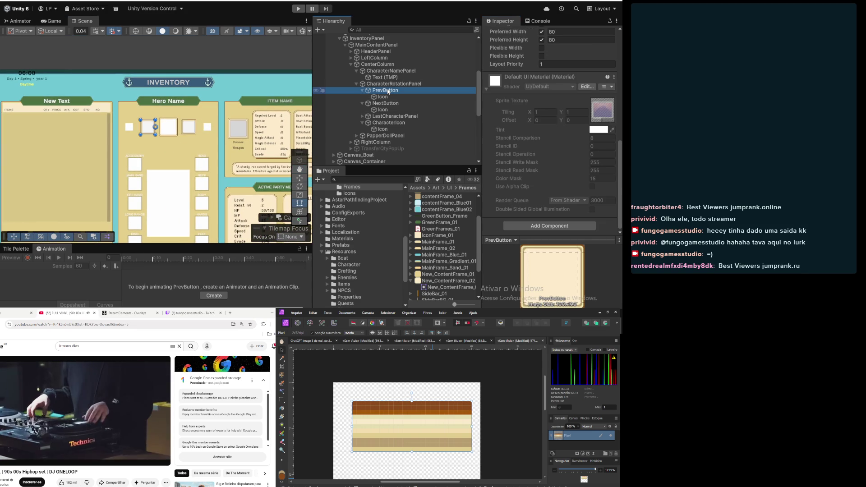
{"action": "left_click", "coordinate": [385, 104]}
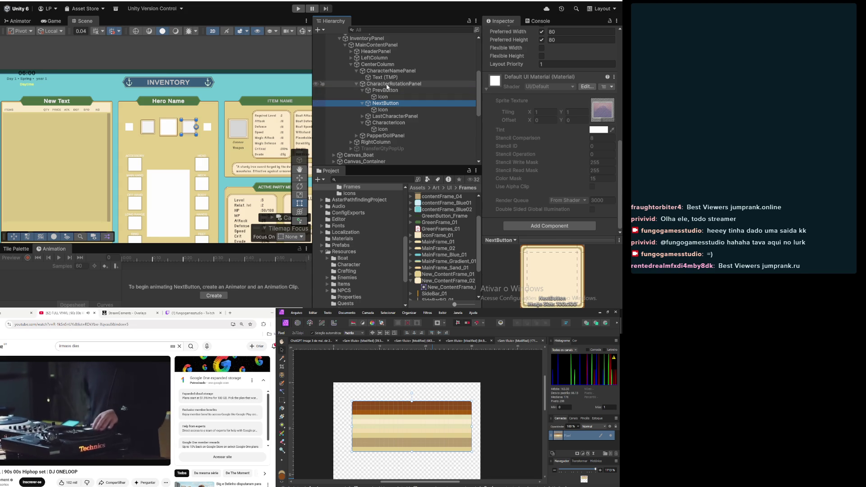
{"action": "left_click", "coordinate": [365, 84]}
{"action": "left_click", "coordinate": [362, 84]}
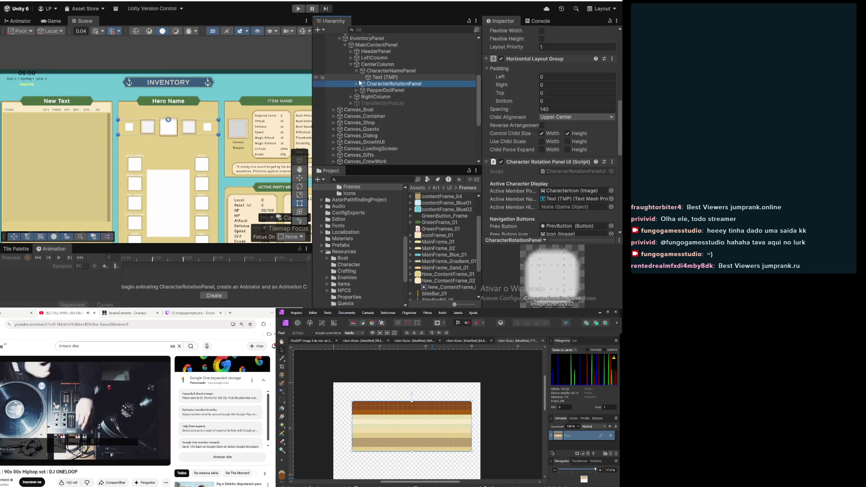
{"action": "left_click", "coordinate": [356, 84]}
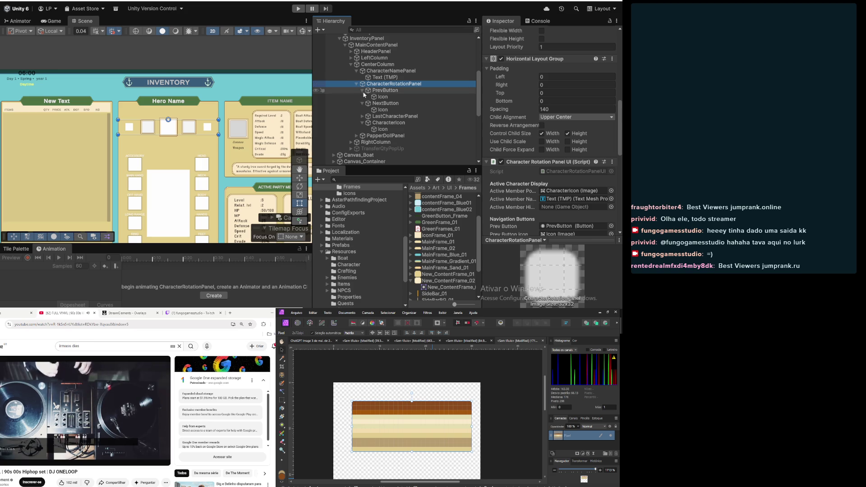
Collapse the icon children of PrevButton, NextButton and CharacterIcon, then reselect CharacterRotationPanel
{"action": "left_click", "coordinate": [365, 91]}
{"action": "left_click", "coordinate": [363, 90]}
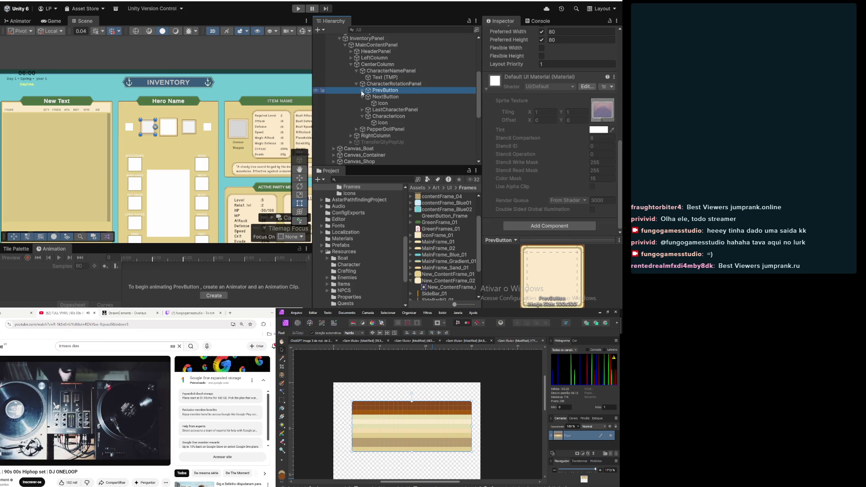
{"action": "left_click", "coordinate": [362, 97]}
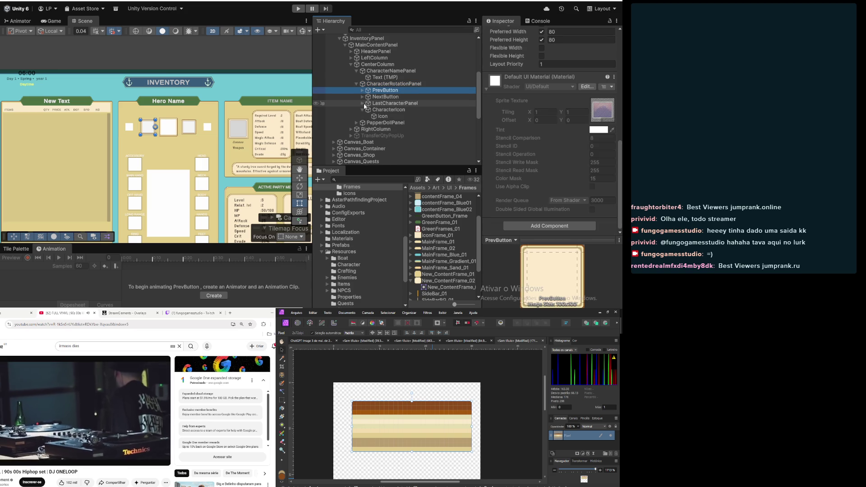
{"action": "left_click", "coordinate": [363, 110]}
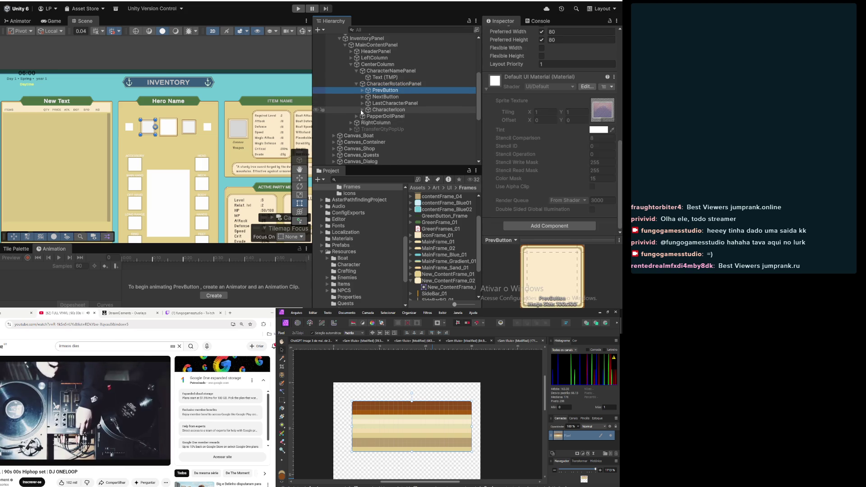
{"action": "left_click", "coordinate": [387, 96]}
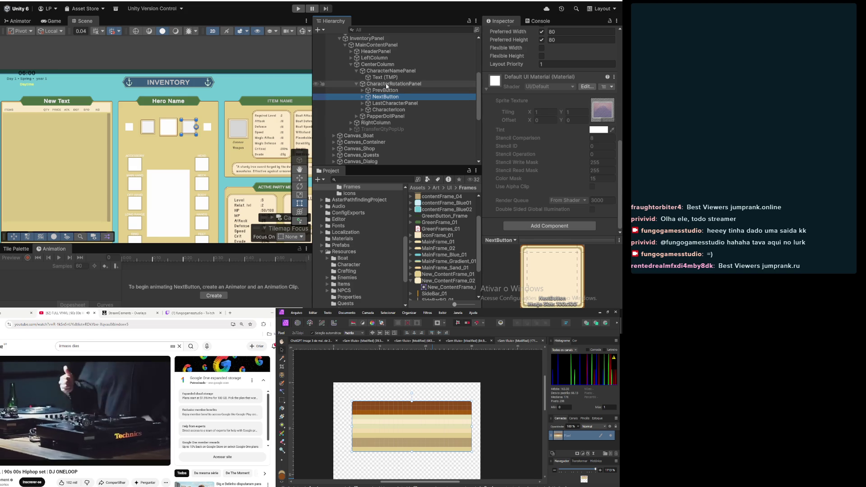
{"action": "left_click", "coordinate": [387, 84]}
{"action": "scroll", "coordinate": [518, 89], "scroll_direction": "up", "scroll_amount": 2}
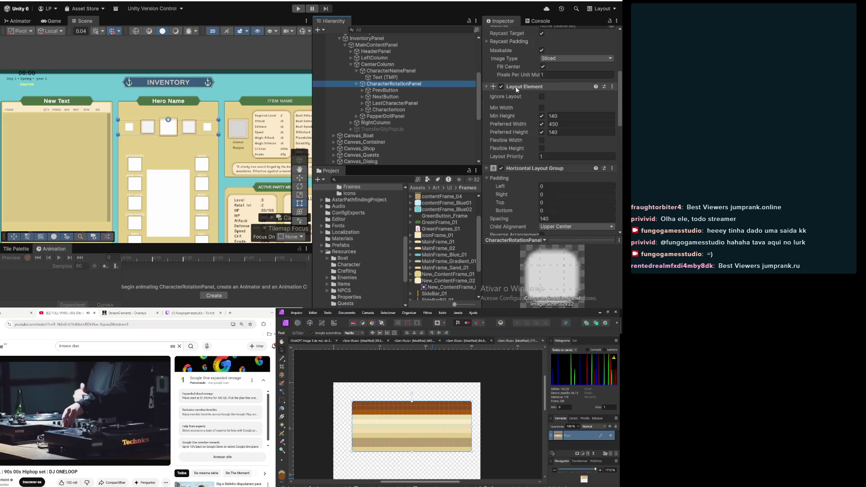
{"action": "scroll", "coordinate": [518, 90], "scroll_direction": "down", "scroll_amount": 2}
{"action": "left_click", "coordinate": [552, 159]}
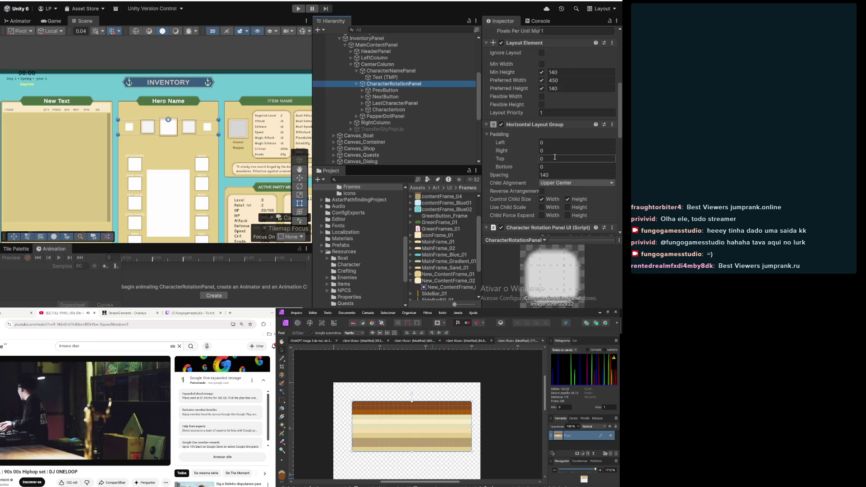
Set the layout's top padding to 2, and undo a Pos Y change to keep -100
{"action": "type", "text": "2"}
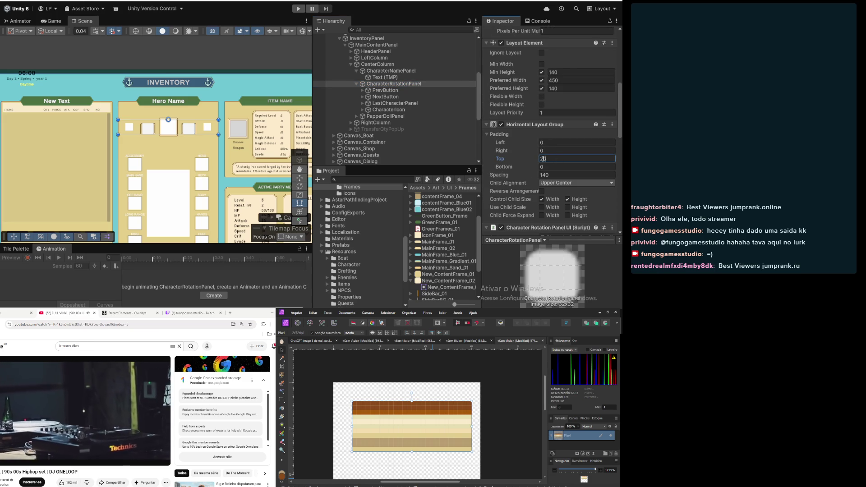
{"action": "scroll", "coordinate": [521, 109], "scroll_direction": "up", "scroll_amount": 5}
{"action": "scroll", "coordinate": [521, 109], "scroll_direction": "up", "scroll_amount": 4}
{"action": "left_click", "coordinate": [582, 73]}
{"action": "type", "text": "-20"}
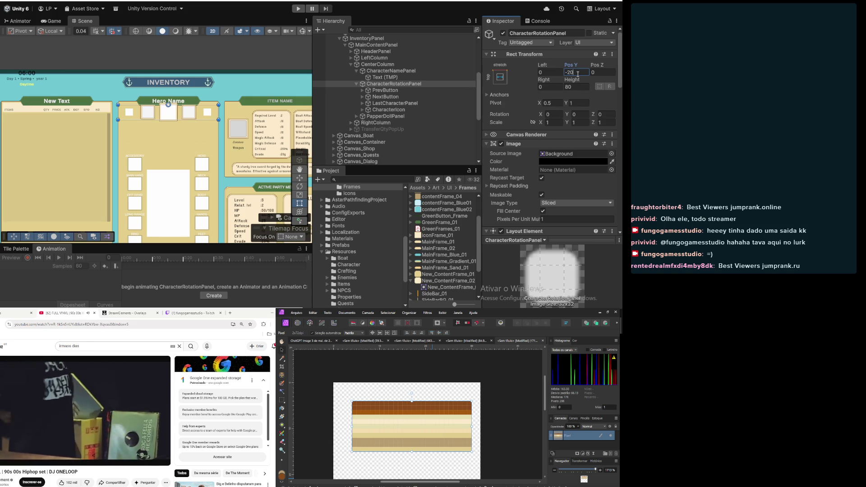
{"action": "key", "text": "ctrl+z"}
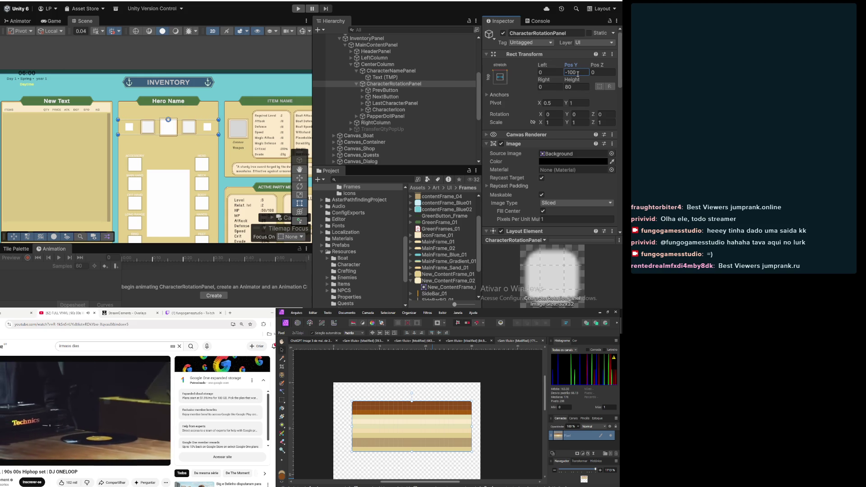
{"action": "left_click", "coordinate": [388, 110]}
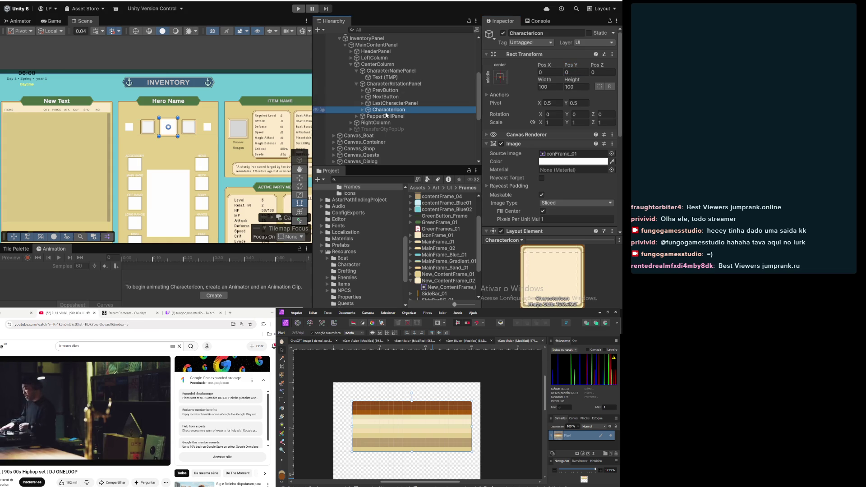
Raise CharacterIcon's Pos Y, trying 10 before settling on 5
{"action": "mouse_move", "coordinate": [569, 66]}
{"action": "left_mouse_down"}
{"action": "mouse_move", "coordinate": [587, 66]}
{"action": "mouse_move", "coordinate": [579, 66]}
{"action": "left_mouse_up"}
{"action": "type", "text": "10"}
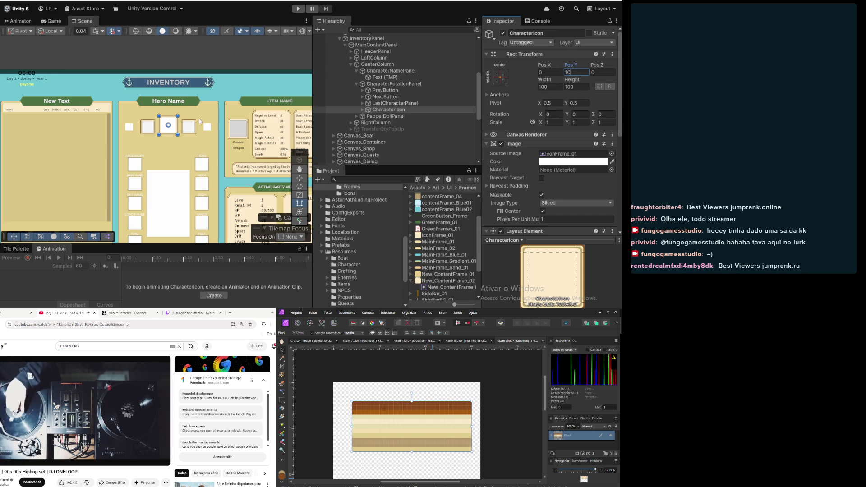
{"action": "scroll", "coordinate": [140, 139], "scroll_direction": "up", "scroll_amount": 6}
{"action": "scroll", "coordinate": [139, 153], "scroll_direction": "down", "scroll_amount": 2}
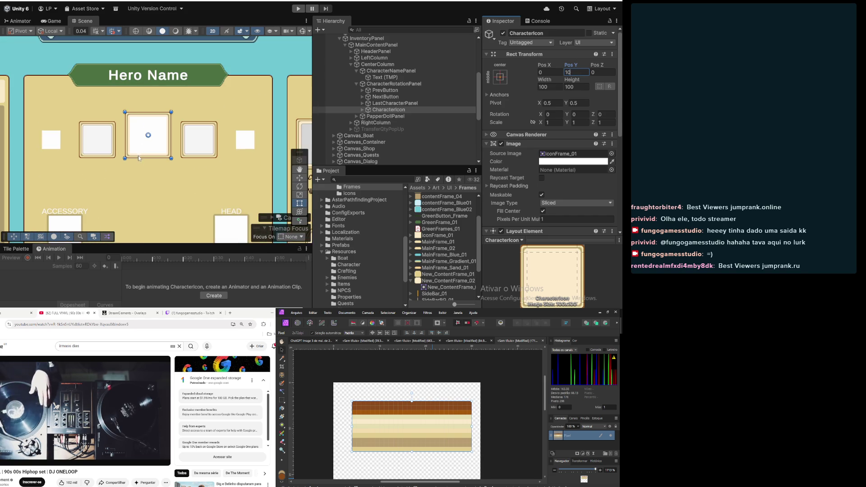
{"action": "scroll", "coordinate": [140, 157], "scroll_direction": "down", "scroll_amount": 2}
{"action": "key", "text": "Return"}
{"action": "type", "text": "5"}
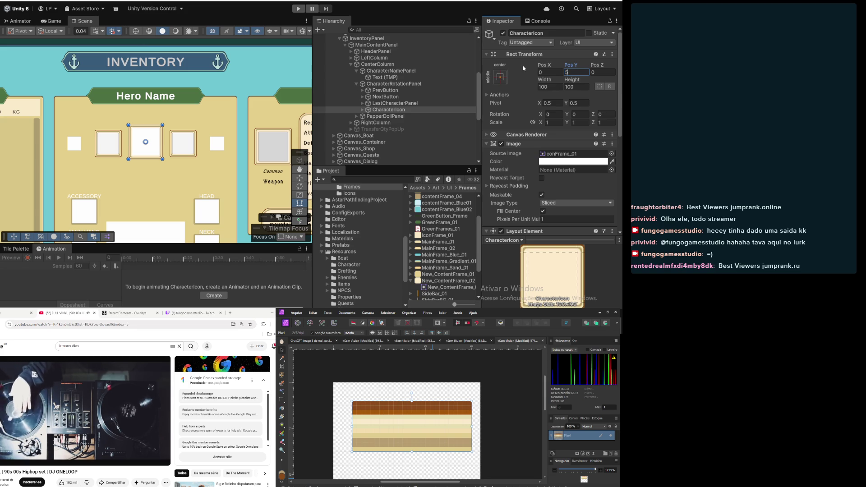
{"action": "scroll", "coordinate": [119, 142], "scroll_direction": "up", "scroll_amount": 3}
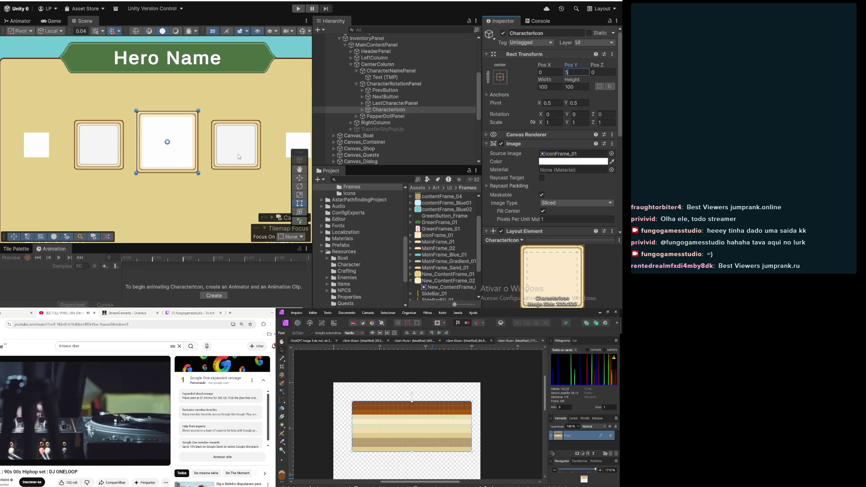
{"action": "scroll", "coordinate": [162, 199], "scroll_direction": "down", "scroll_amount": 5}
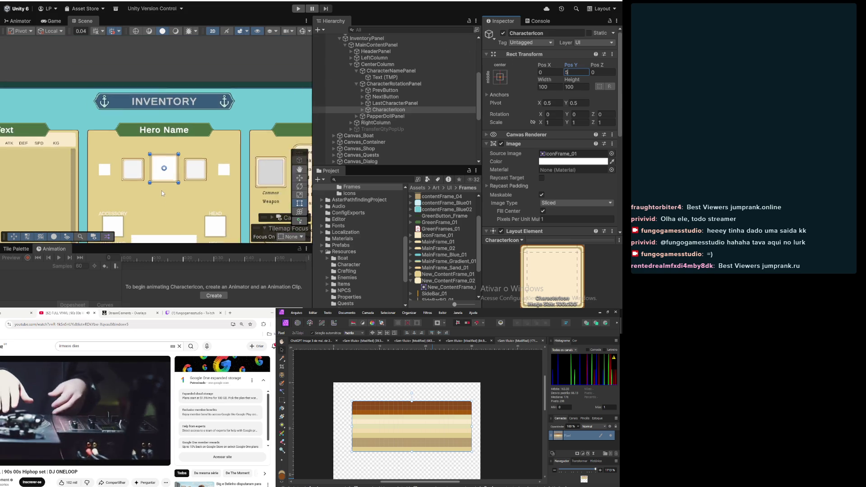
{"action": "left_click_drag", "start_coordinate": [163, 227], "coordinate": [194, 161]}
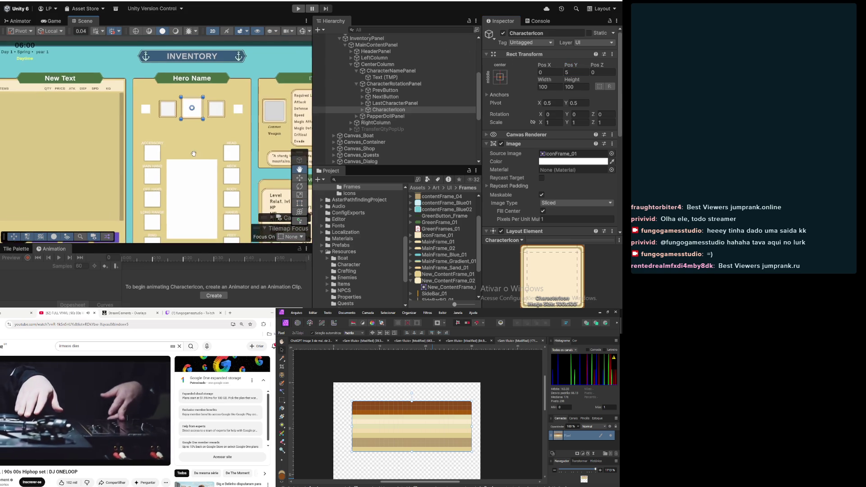
{"action": "left_click", "coordinate": [400, 104]}
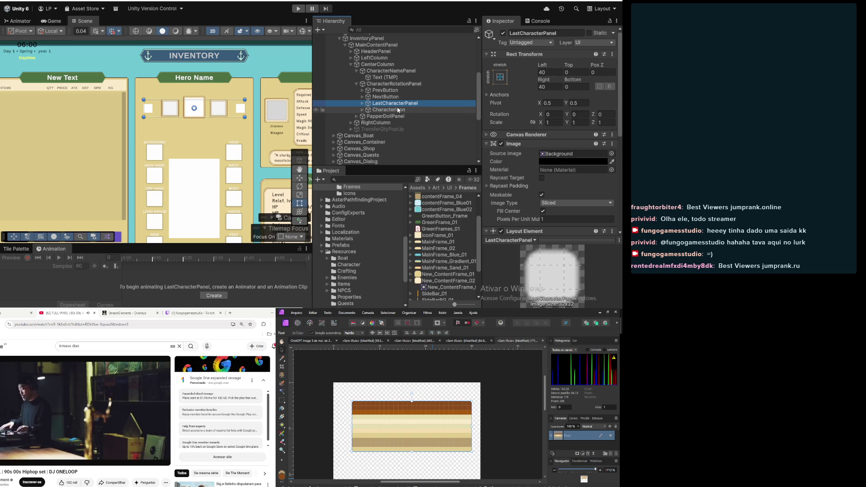
Set LastCharacterPanel's Left and Right insets to 50
{"action": "left_click", "coordinate": [392, 110]}
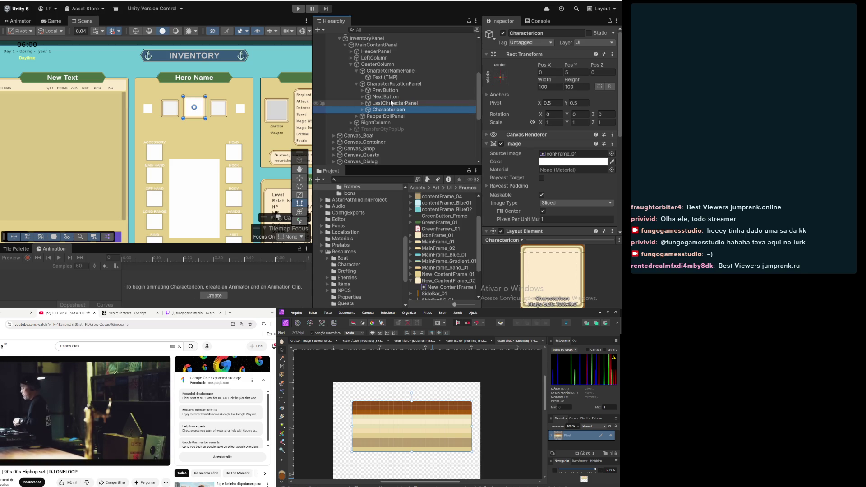
{"action": "left_click", "coordinate": [390, 104]}
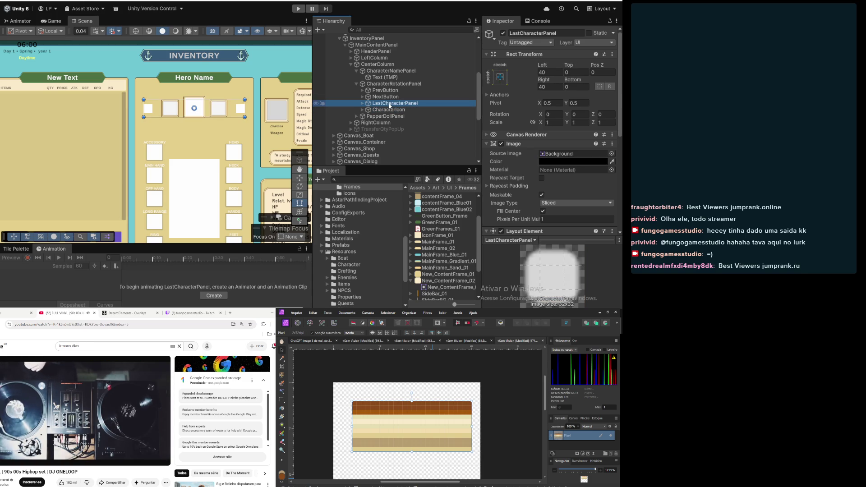
{"action": "scroll", "coordinate": [535, 131], "scroll_direction": "down", "scroll_amount": 3}
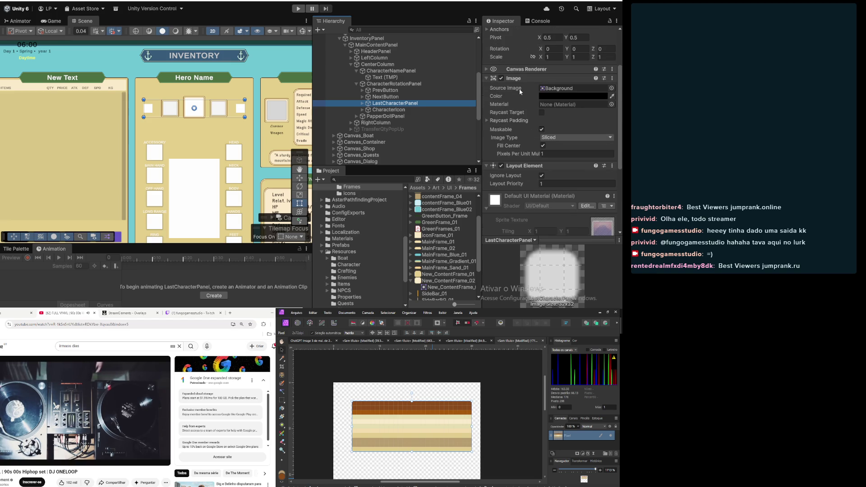
{"action": "scroll", "coordinate": [522, 94], "scroll_direction": "down", "scroll_amount": 5}
{"action": "scroll", "coordinate": [523, 93], "scroll_direction": "up", "scroll_amount": 8}
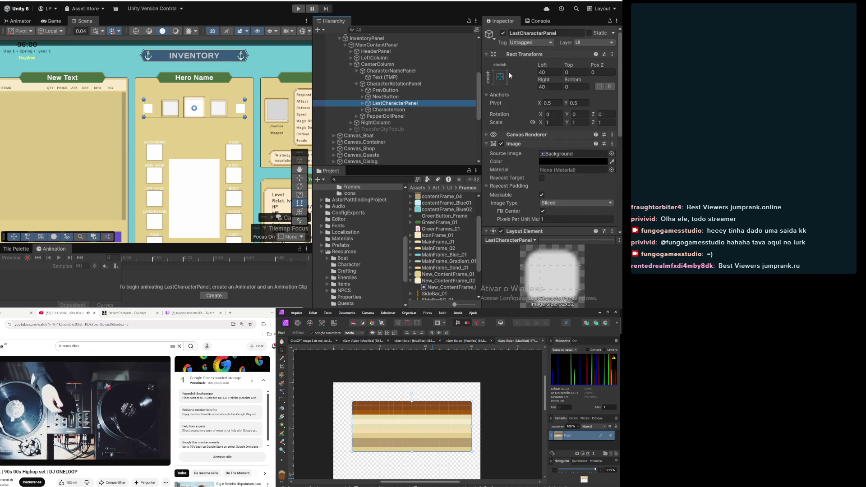
{"action": "left_click", "coordinate": [551, 73]}
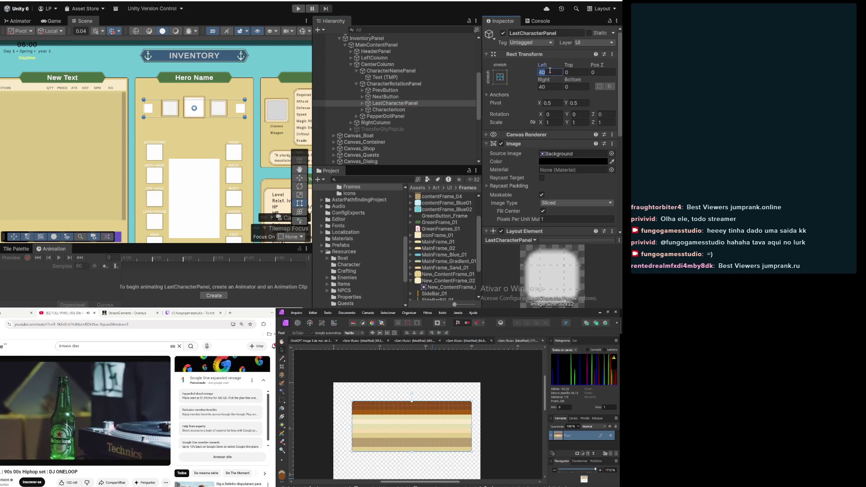
{"action": "type", "text": "50"}
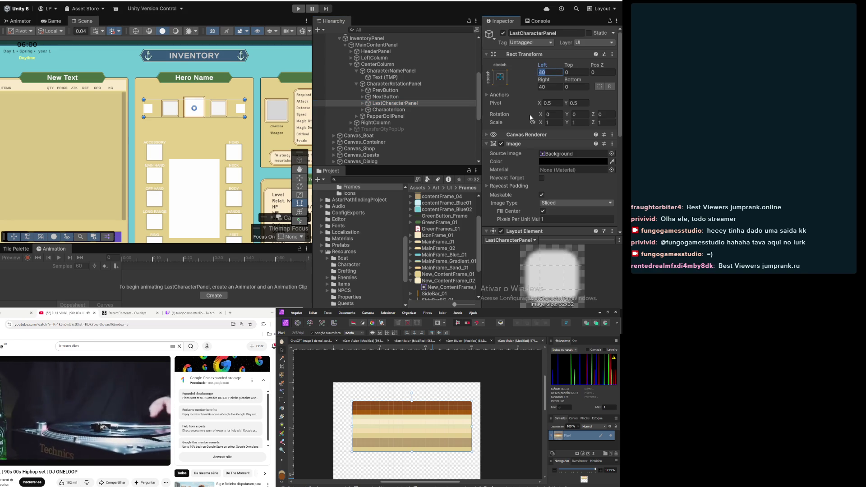
{"action": "key", "text": "Tab"}
{"action": "key", "text": "Tab"}
{"action": "key", "text": "Tab"}
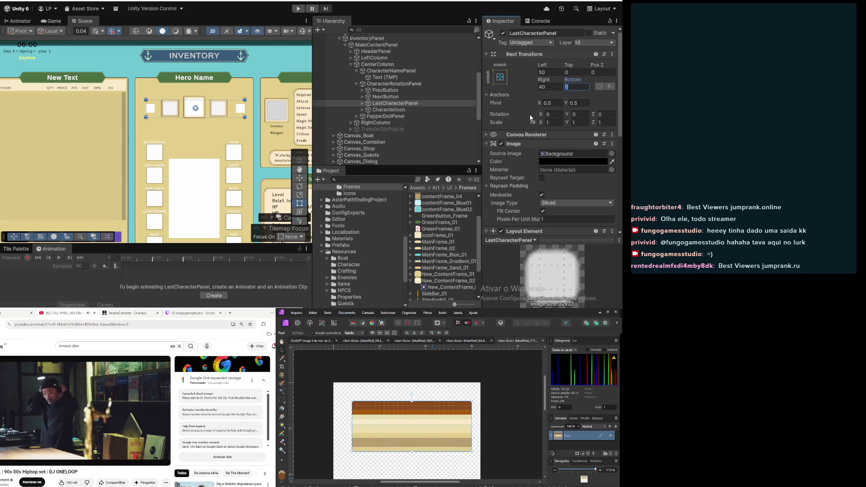
{"action": "type", "text": "50"}
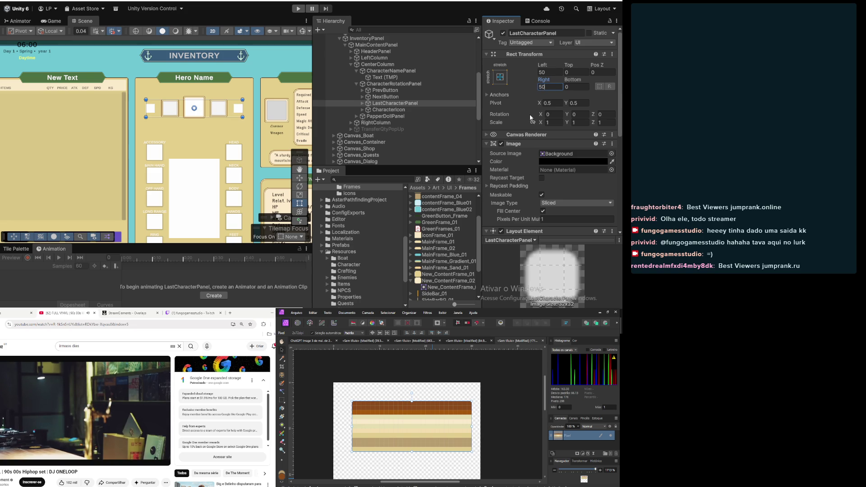
Try right insets of 40 and 60, return to 50, and expand LastCharacterPanel
{"action": "key", "text": "BackSpace"}
{"action": "key", "text": "BackSpace"}
{"action": "type", "text": "40"}
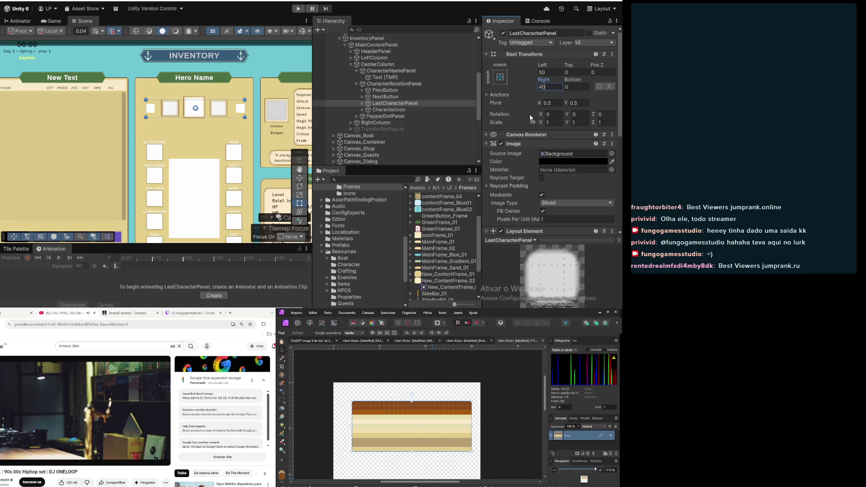
{"action": "key", "text": "BackSpace"}
{"action": "key", "text": "BackSpace"}
{"action": "type", "text": "60"}
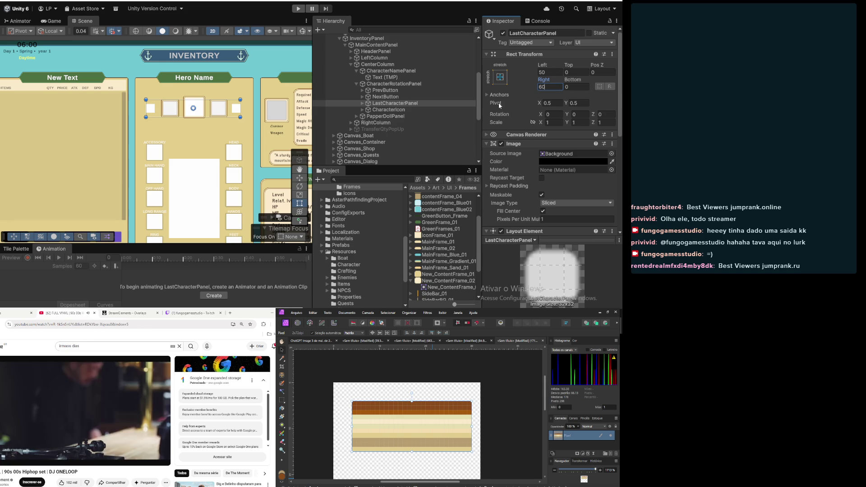
{"action": "key", "text": "BackSpace"}
{"action": "key", "text": "BackSpace"}
{"action": "type", "text": "40"}
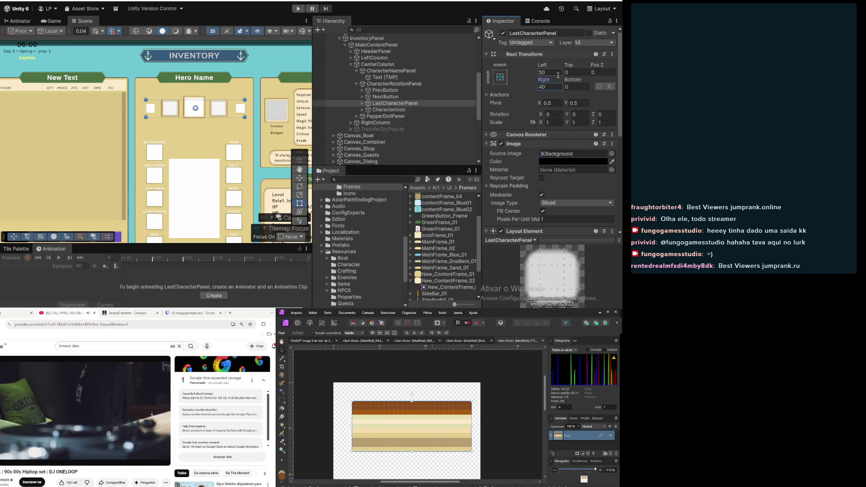
{"action": "key", "text": "BackSpace"}
{"action": "key", "text": "BackSpace"}
{"action": "type", "text": "50"}
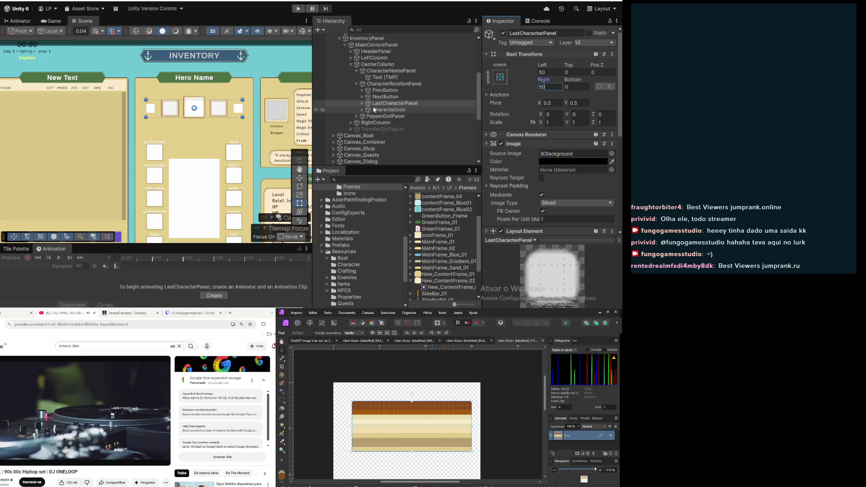
{"action": "left_click", "coordinate": [388, 110]}
{"action": "left_click", "coordinate": [389, 103]}
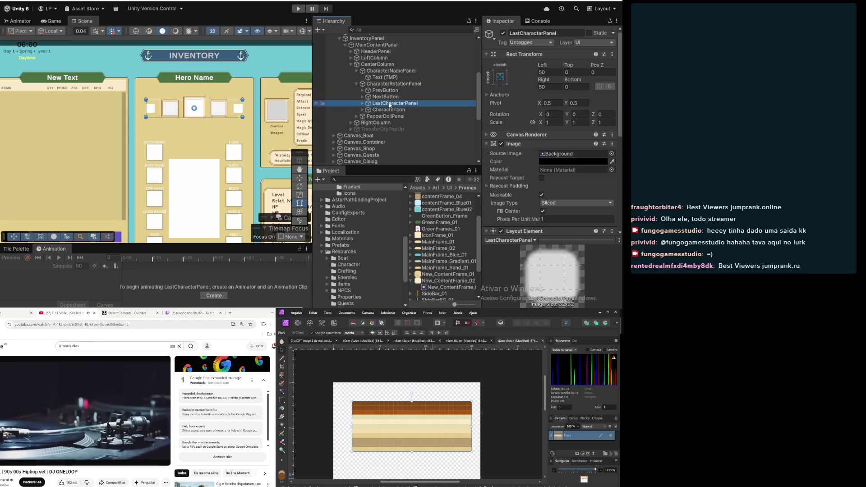
{"action": "left_click", "coordinate": [362, 104]}
{"action": "left_click", "coordinate": [391, 109]}
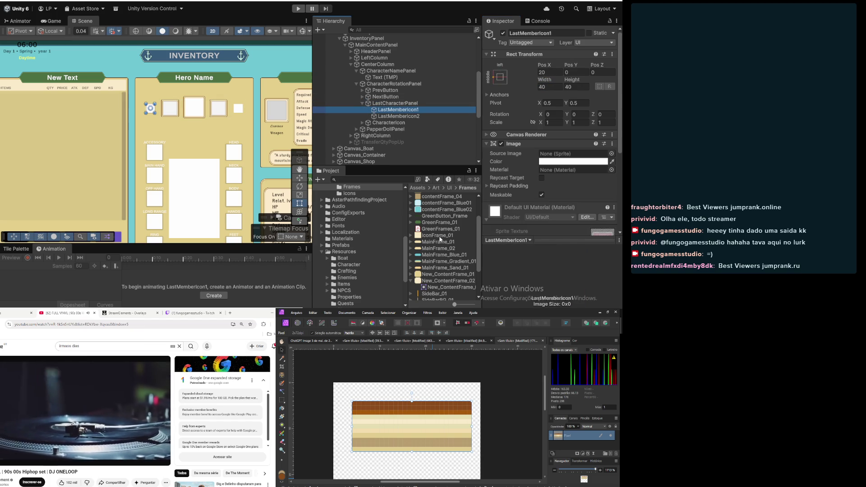
Drop IconFrame_01 onto LastMemberIcon1 and LastMemberIcon2, then check LastMemberIcon1's 40 × 40 frame
{"action": "mouse_move", "coordinate": [440, 239]}
{"action": "left_mouse_down"}
{"action": "mouse_move", "coordinate": [518, 149]}
{"action": "mouse_move", "coordinate": [568, 111]}
{"action": "left_mouse_up"}
{"action": "left_click", "coordinate": [451, 116]}
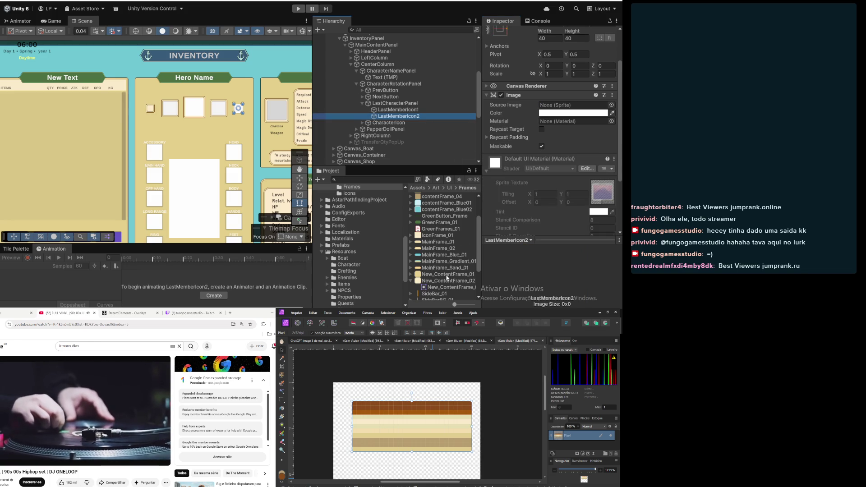
{"action": "left_click_drag", "start_coordinate": [437, 235], "coordinate": [548, 110]}
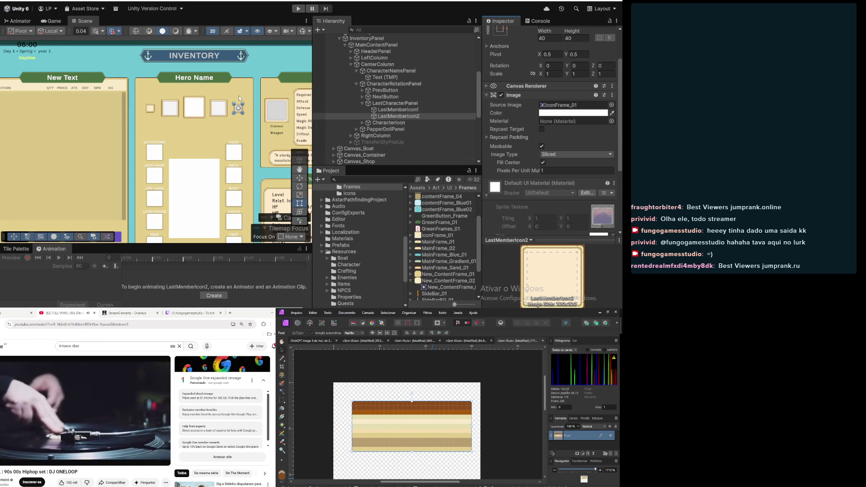
{"action": "scroll", "coordinate": [239, 96], "scroll_direction": "up", "scroll_amount": 8}
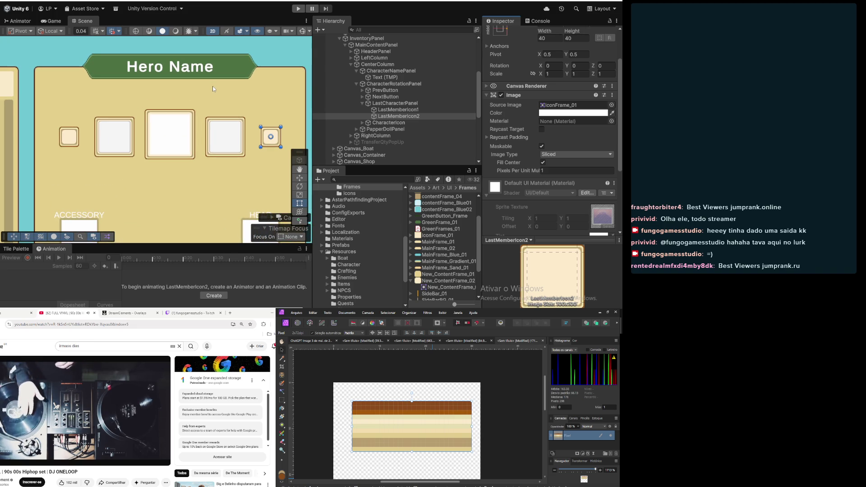
{"action": "left_click", "coordinate": [391, 111]}
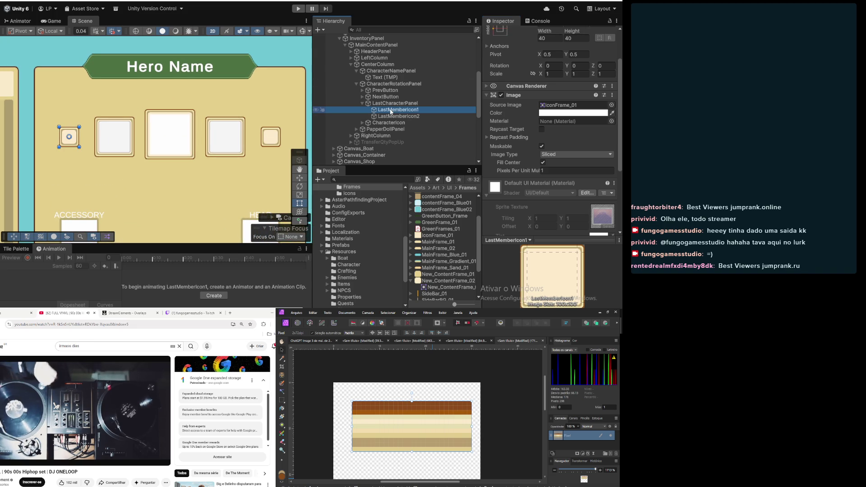
{"action": "scroll", "coordinate": [180, 151], "scroll_direction": "down", "scroll_amount": 4}
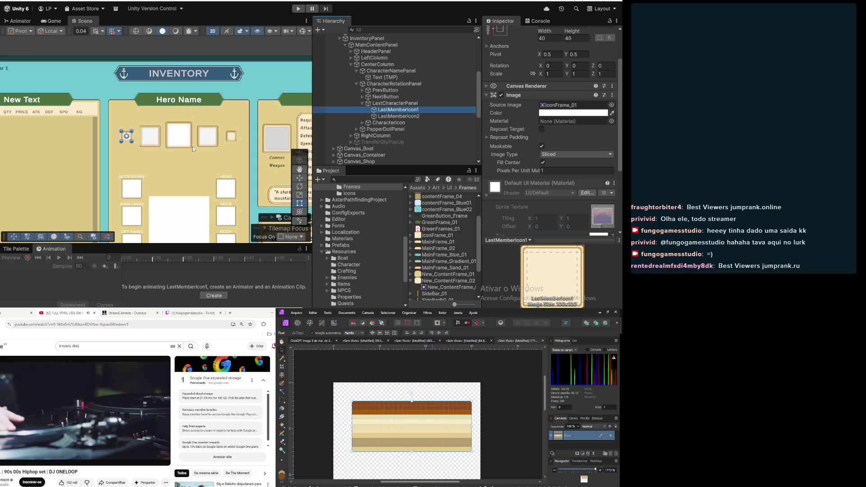
{"action": "left_click", "coordinate": [474, 102]}
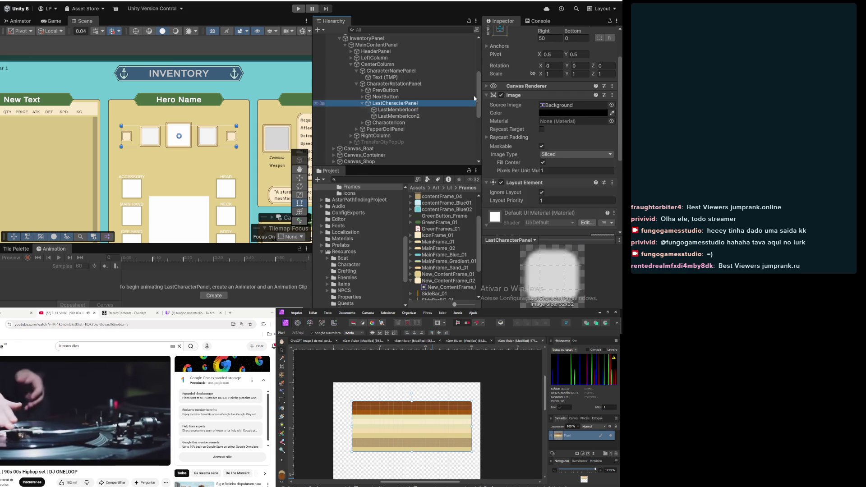
Set LastCharacterPanel's Top inset to 10 and its Left and Right insets to 60
{"action": "scroll", "coordinate": [540, 63], "scroll_direction": "up", "scroll_amount": 5}
{"action": "left_click", "coordinate": [577, 73]}
{"action": "type", "text": "10"}
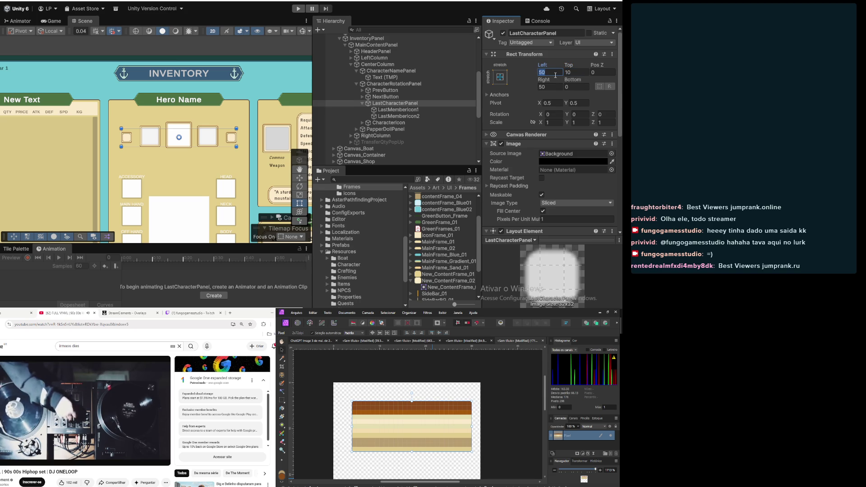
{"action": "type", "text": "60"}
{"action": "key", "text": "Tab"}
{"action": "key", "text": "Tab"}
{"action": "key", "text": "Tab"}
{"action": "type", "text": "60"}
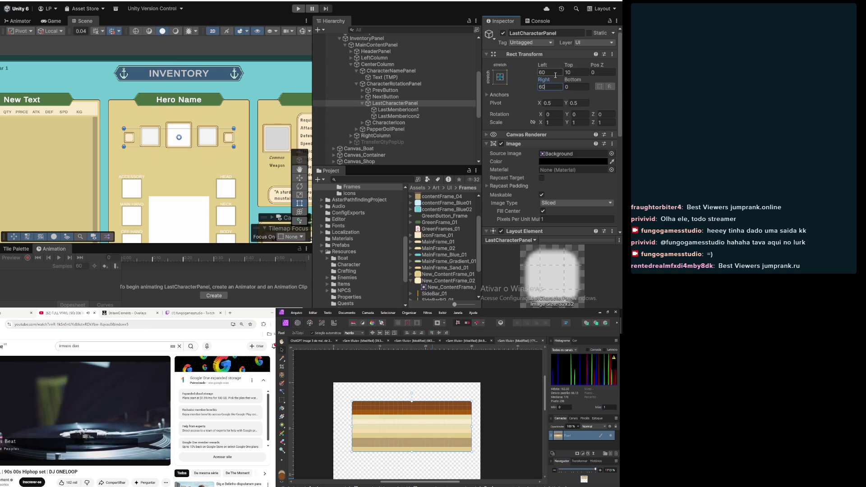
{"action": "scroll", "coordinate": [178, 174], "scroll_direction": "down", "scroll_amount": 3}
Reframe the Scene view on the Hero Name panel and select LastMemberIcon1
{"action": "left_click", "coordinate": [215, 72]}
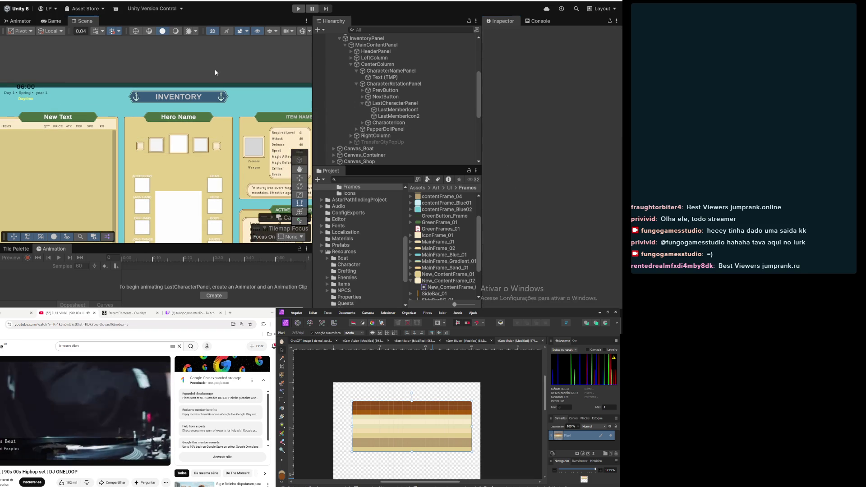
{"action": "left_click_drag", "start_coordinate": [224, 142], "coordinate": [242, 116]}
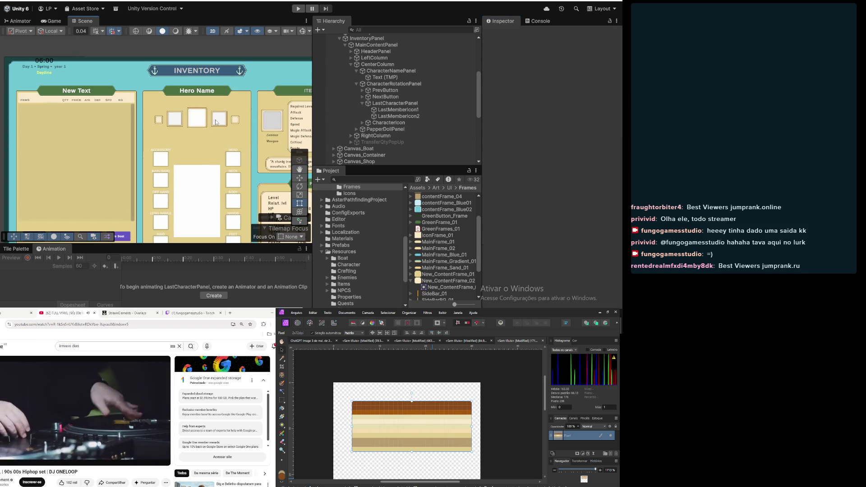
{"action": "scroll", "coordinate": [205, 125], "scroll_direction": "up", "scroll_amount": 3}
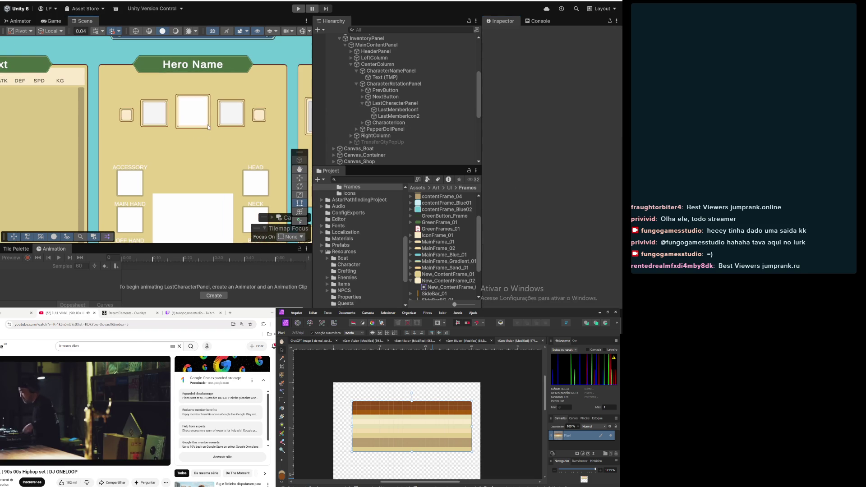
{"action": "mouse_move", "coordinate": [157, 129]}
{"action": "left_mouse_down"}
{"action": "mouse_move", "coordinate": [174, 143]}
{"action": "mouse_move", "coordinate": [159, 170]}
{"action": "left_mouse_up"}
{"action": "scroll", "coordinate": [174, 142], "scroll_direction": "up", "scroll_amount": 2}
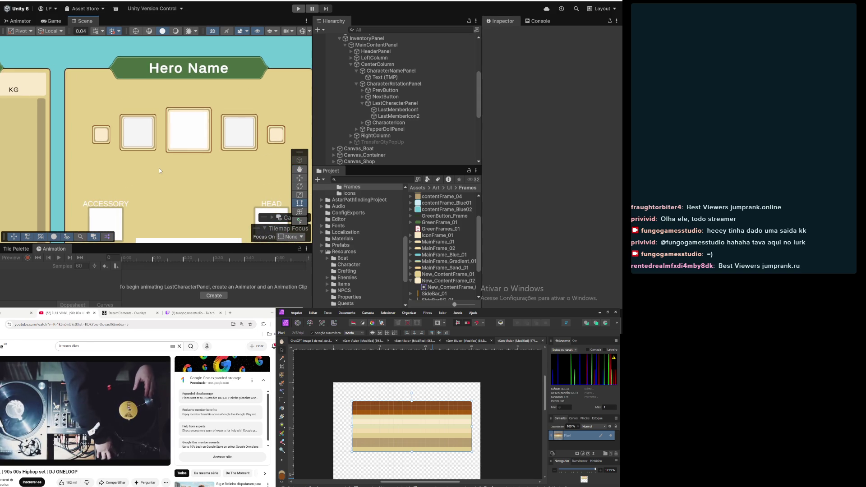
{"action": "left_click", "coordinate": [402, 110]}
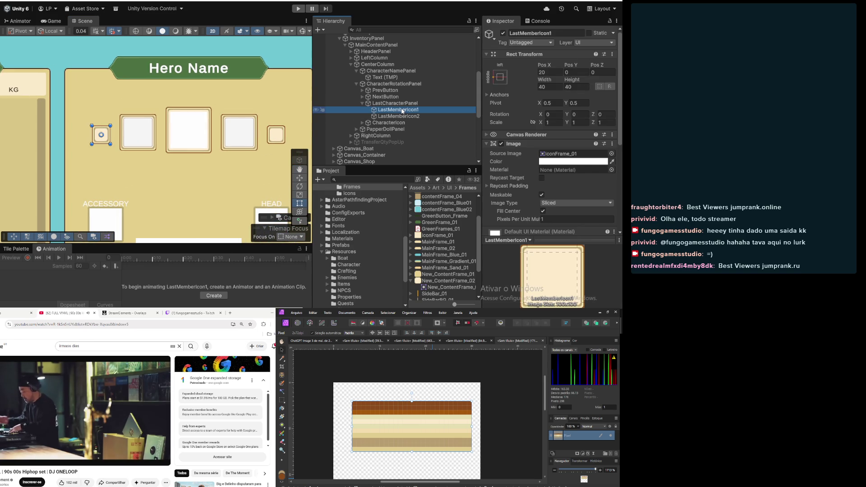
{"action": "right_click", "coordinate": [402, 111]}
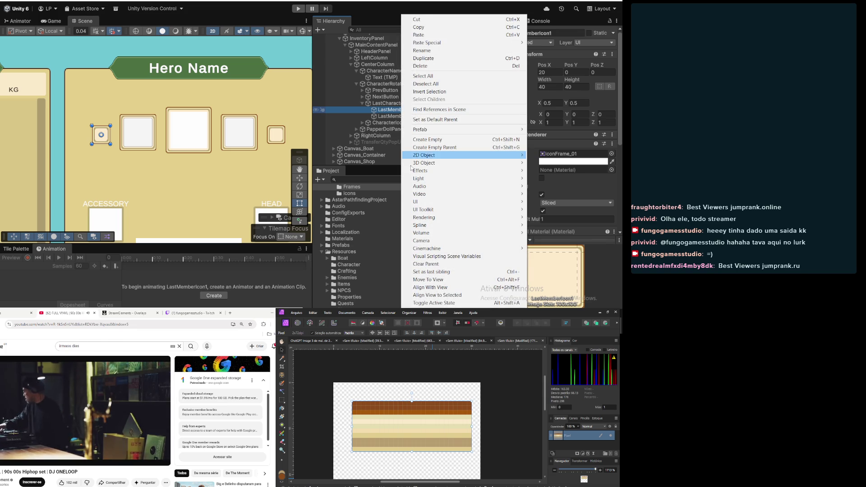
Add an Image named Icon inside LastMemberIcon1 and size it 30 × 30
{"action": "mouse_move", "coordinate": [514, 202]}
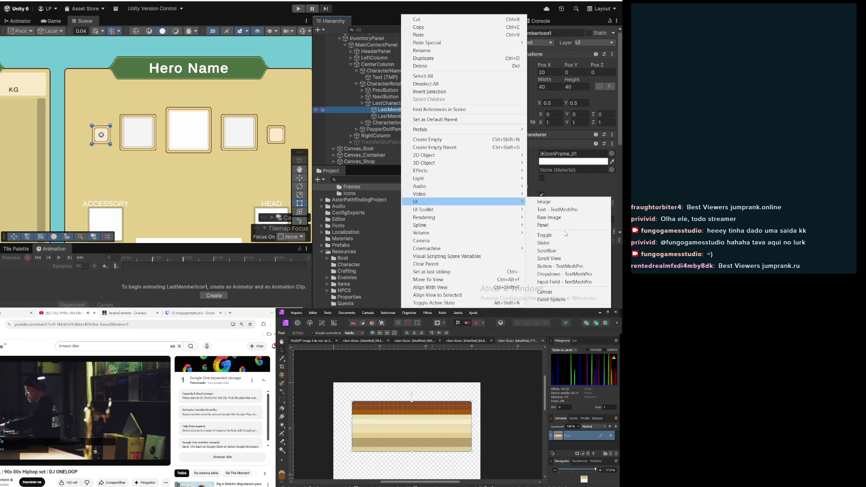
{"action": "left_click", "coordinate": [562, 206]}
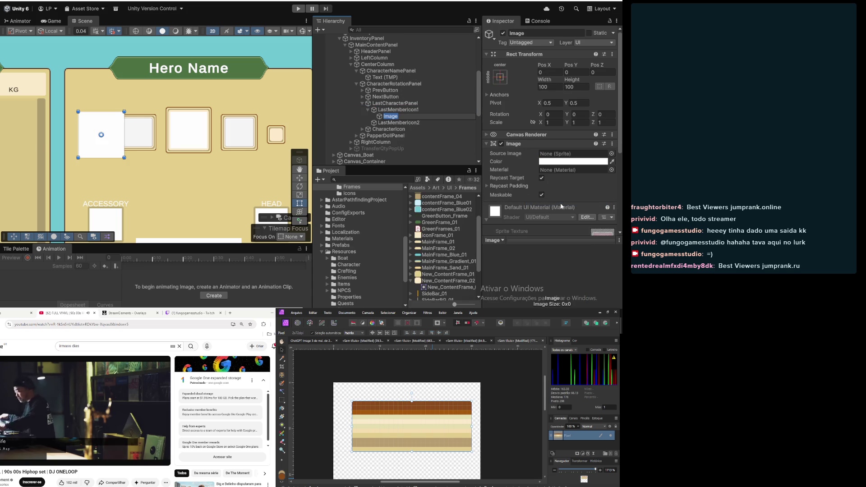
{"action": "type", "text": "Icon"}
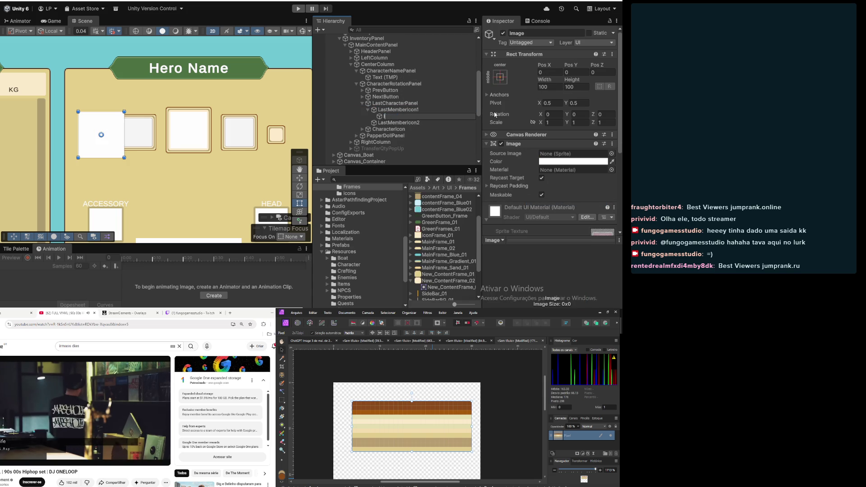
{"action": "key", "text": "Return"}
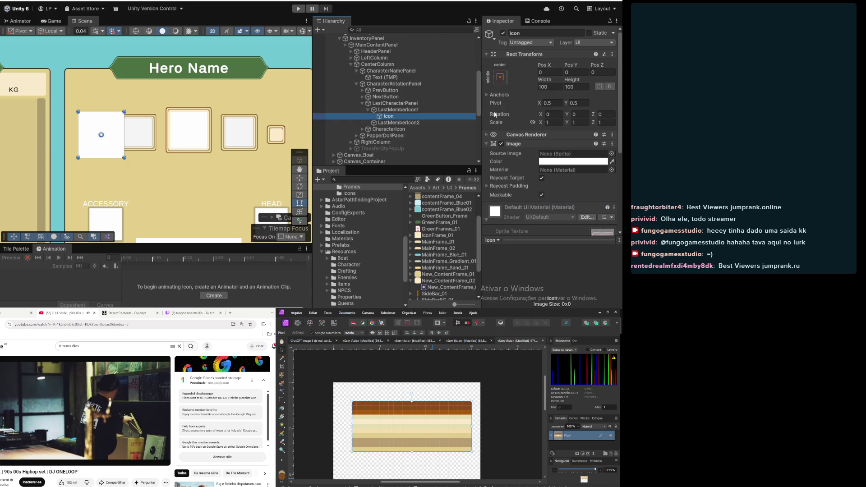
{"action": "left_click", "coordinate": [549, 86]}
{"action": "type", "text": "30"}
{"action": "key", "text": "Tab"}
{"action": "type", "text": "30"}
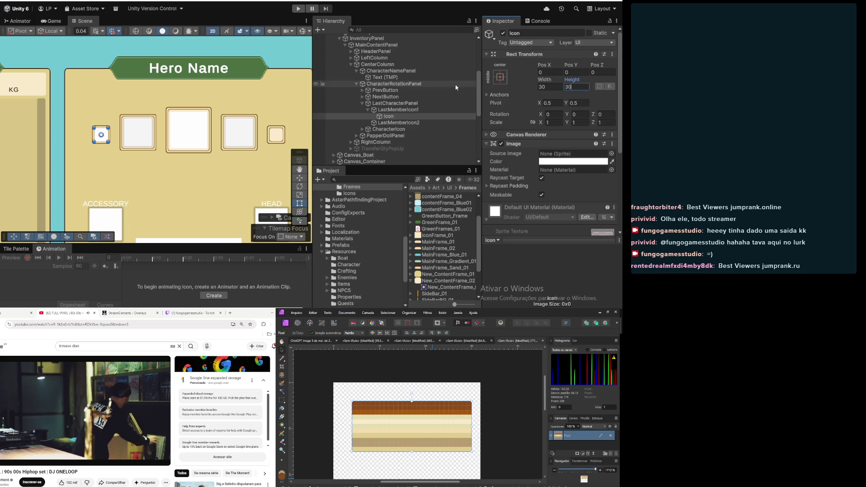
Add a new Image child named Icon under LastMemberIcon2
{"action": "right_click", "coordinate": [397, 123]}
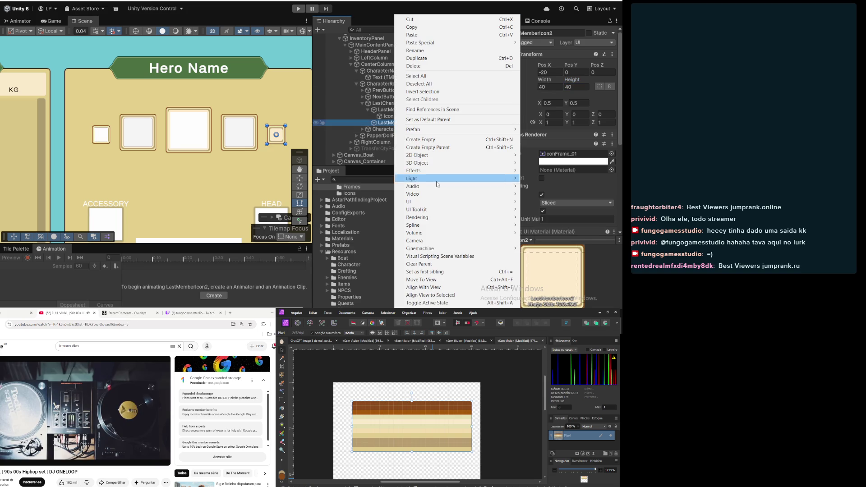
{"action": "mouse_move", "coordinate": [437, 202]}
{"action": "left_click", "coordinate": [534, 204]}
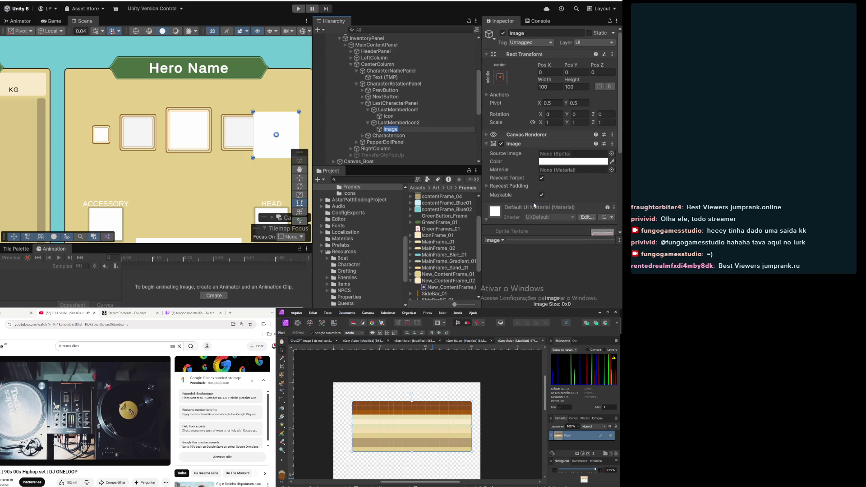
{"action": "key", "text": "BackSpace"}
{"action": "type", "text": "Icon"}
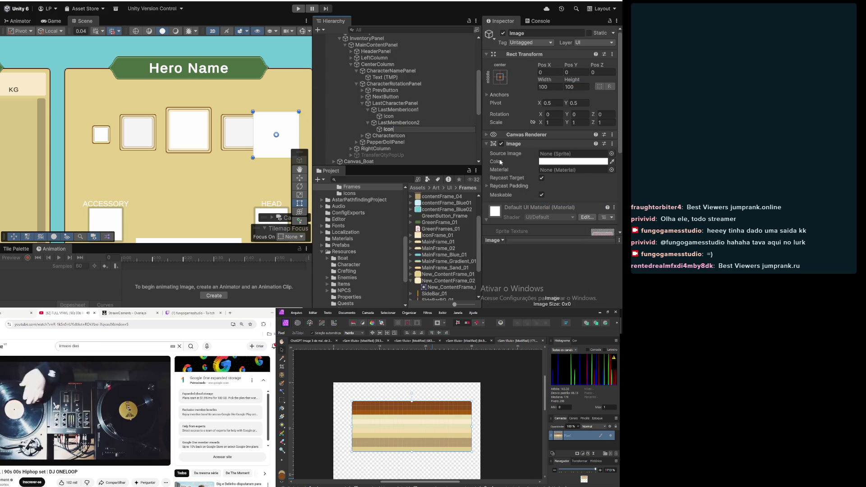
{"action": "key", "text": "Return"}
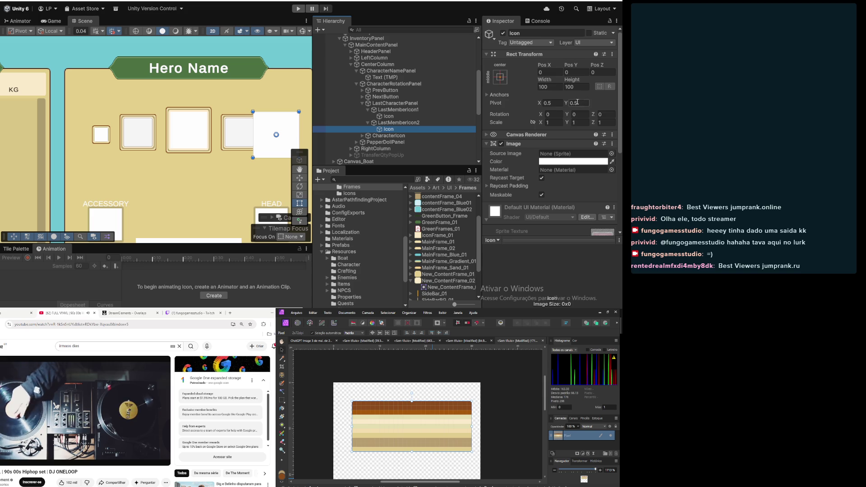
Centre LastMemberIcon2's Icon at Pos X 0 and size it 30 × 30
{"action": "left_click", "coordinate": [549, 71]}
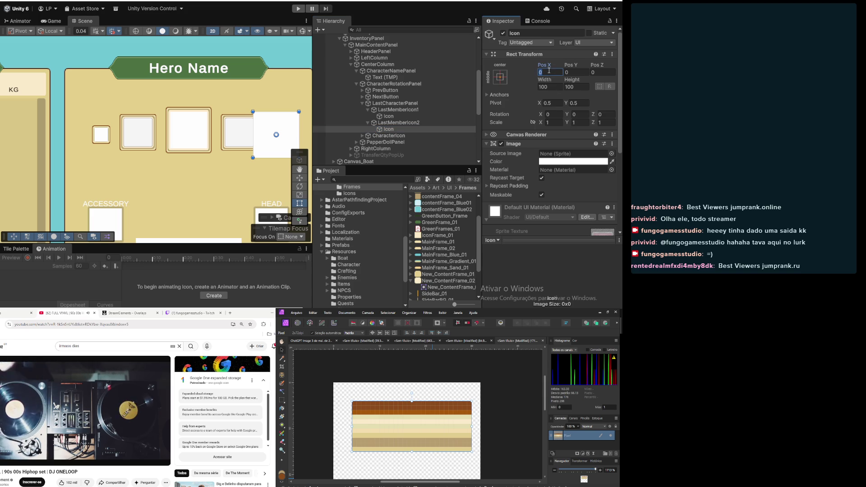
{"action": "type", "text": "30"}
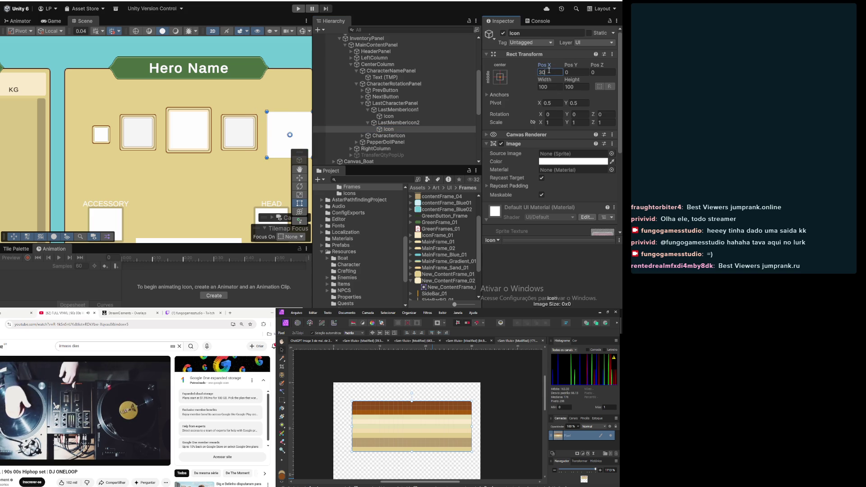
{"action": "key", "text": "BackSpace"}
{"action": "key", "text": "BackSpace"}
{"action": "type", "text": "0"}
{"action": "key", "text": "Tab"}
{"action": "key", "text": "Tab"}
{"action": "key", "text": "Tab"}
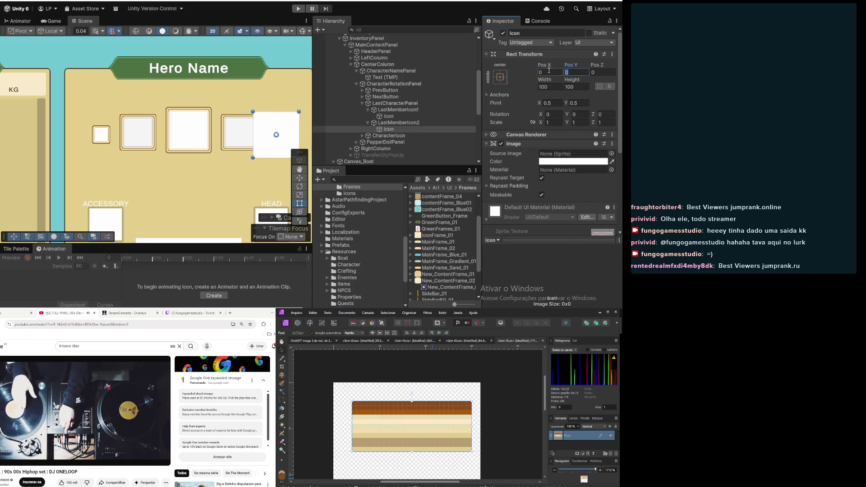
{"action": "type", "text": "30"}
{"action": "key", "text": "Tab"}
{"action": "type", "text": "30"}
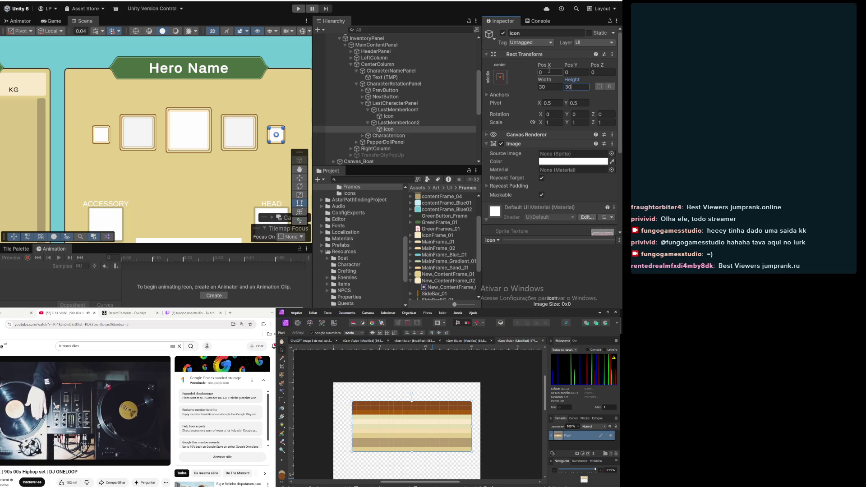
{"action": "left_click", "coordinate": [415, 123]}
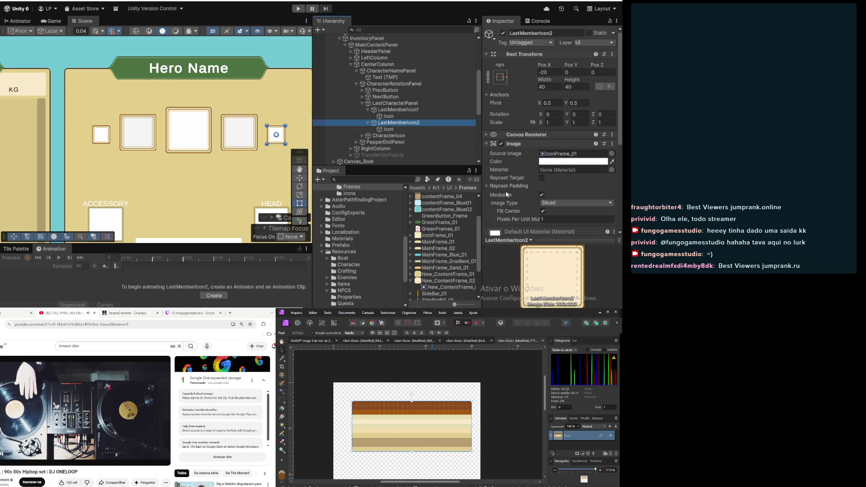
{"action": "left_click", "coordinate": [375, 58]}
{"action": "key", "text": "f"}
{"action": "mouse_move", "coordinate": [224, 172]}
{"action": "left_mouse_down"}
{"action": "mouse_move", "coordinate": [233, 117]}
{"action": "mouse_move", "coordinate": [283, 119]}
{"action": "mouse_move", "coordinate": [217, 118]}
{"action": "left_mouse_up"}
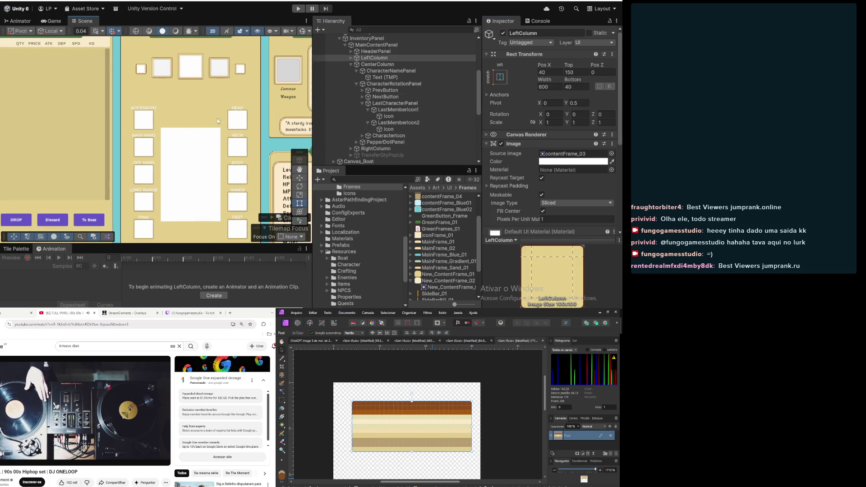
{"action": "scroll", "coordinate": [177, 84], "scroll_direction": "up", "scroll_amount": 3}
{"action": "scroll", "coordinate": [186, 79], "scroll_direction": "down", "scroll_amount": 5}
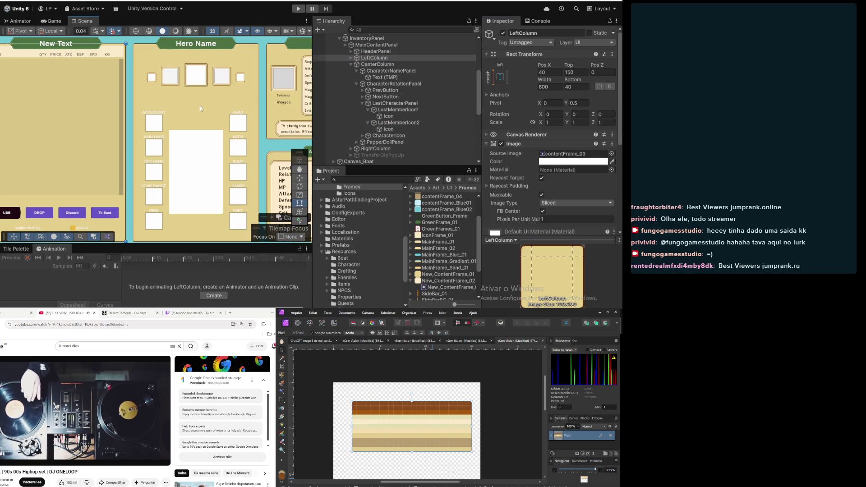
{"action": "scroll", "coordinate": [205, 171], "scroll_direction": "up", "scroll_amount": 2}
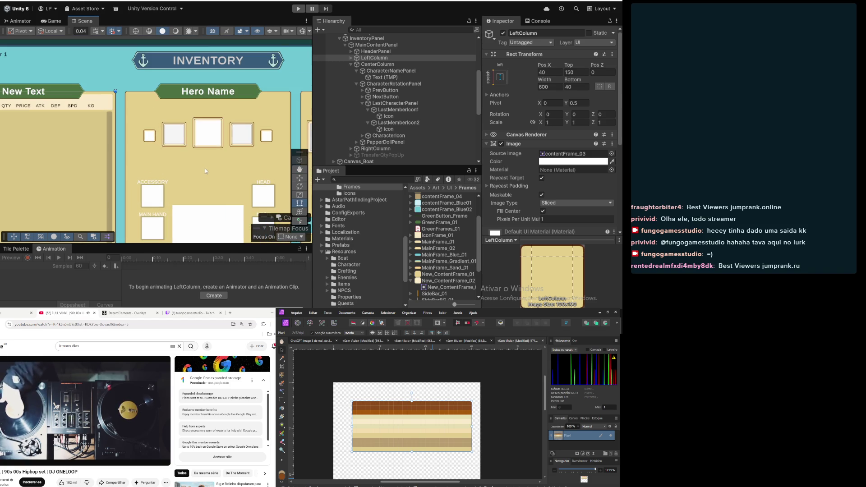
{"action": "scroll", "coordinate": [220, 168], "scroll_direction": "up", "scroll_amount": 2}
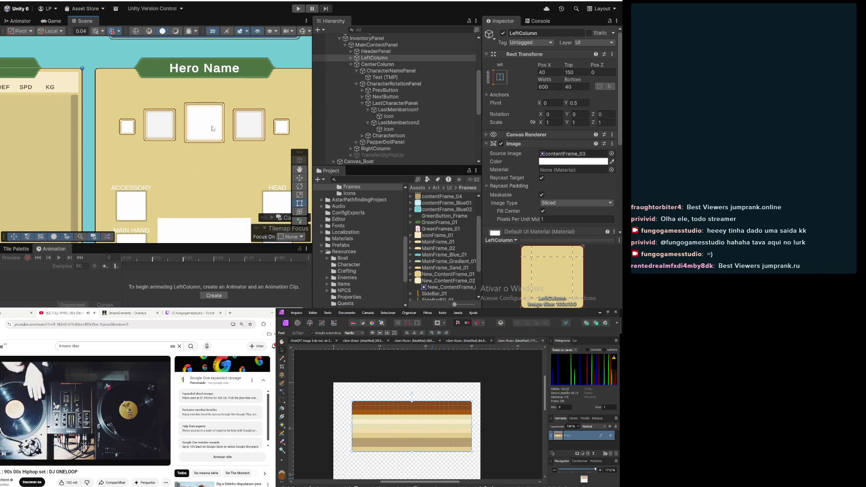
{"action": "scroll", "coordinate": [210, 121], "scroll_direction": "down", "scroll_amount": 4}
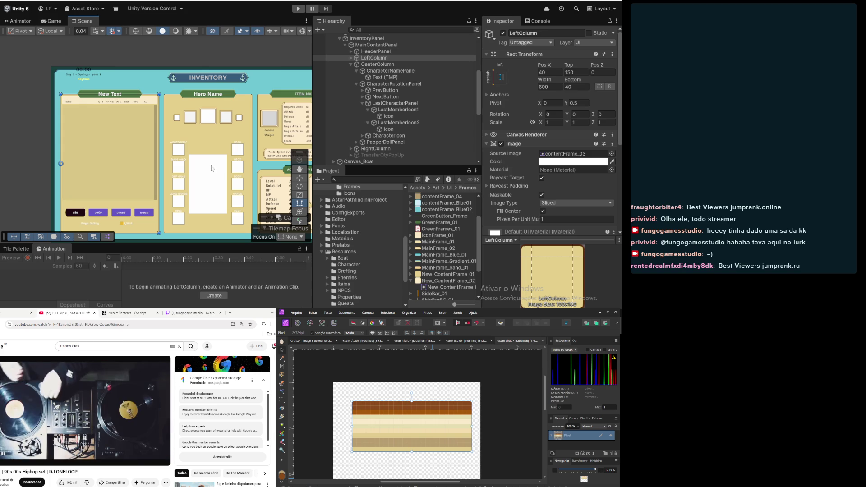
{"action": "scroll", "coordinate": [211, 166], "scroll_direction": "up", "scroll_amount": 5}
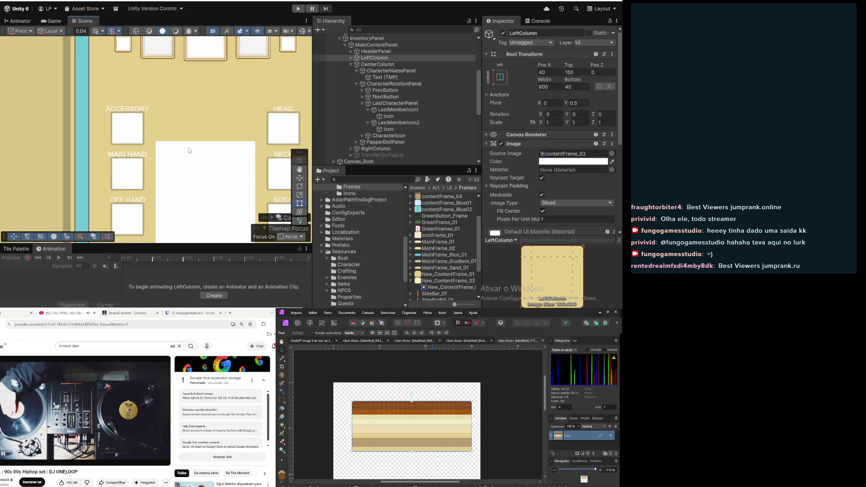
{"action": "left_click_drag", "start_coordinate": [216, 180], "coordinate": [141, 145]}
{"action": "scroll", "coordinate": [234, 126], "scroll_direction": "up", "scroll_amount": 3}
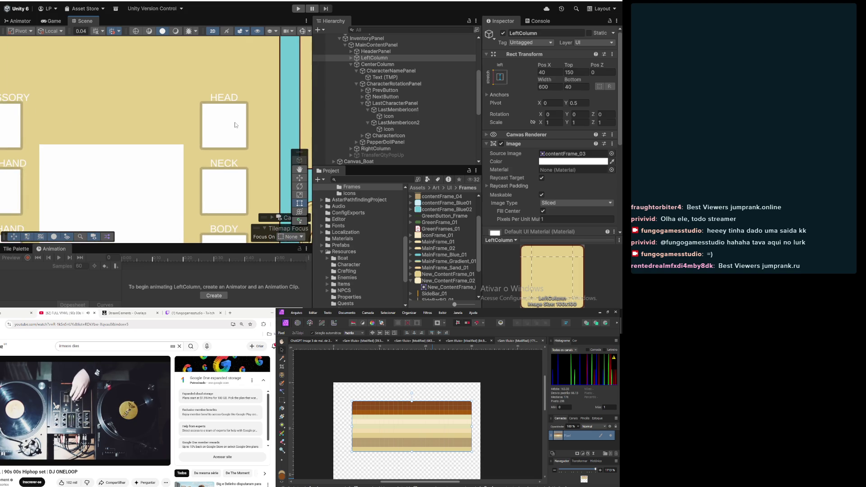
{"action": "scroll", "coordinate": [234, 126], "scroll_direction": "down", "scroll_amount": 5}
{"action": "scroll", "coordinate": [238, 133], "scroll_direction": "up", "scroll_amount": 3}
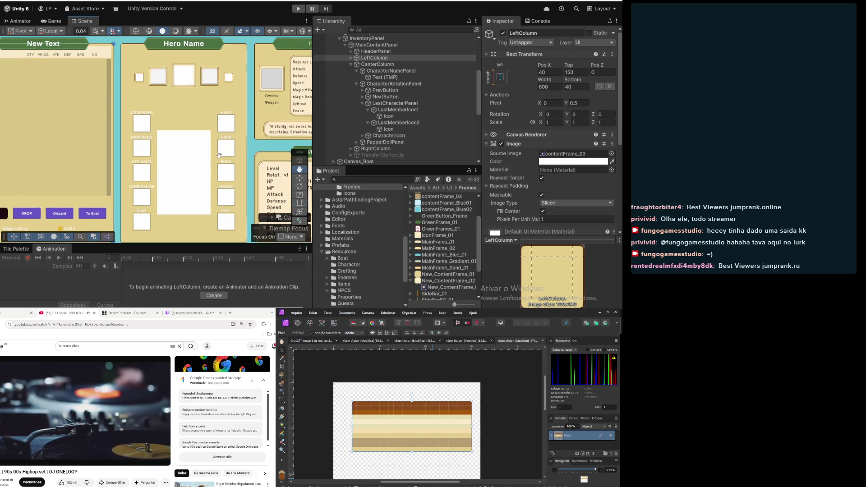
{"action": "scroll", "coordinate": [239, 135], "scroll_direction": "down", "scroll_amount": 3}
{"action": "scroll", "coordinate": [217, 147], "scroll_direction": "up", "scroll_amount": 3}
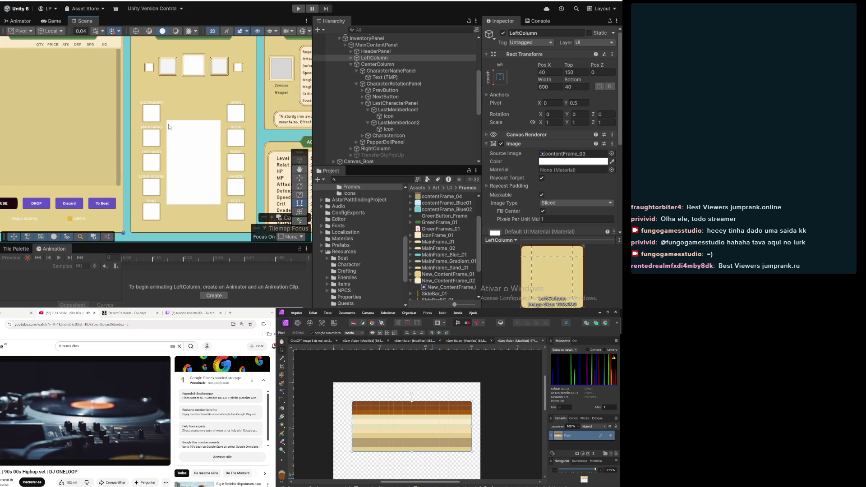
{"action": "scroll", "coordinate": [169, 124], "scroll_direction": "down", "scroll_amount": 2}
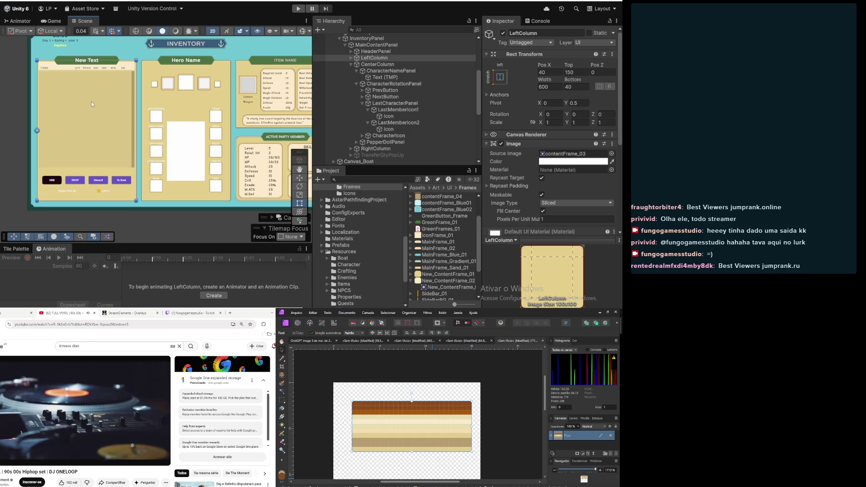
{"action": "mouse_move", "coordinate": [98, 119]}
{"action": "left_mouse_down"}
{"action": "mouse_move", "coordinate": [218, 164]}
{"action": "mouse_move", "coordinate": [60, 103]}
{"action": "mouse_move", "coordinate": [58, 114]}
{"action": "mouse_move", "coordinate": [79, 116]}
{"action": "left_mouse_up"}
{"action": "key", "text": "t"}
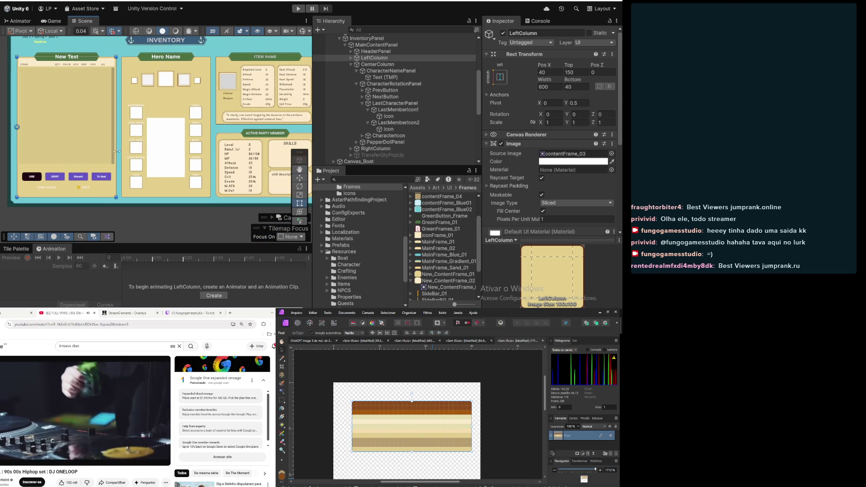
{"action": "scroll", "coordinate": [179, 113], "scroll_direction": "up", "scroll_amount": 6}
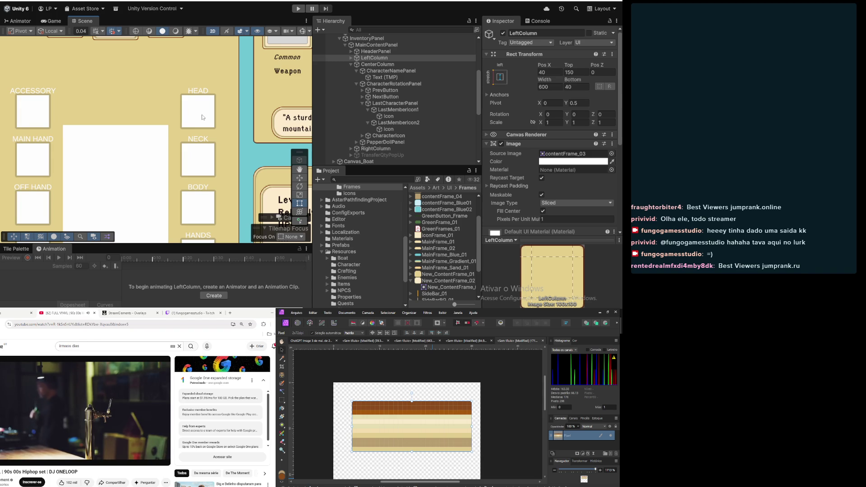
{"action": "scroll", "coordinate": [202, 117], "scroll_direction": "down", "scroll_amount": 3}
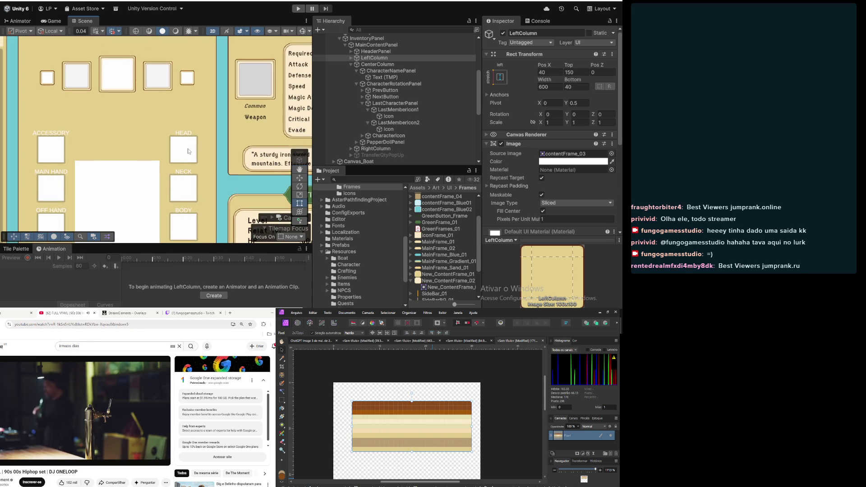
{"action": "scroll", "coordinate": [189, 133], "scroll_direction": "up", "scroll_amount": 2}
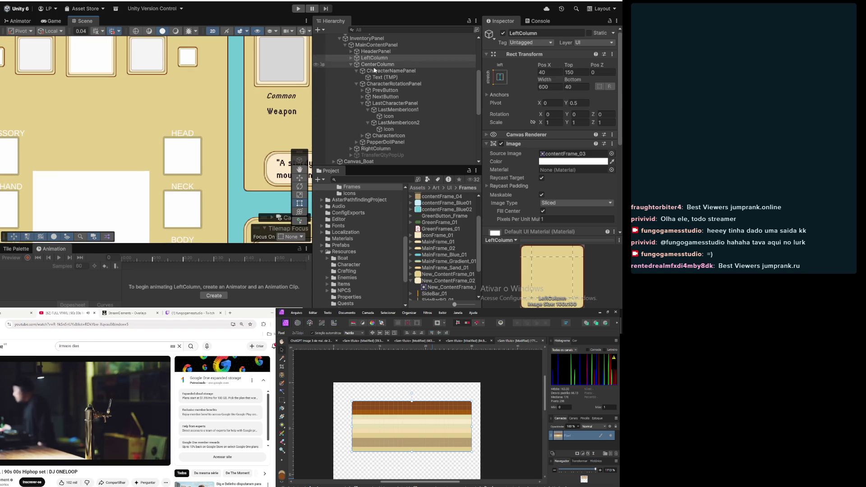
{"action": "left_click", "coordinate": [392, 97]}
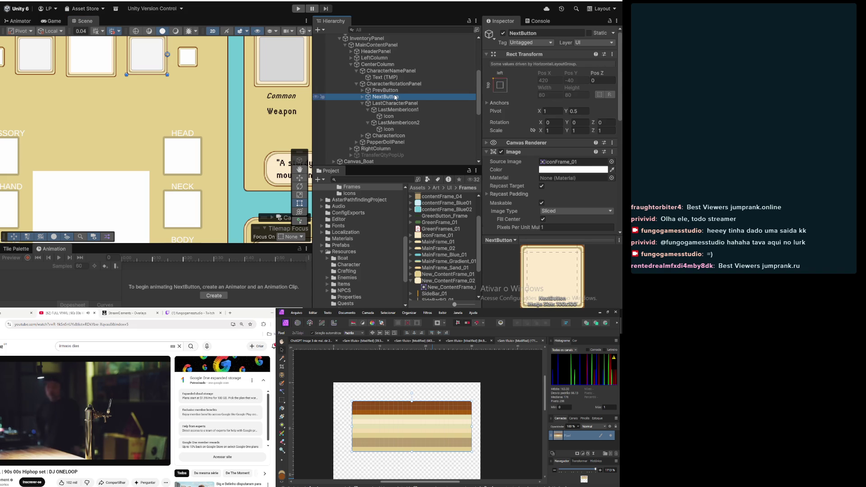
Select AccessorySlot under PapperDollPanel > SlotsLeftColumn in the Hierarchy
{"action": "left_click", "coordinate": [356, 85]}
{"action": "left_click", "coordinate": [362, 90]}
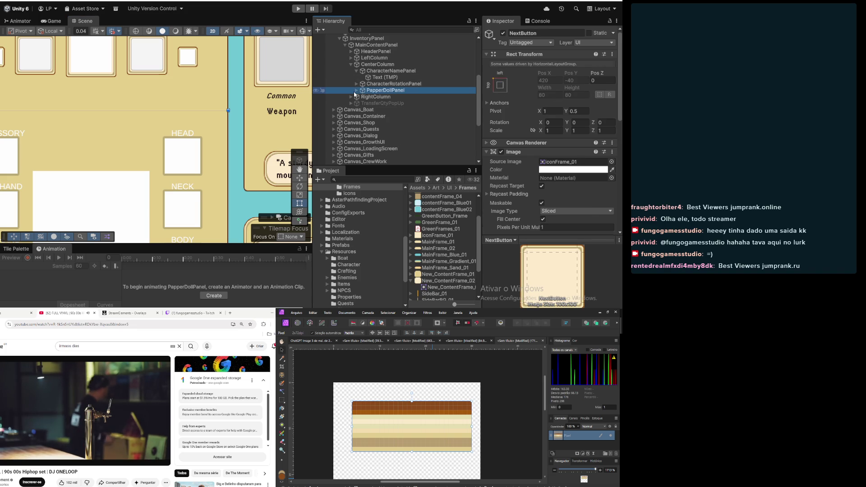
{"action": "left_click", "coordinate": [357, 90]}
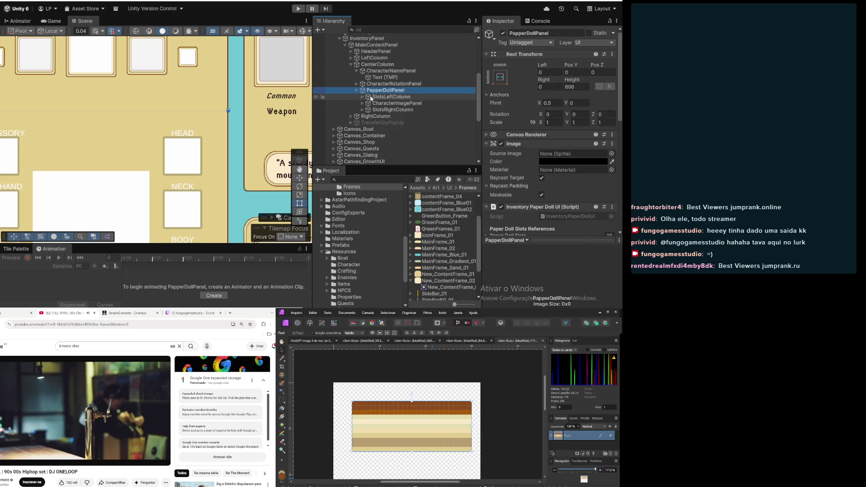
{"action": "left_click", "coordinate": [388, 97]}
{"action": "left_click", "coordinate": [362, 97]}
{"action": "left_click", "coordinate": [380, 105]}
{"action": "key", "text": "Right"}
{"action": "left_click", "coordinate": [391, 116]}
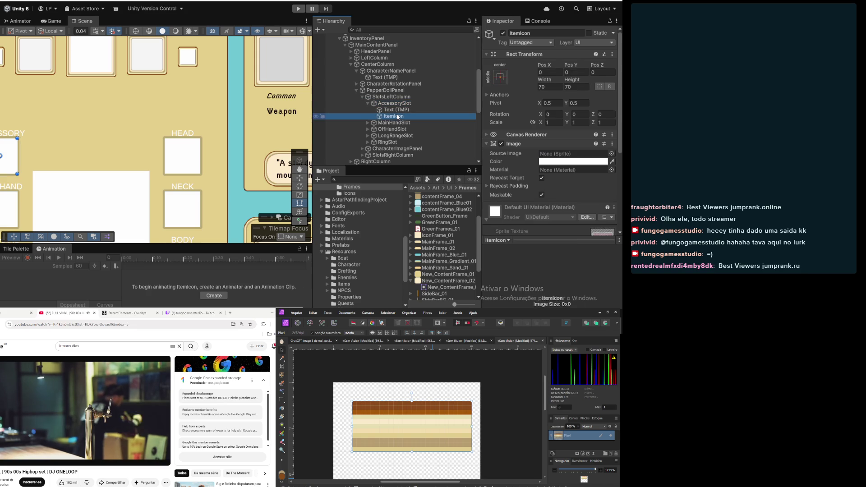
{"action": "left_click", "coordinate": [384, 104]}
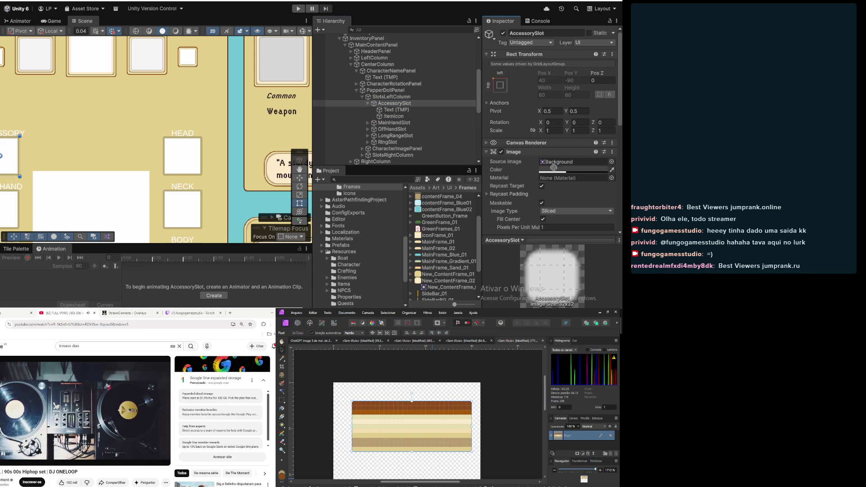
Set the AccessorySlot frame's Image colour to pure white (FFFFFF)
{"action": "left_click", "coordinate": [573, 170]}
{"action": "left_click_drag", "start_coordinate": [560, 138], "coordinate": [544, 77]}
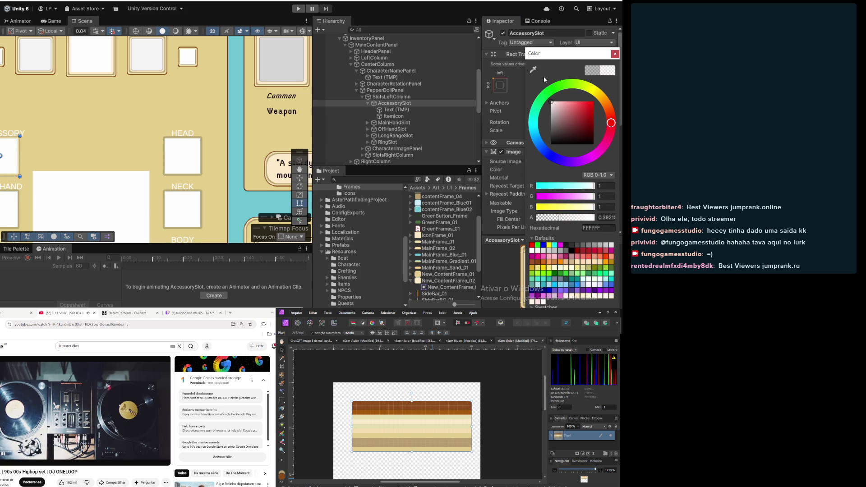
{"action": "left_click", "coordinate": [615, 54]}
{"action": "scroll", "coordinate": [103, 165], "scroll_direction": "down", "scroll_amount": 3}
{"action": "scroll", "coordinate": [59, 164], "scroll_direction": "up", "scroll_amount": 5}
{"action": "scroll", "coordinate": [59, 164], "scroll_direction": "up", "scroll_amount": 2}
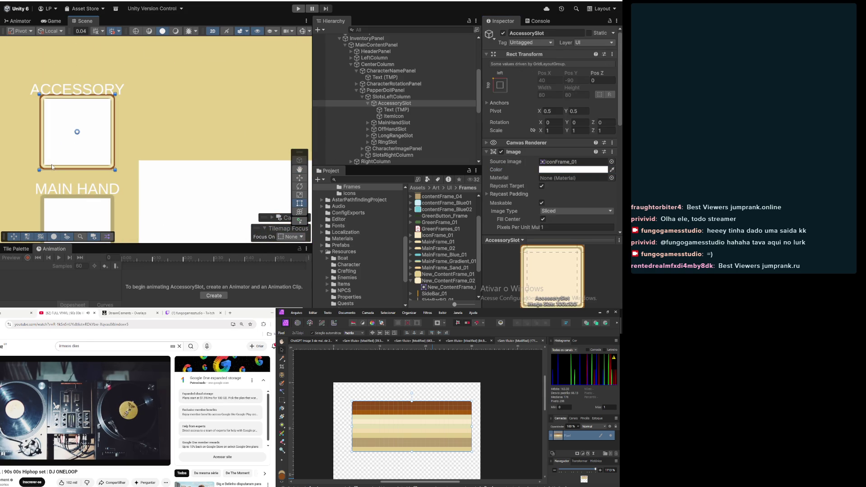
{"action": "scroll", "coordinate": [52, 167], "scroll_direction": "up", "scroll_amount": 2}
{"action": "scroll", "coordinate": [52, 167], "scroll_direction": "up", "scroll_amount": 2}
{"action": "scroll", "coordinate": [53, 167], "scroll_direction": "down", "scroll_amount": 4}
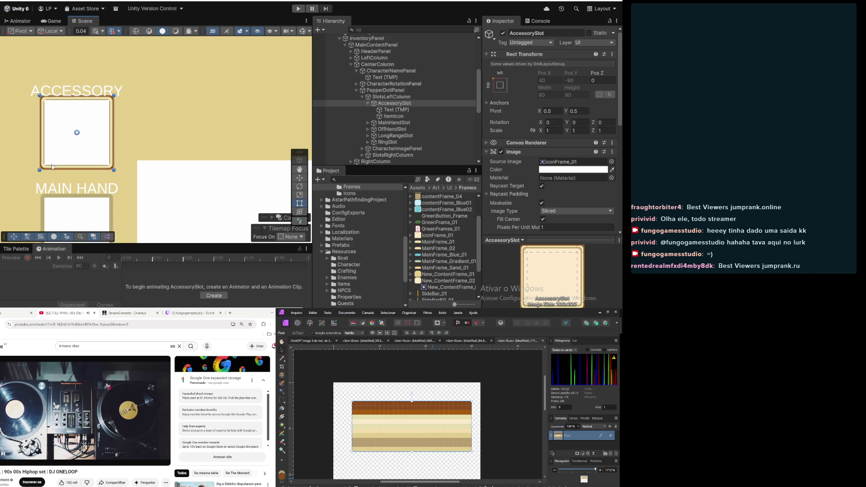
Resize the AccessorySlot's ItemIcon to 65 × 65
{"action": "left_click", "coordinate": [389, 116]}
{"action": "left_click", "coordinate": [539, 87]}
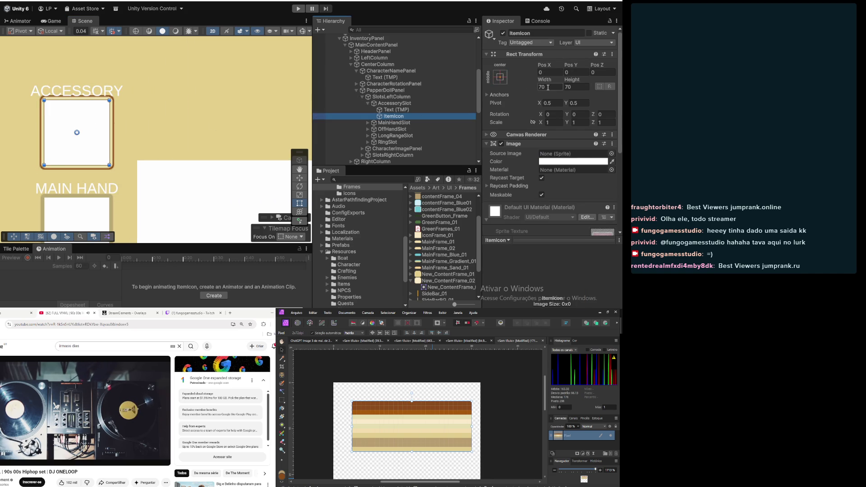
{"action": "type", "text": "60"}
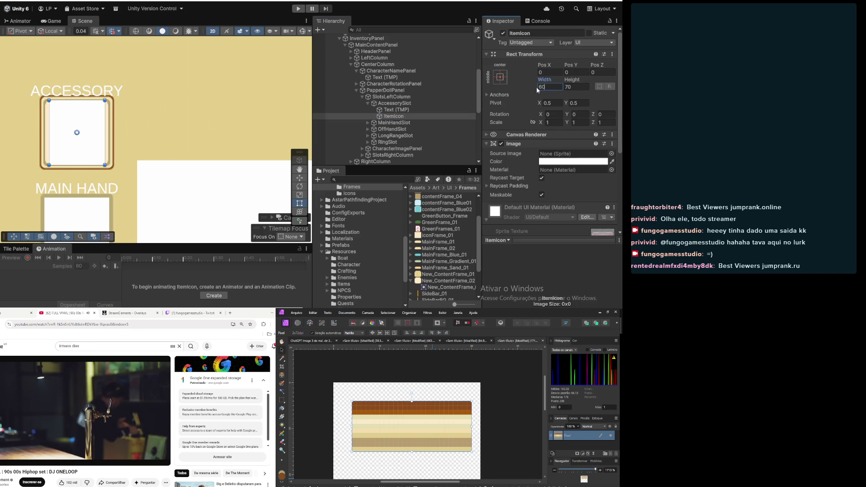
{"action": "key", "text": "BackSpace"}
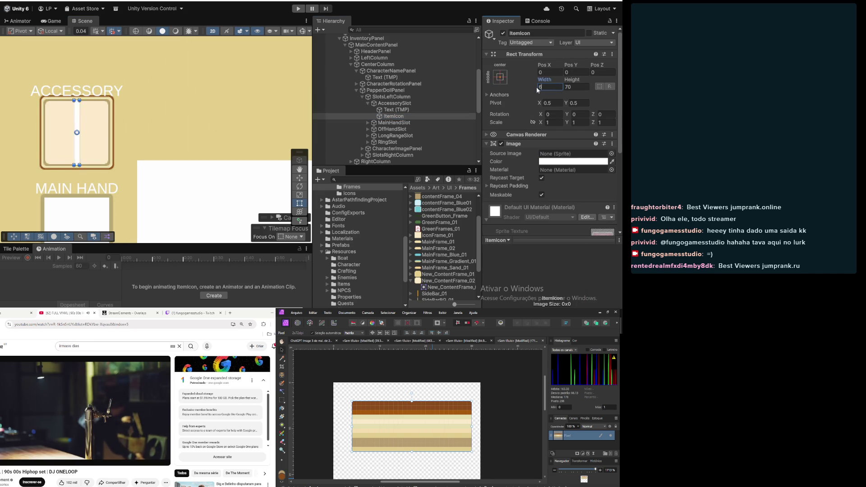
{"action": "type", "text": "5"}
{"action": "key", "text": "Tab"}
{"action": "type", "text": "65"}
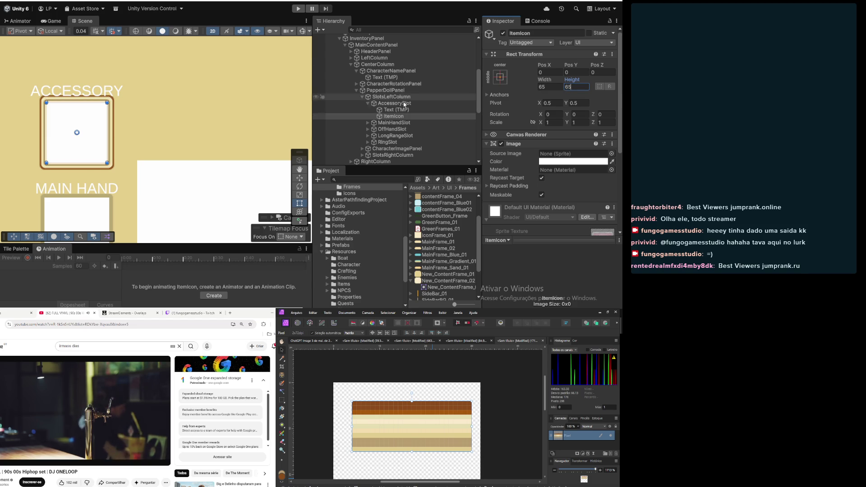
{"action": "scroll", "coordinate": [167, 177], "scroll_direction": "down", "scroll_amount": 1}
{"action": "scroll", "coordinate": [168, 152], "scroll_direction": "down", "scroll_amount": 2}
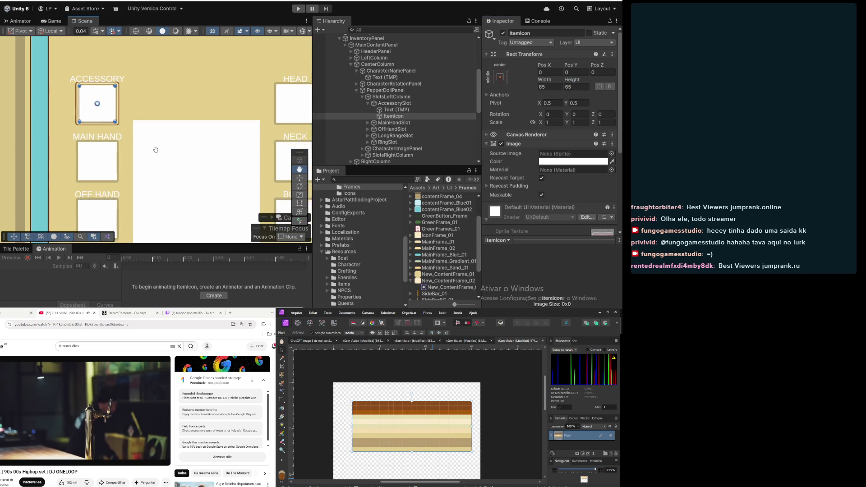
Give MainHandSlot the IconFrame_01 source image with a fully opaque white colour
{"action": "left_click", "coordinate": [369, 123]}
{"action": "left_click", "coordinate": [381, 125]}
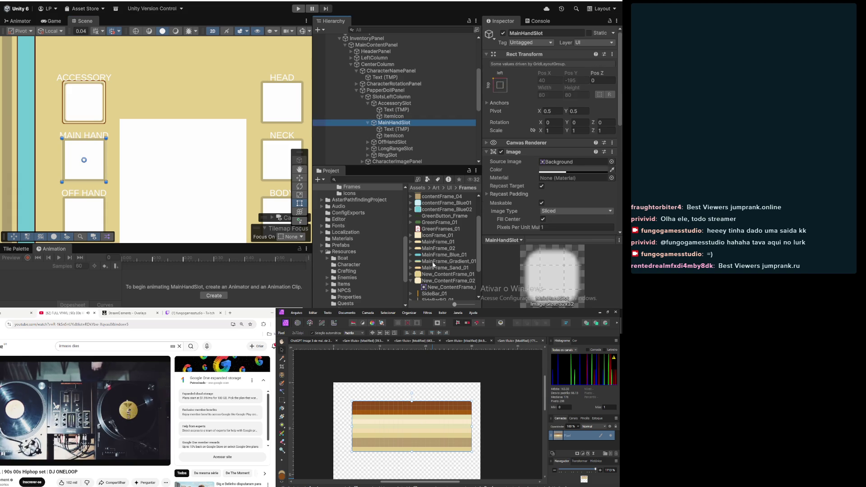
{"action": "left_click", "coordinate": [447, 235]}
{"action": "left_click_drag", "start_coordinate": [447, 235], "coordinate": [573, 162]}
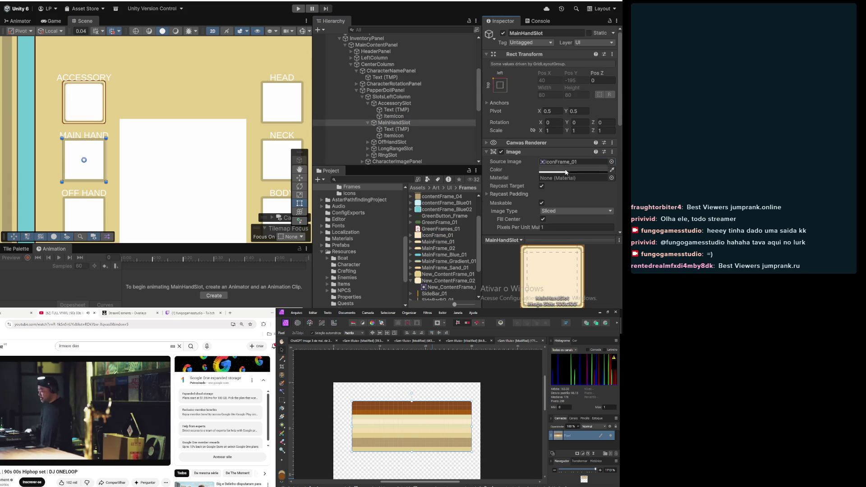
{"action": "left_click", "coordinate": [573, 170]}
{"action": "left_click_drag", "start_coordinate": [560, 218], "coordinate": [608, 221]}
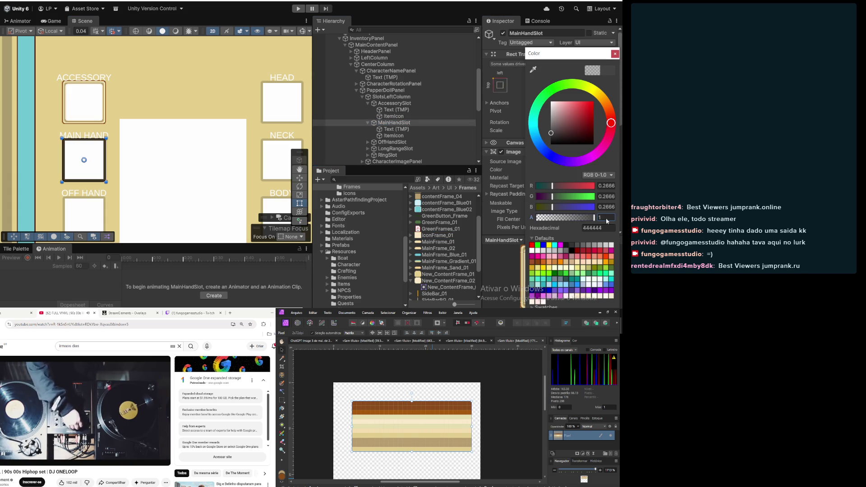
{"action": "left_click_drag", "start_coordinate": [582, 145], "coordinate": [523, 93]}
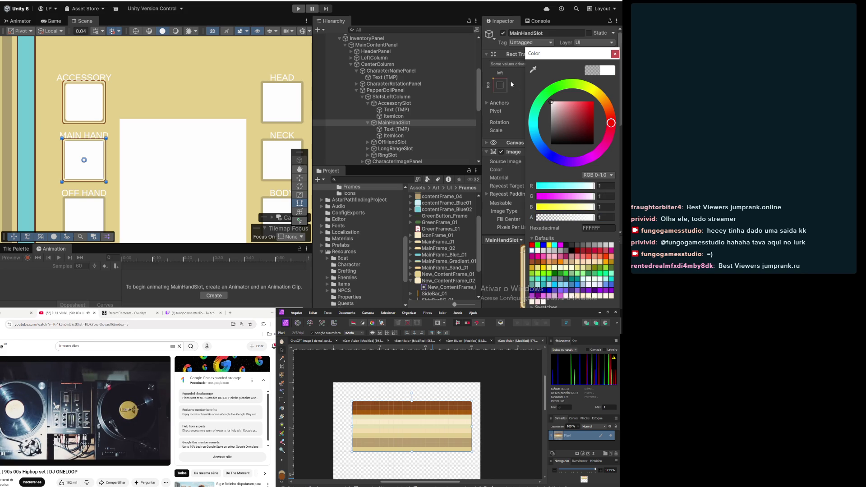
{"action": "left_click", "coordinate": [615, 54]}
Resize the Main Hand ItemIcon to 65 × 65
{"action": "left_click", "coordinate": [401, 136]}
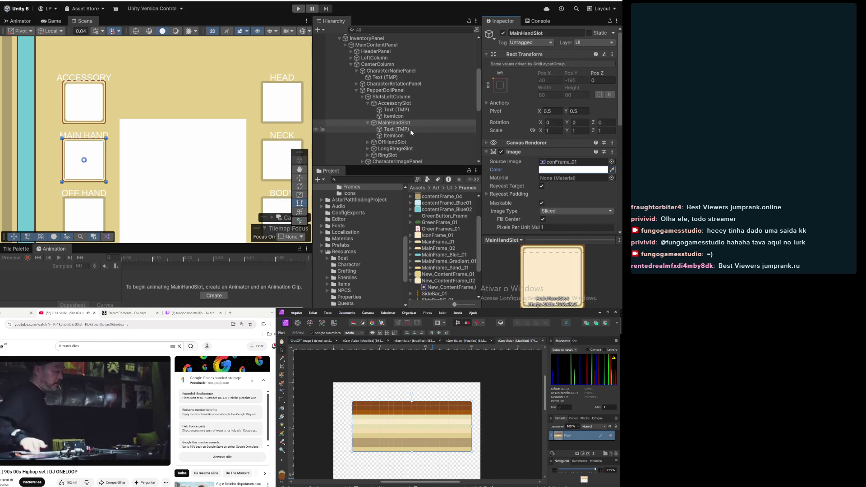
{"action": "left_click", "coordinate": [547, 86]}
{"action": "type", "text": "65"}
{"action": "key", "text": "Tab"}
{"action": "type", "text": "65"}
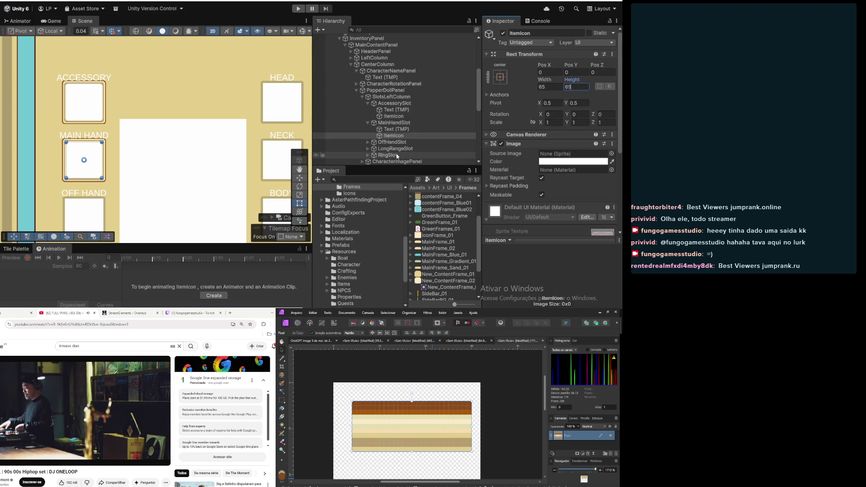
Inspect the Off Hand slot's label and item icon, and pan to view the whole inventory
{"action": "left_click", "coordinate": [368, 142]}
{"action": "scroll", "coordinate": [401, 118], "scroll_direction": "down", "scroll_amount": 3}
{"action": "left_click", "coordinate": [395, 101]}
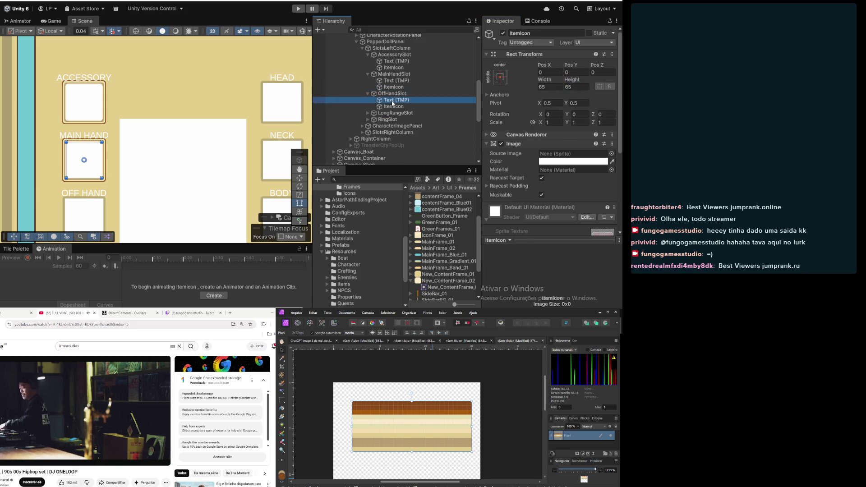
{"action": "left_click", "coordinate": [394, 107]}
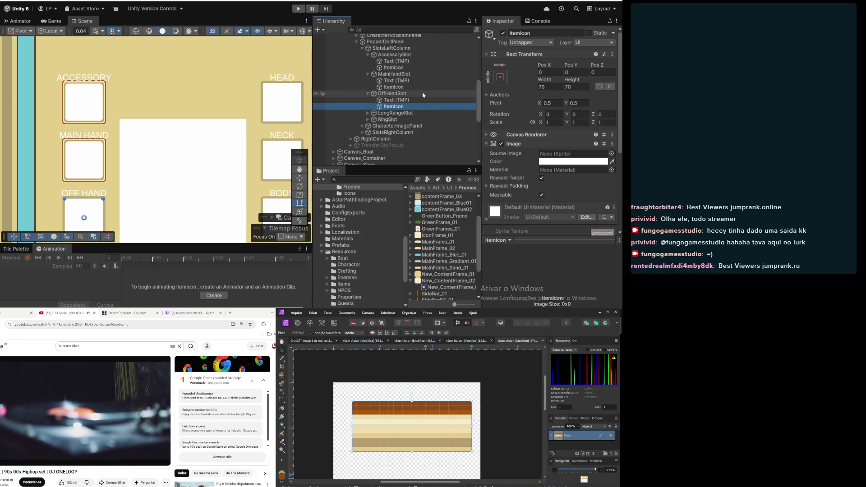
{"action": "scroll", "coordinate": [132, 149], "scroll_direction": "down", "scroll_amount": 3}
{"action": "scroll", "coordinate": [131, 148], "scroll_direction": "down", "scroll_amount": 2}
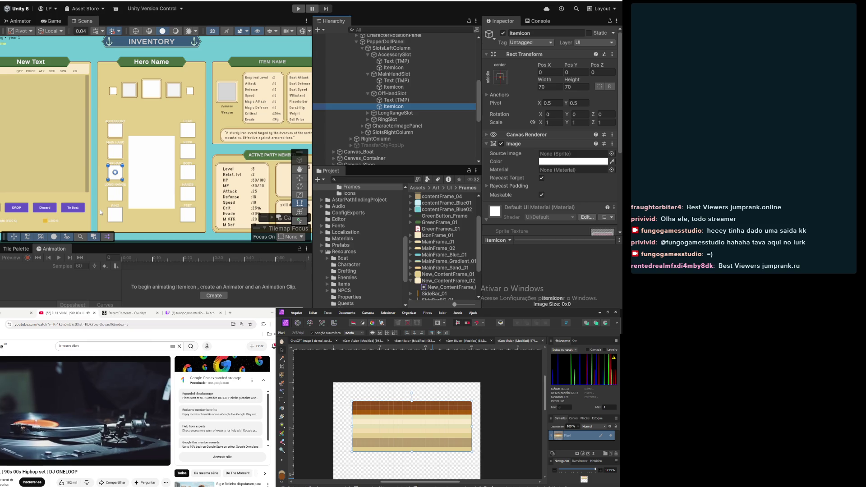
{"action": "scroll", "coordinate": [104, 158], "scroll_direction": "down", "scroll_amount": 3}
{"action": "mouse_move", "coordinate": [104, 158]}
{"action": "left_mouse_down"}
{"action": "mouse_move", "coordinate": [169, 172]}
{"action": "mouse_move", "coordinate": [138, 174]}
{"action": "left_mouse_up"}
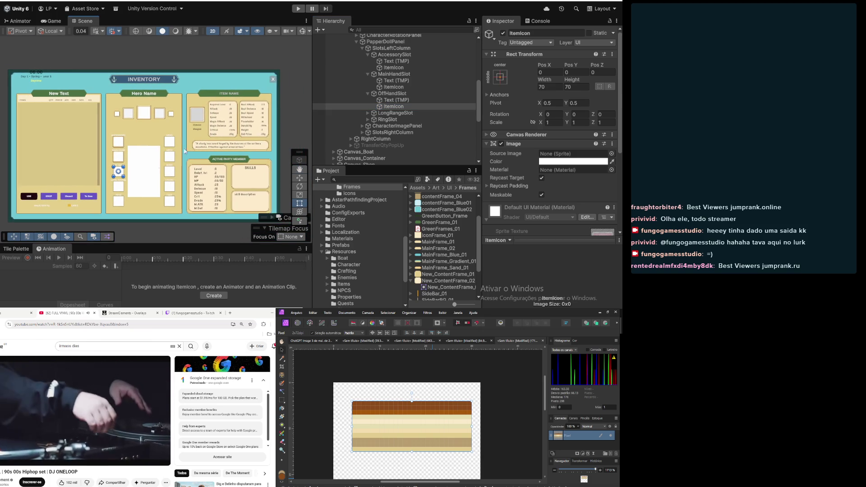
{"action": "left_click", "coordinate": [386, 55]}
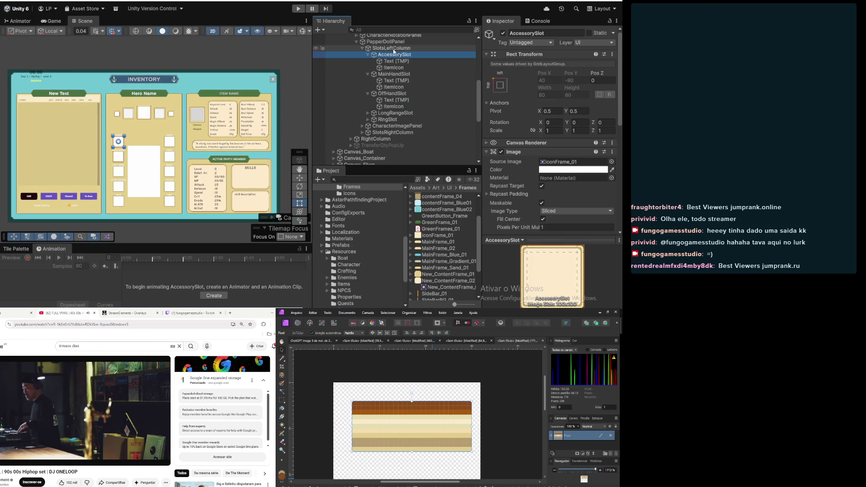
Collapse AccessorySlot's Rect Transform, Image and draggable item components, then select SlotsLeftColumn
{"action": "left_click", "coordinate": [392, 48]}
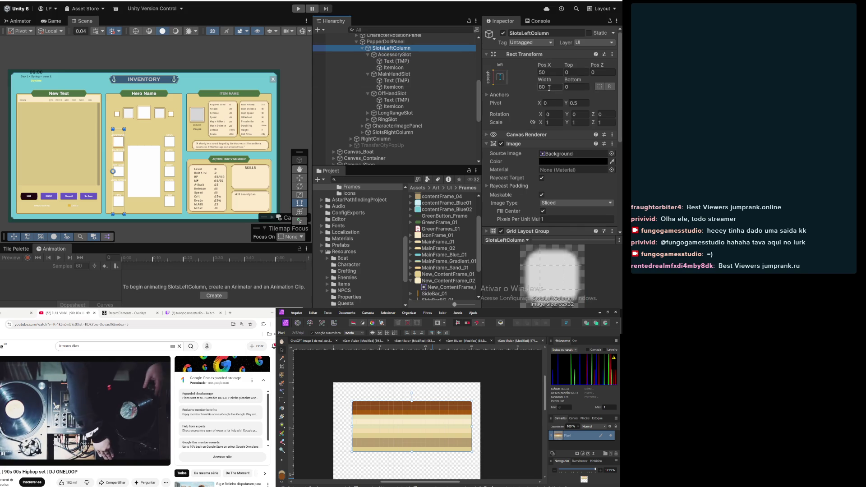
{"action": "left_click", "coordinate": [407, 54]}
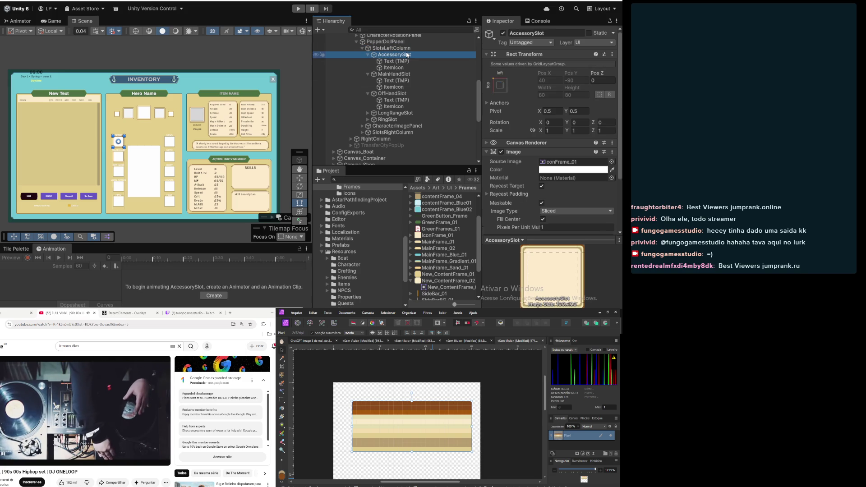
{"action": "scroll", "coordinate": [522, 134], "scroll_direction": "down", "scroll_amount": 5}
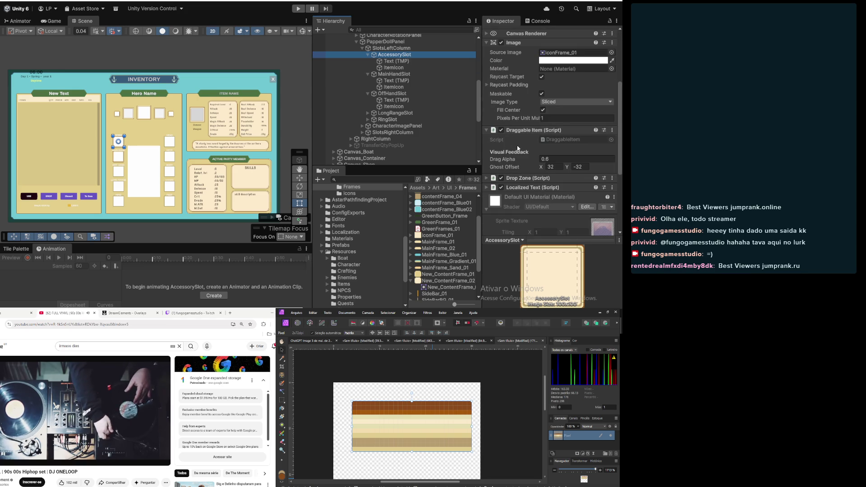
{"action": "scroll", "coordinate": [518, 148], "scroll_direction": "up", "scroll_amount": 5}
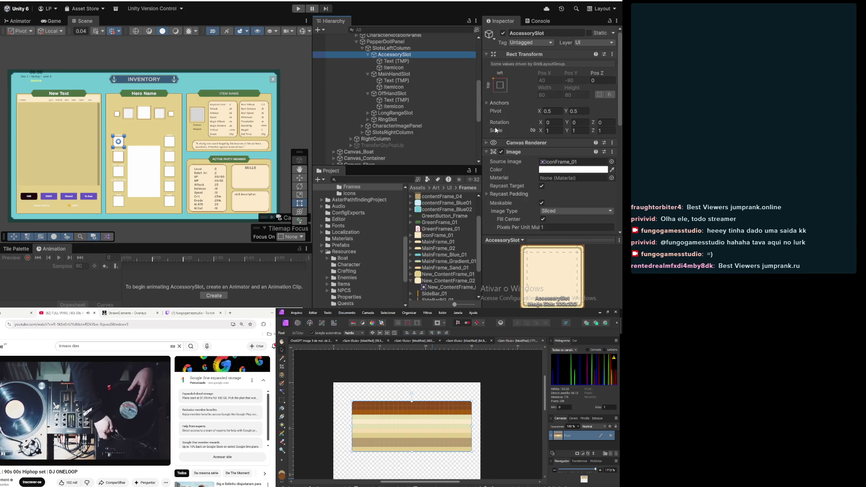
{"action": "left_click", "coordinate": [489, 54]}
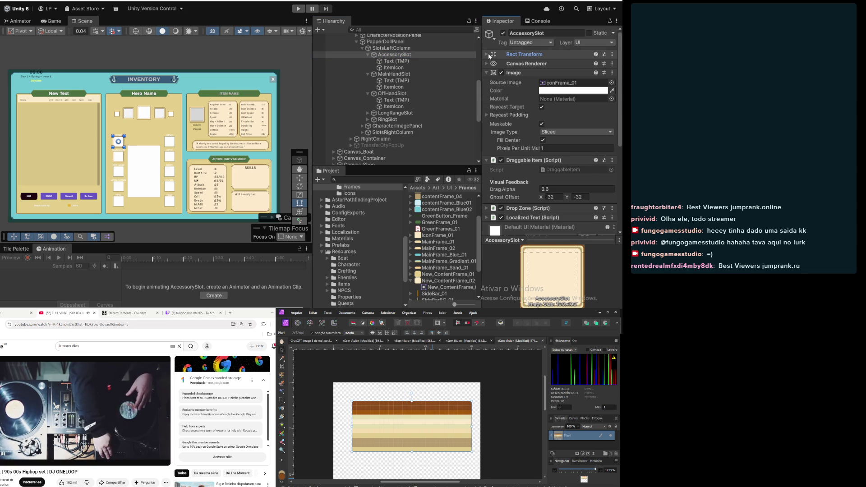
{"action": "left_click", "coordinate": [486, 73]}
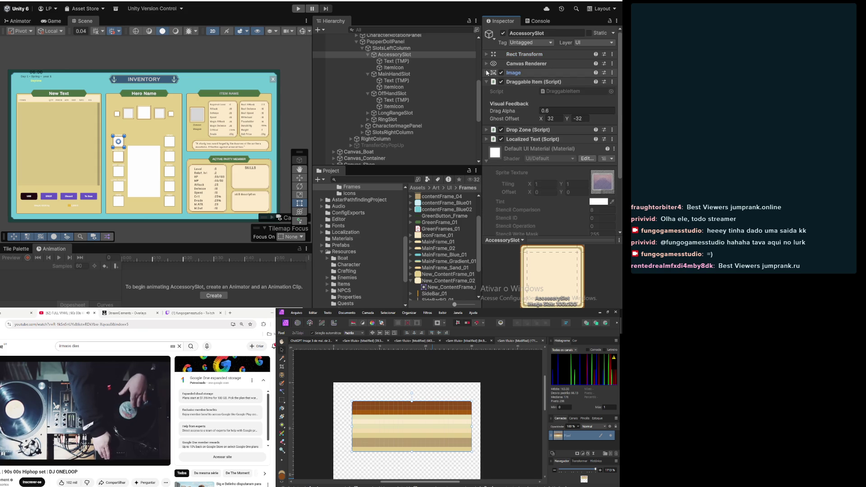
{"action": "left_click", "coordinate": [487, 82]}
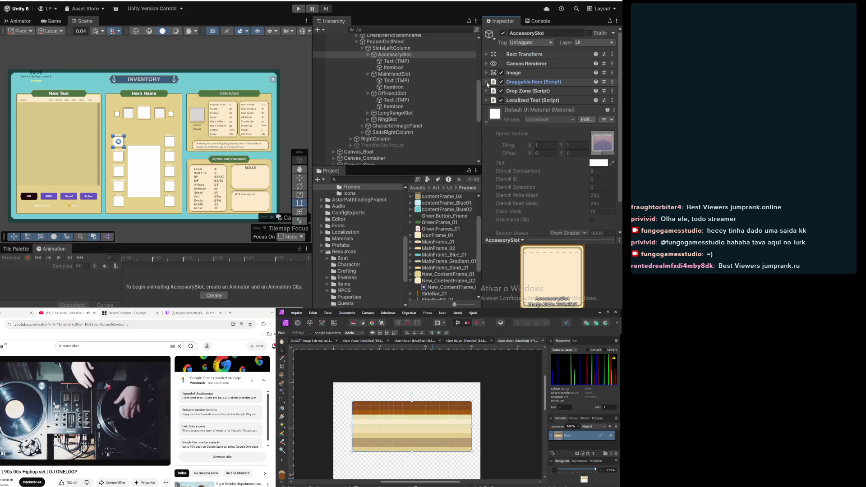
{"action": "left_click", "coordinate": [487, 54]}
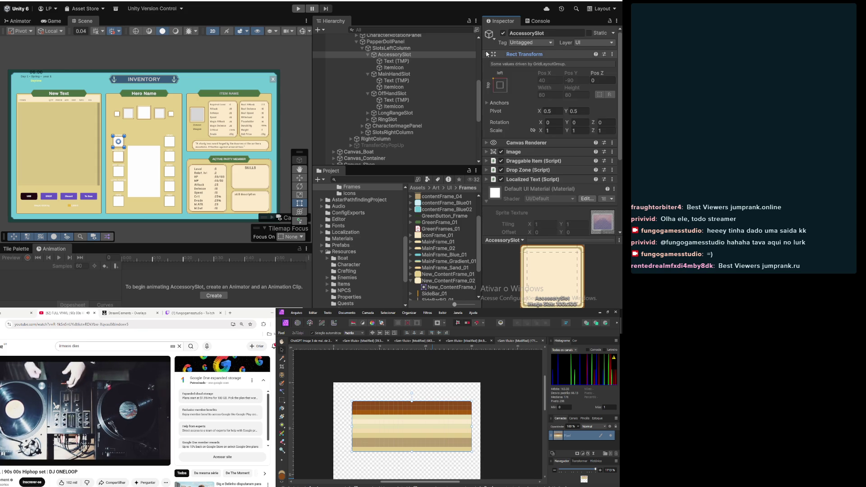
{"action": "left_click", "coordinate": [414, 49]}
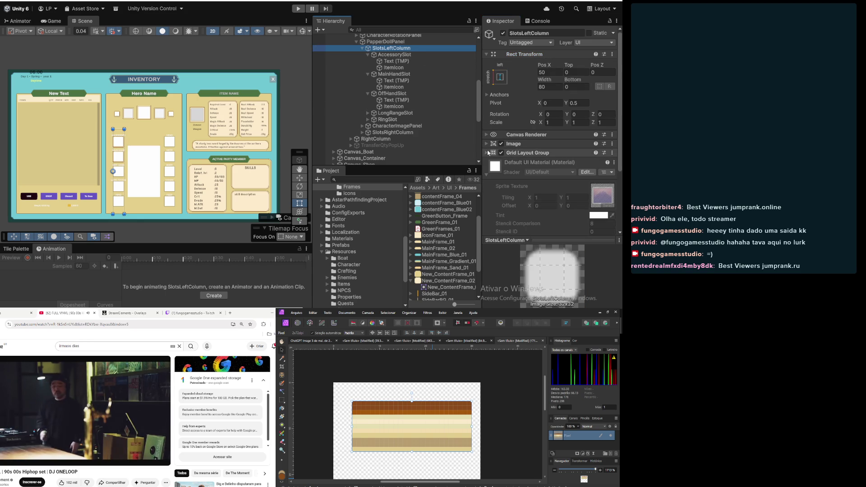
Set SlotsLeftColumn's Grid Layout Group cell size to 70 × 70 and check the slot column
{"action": "left_click", "coordinate": [488, 153]}
{"action": "left_click", "coordinate": [549, 170]}
{"action": "type", "text": "70"}
{"action": "key", "text": "Tab"}
{"action": "type", "text": "70"}
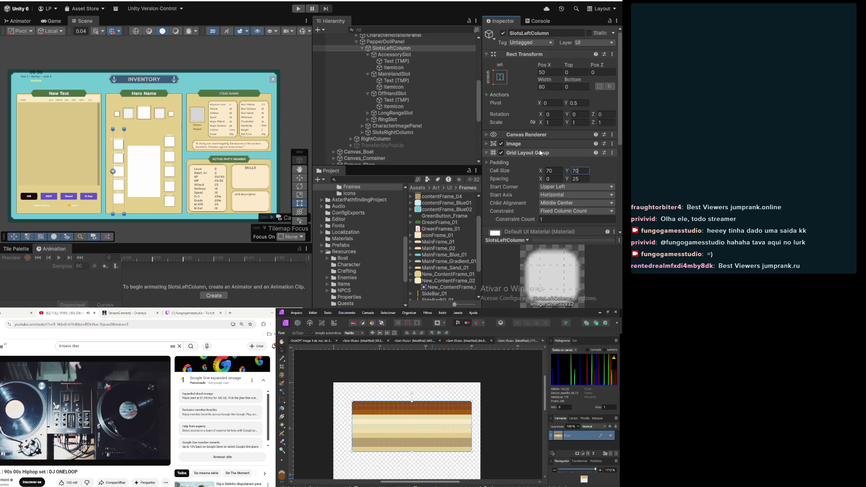
{"action": "scroll", "coordinate": [102, 147], "scroll_direction": "up", "scroll_amount": 5}
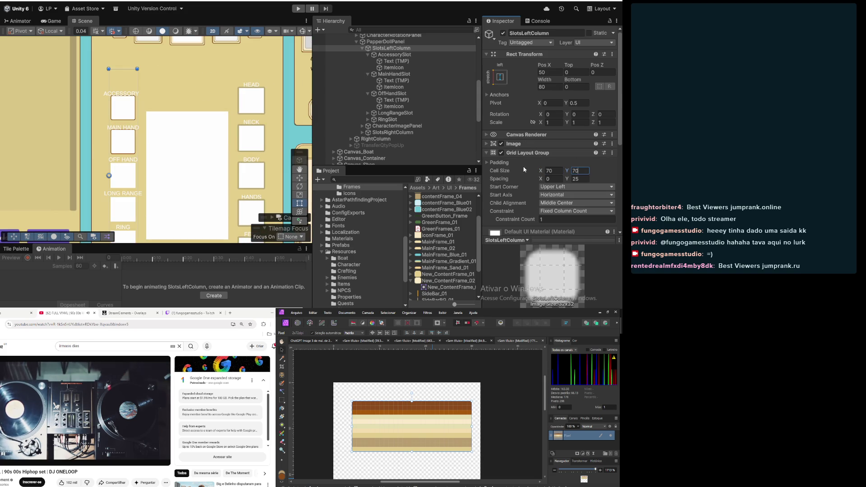
{"action": "scroll", "coordinate": [135, 129], "scroll_direction": "up", "scroll_amount": 3}
{"action": "scroll", "coordinate": [109, 128], "scroll_direction": "up", "scroll_amount": 2}
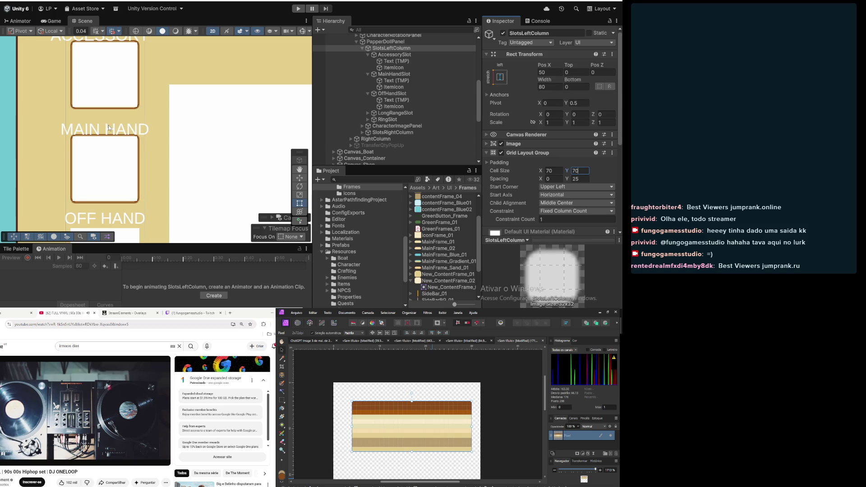
{"action": "scroll", "coordinate": [109, 128], "scroll_direction": "down", "scroll_amount": 8}
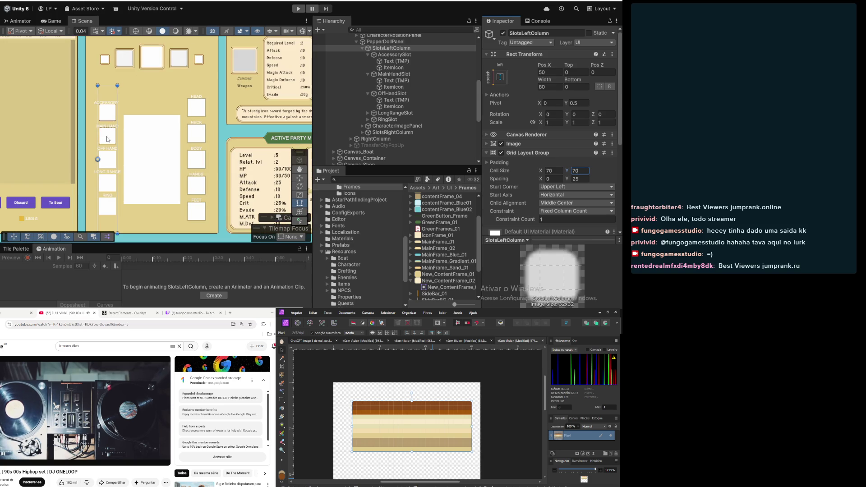
{"action": "scroll", "coordinate": [107, 139], "scroll_direction": "down", "scroll_amount": 2}
{"action": "mouse_move", "coordinate": [107, 139]}
{"action": "left_mouse_down"}
{"action": "mouse_move", "coordinate": [118, 128]}
{"action": "mouse_move", "coordinate": [156, 135]}
{"action": "mouse_move", "coordinate": [137, 144]}
{"action": "mouse_move", "coordinate": [145, 153]}
{"action": "mouse_move", "coordinate": [128, 151]}
{"action": "left_mouse_up"}
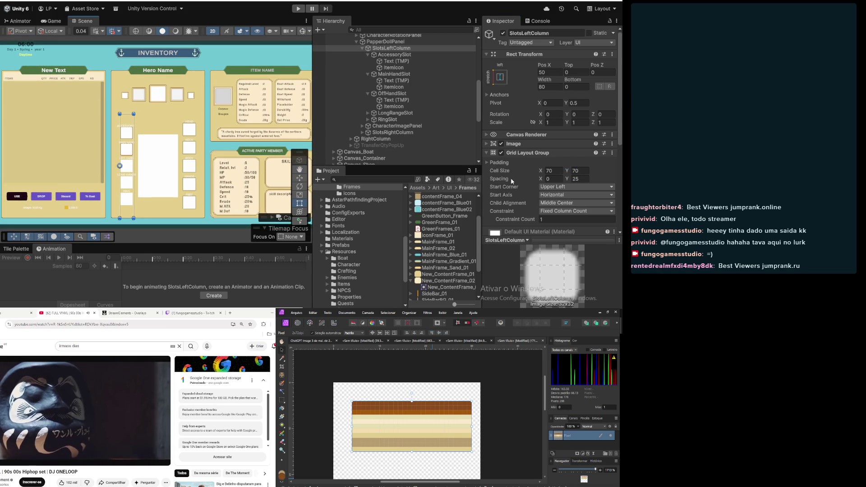
Change the grid cell size to 75 × 75
{"action": "type", "text": "75"}
{"action": "left_click", "coordinate": [574, 171]}
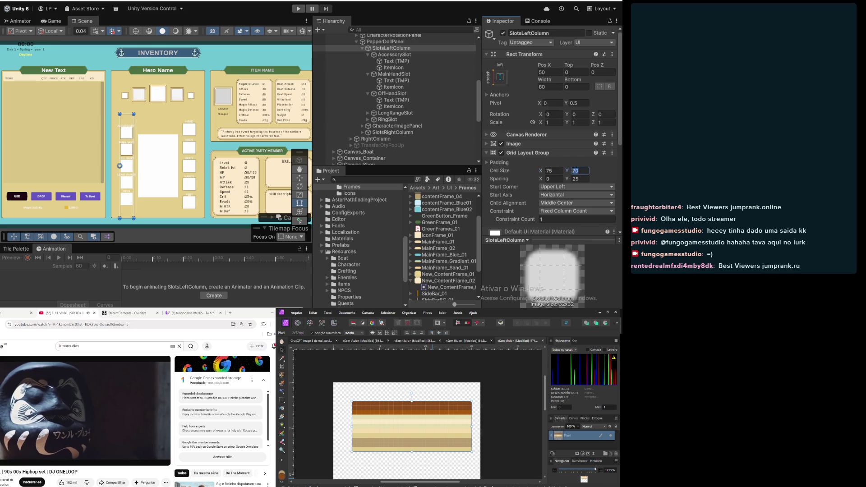
{"action": "type", "text": "75"}
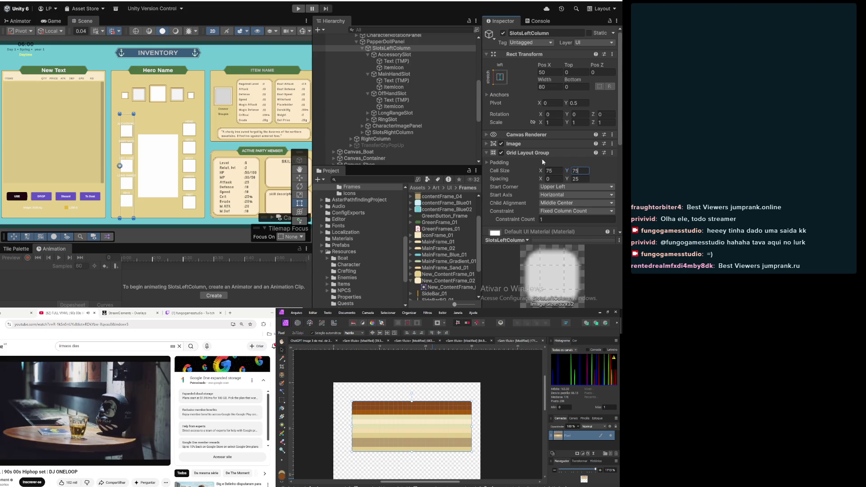
{"action": "scroll", "coordinate": [143, 166], "scroll_direction": "up", "scroll_amount": 2}
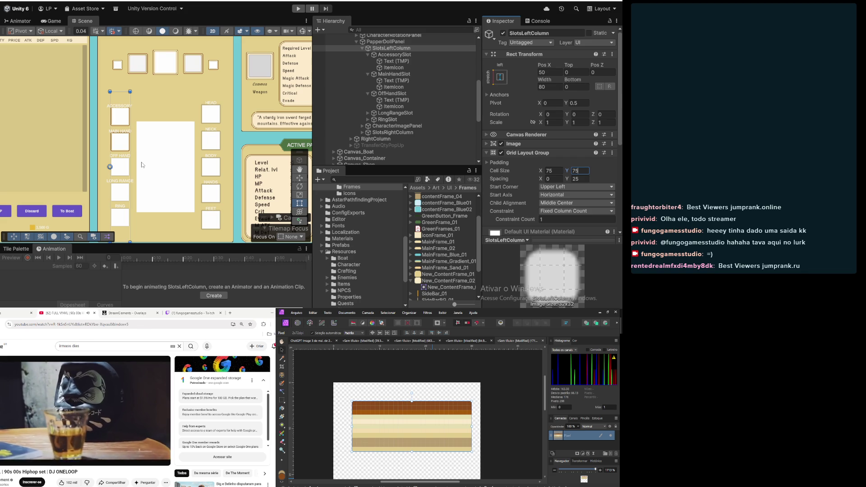
{"action": "scroll", "coordinate": [142, 165], "scroll_direction": "down", "scroll_amount": 2}
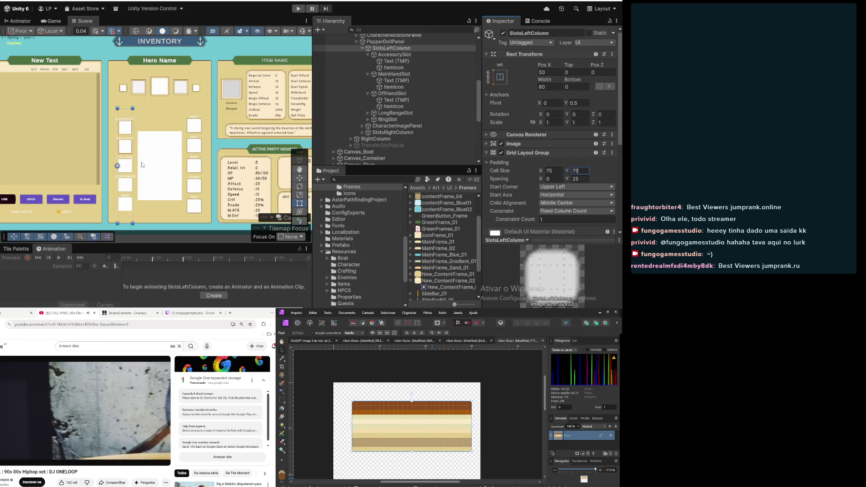
{"action": "scroll", "coordinate": [142, 164], "scroll_direction": "down", "scroll_amount": 1}
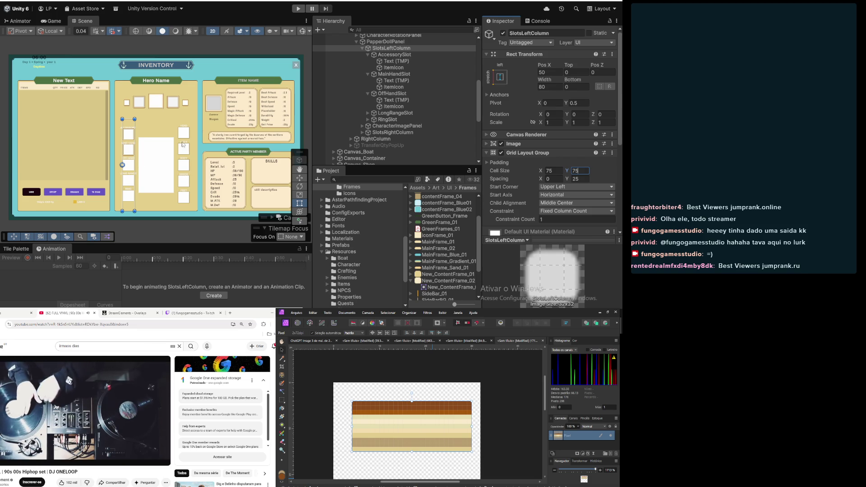
Resize the accessory and main hand slots' item icons to 60 × 60
{"action": "left_click", "coordinate": [392, 55]}
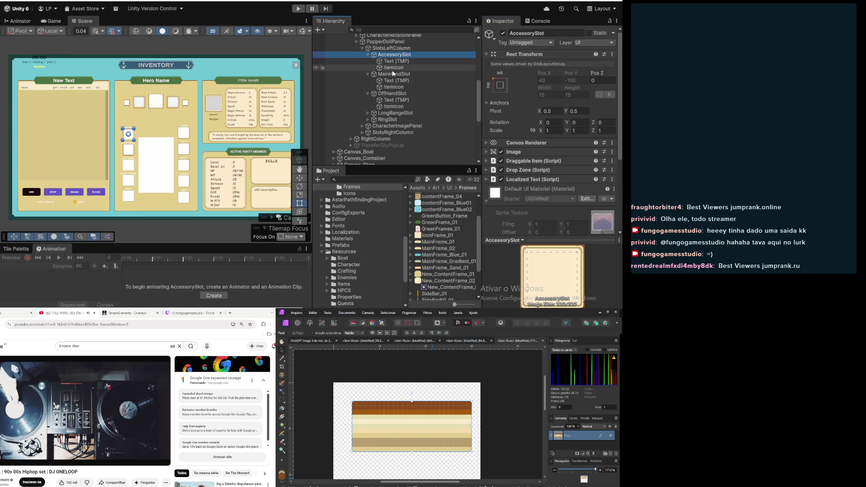
{"action": "left_click", "coordinate": [393, 74]}
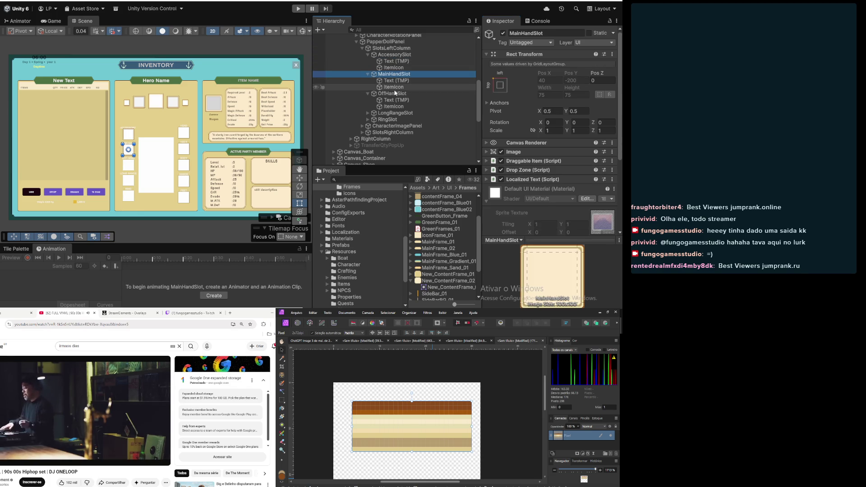
{"action": "left_click", "coordinate": [393, 68]}
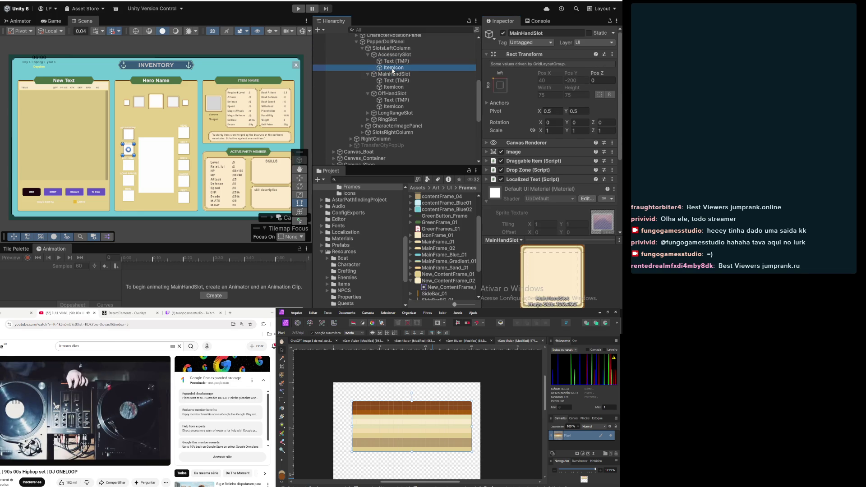
{"action": "left_click", "coordinate": [552, 87]}
{"action": "type", "text": "60"}
{"action": "key", "text": "Tab"}
{"action": "type", "text": "60"}
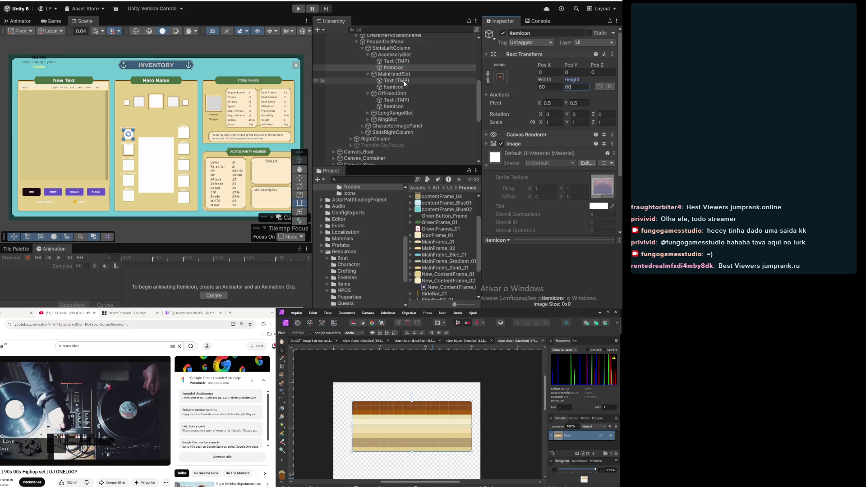
{"action": "left_click", "coordinate": [394, 87]}
{"action": "left_click", "coordinate": [551, 87]}
{"action": "type", "text": "60"}
{"action": "key", "text": "Tab"}
{"action": "type", "text": "60"}
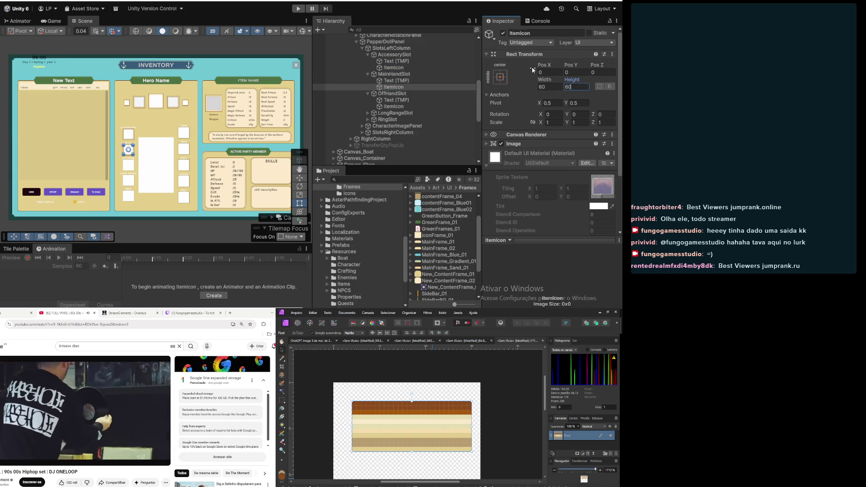
Frame the off hand slot with the IconFrame_01 sprite
{"action": "left_click", "coordinate": [400, 95]}
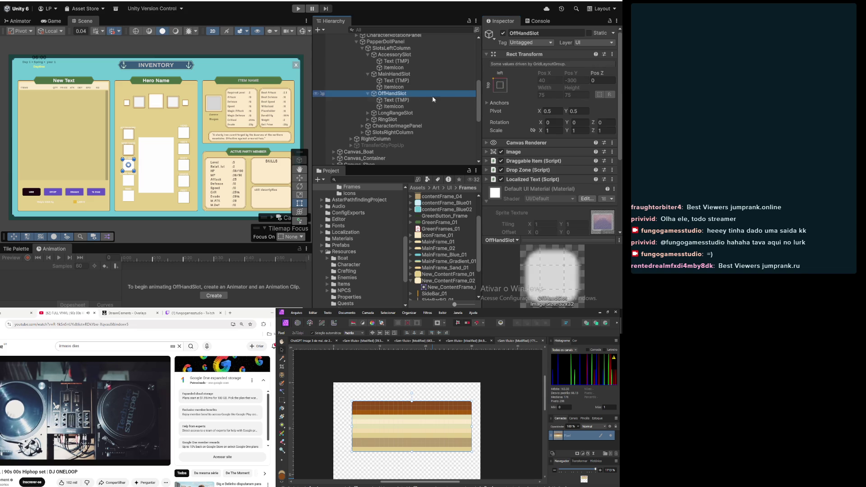
{"action": "left_click", "coordinate": [488, 151]}
{"action": "scroll", "coordinate": [516, 115], "scroll_direction": "down", "scroll_amount": 2}
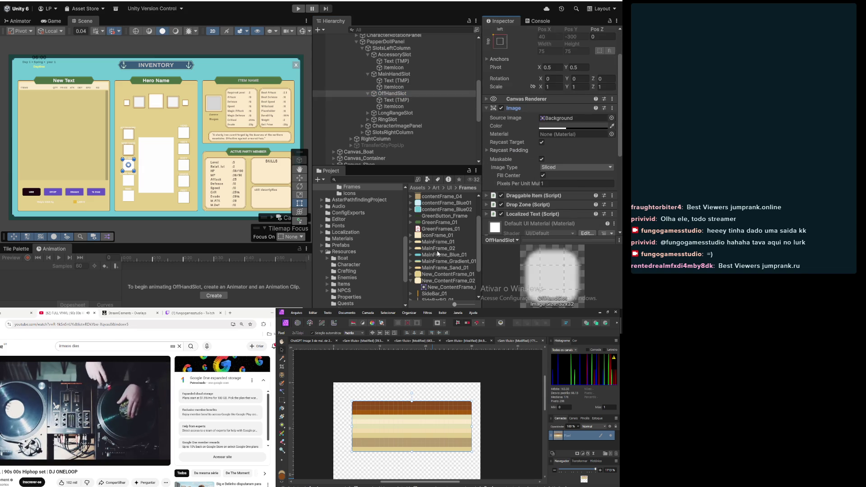
{"action": "left_click_drag", "start_coordinate": [434, 235], "coordinate": [564, 120]}
{"action": "left_click", "coordinate": [562, 127]}
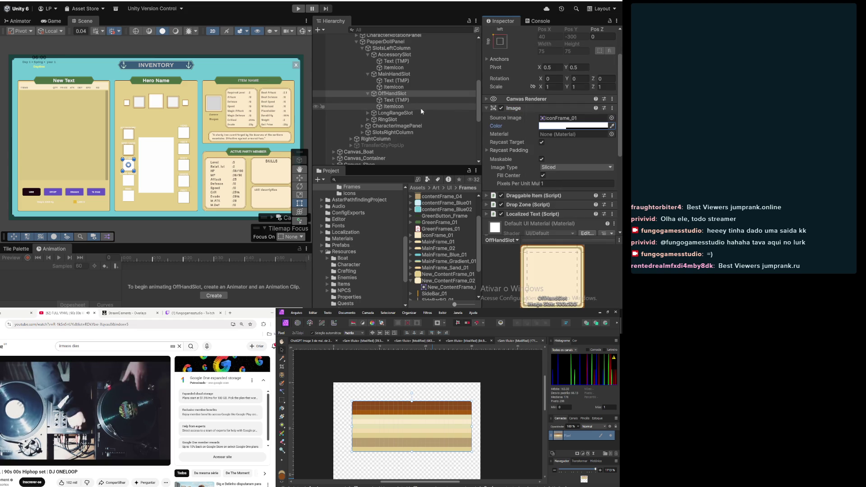
Set the off hand item icon to 60 × 60, correcting a mistyped 65 width
{"action": "left_click", "coordinate": [394, 106]}
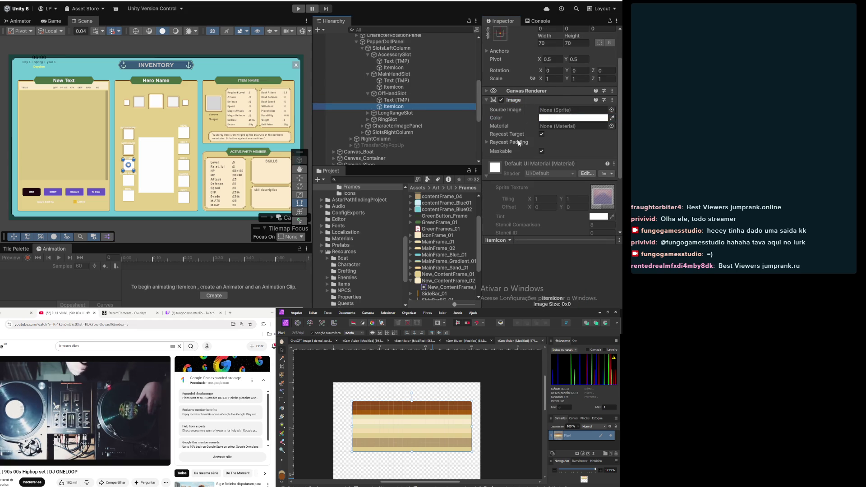
{"action": "left_click", "coordinate": [550, 43]}
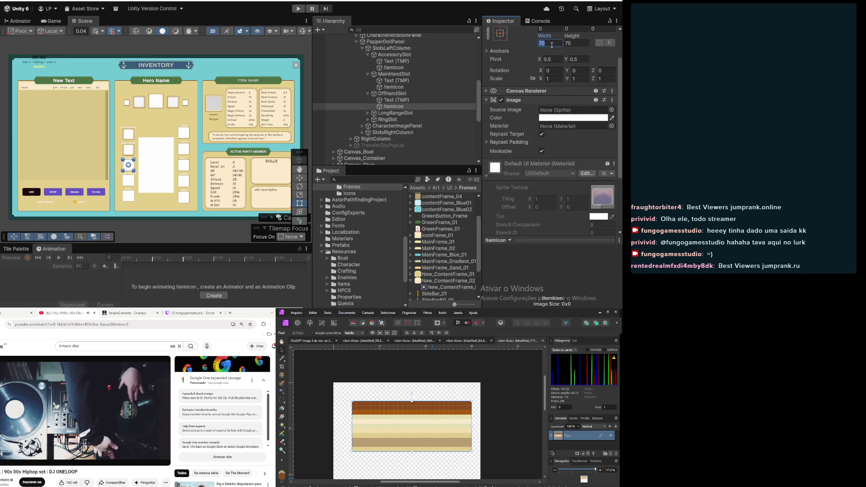
{"action": "type", "text": "65"}
{"action": "key", "text": "Tab"}
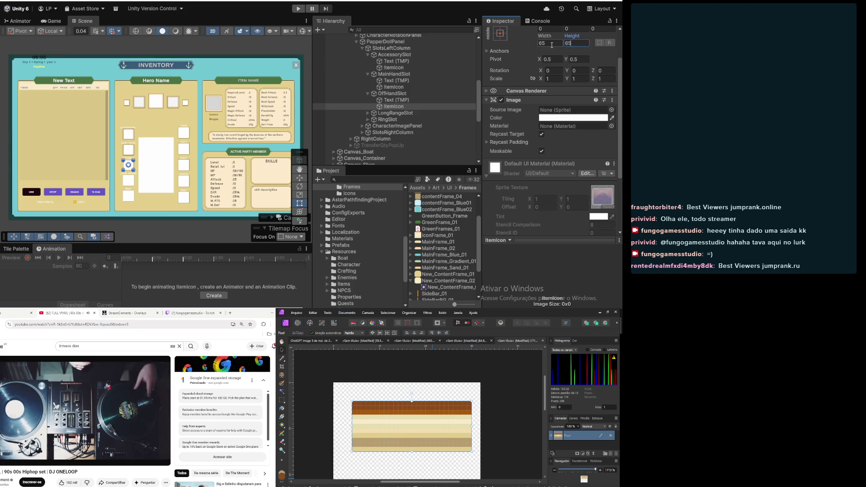
{"action": "type", "text": "60"}
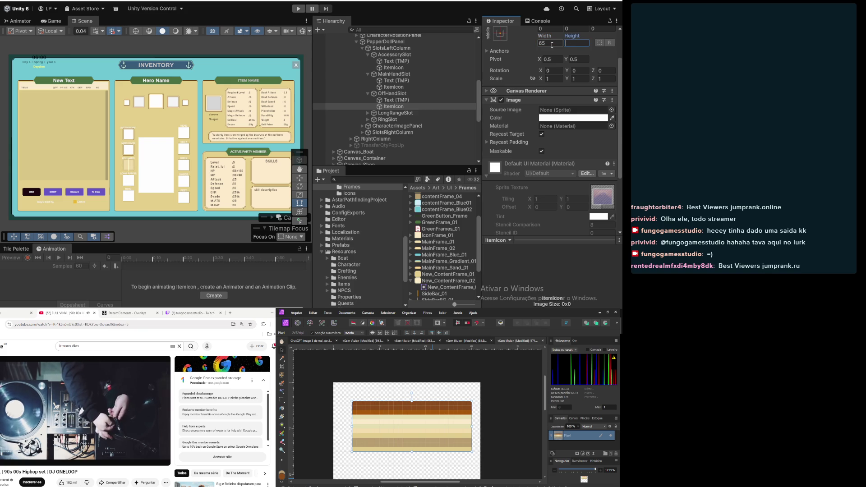
{"action": "left_click", "coordinate": [552, 44]}
{"action": "type", "text": "60"}
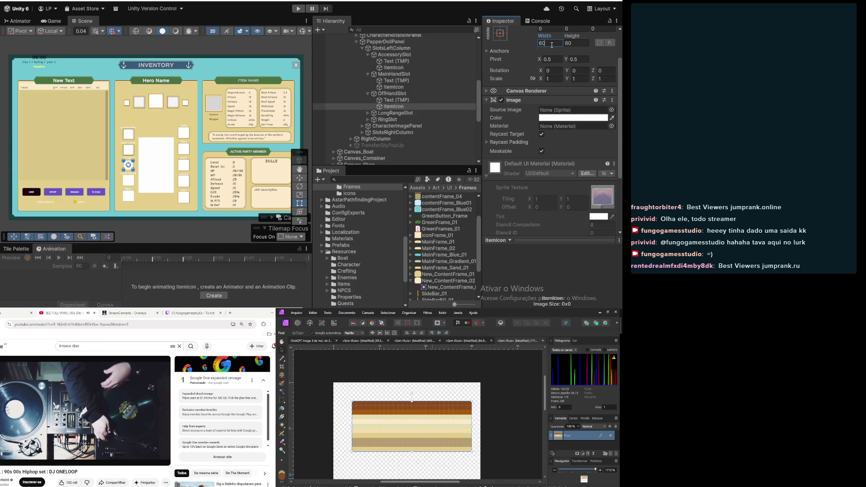
{"action": "type", "text": "f"}
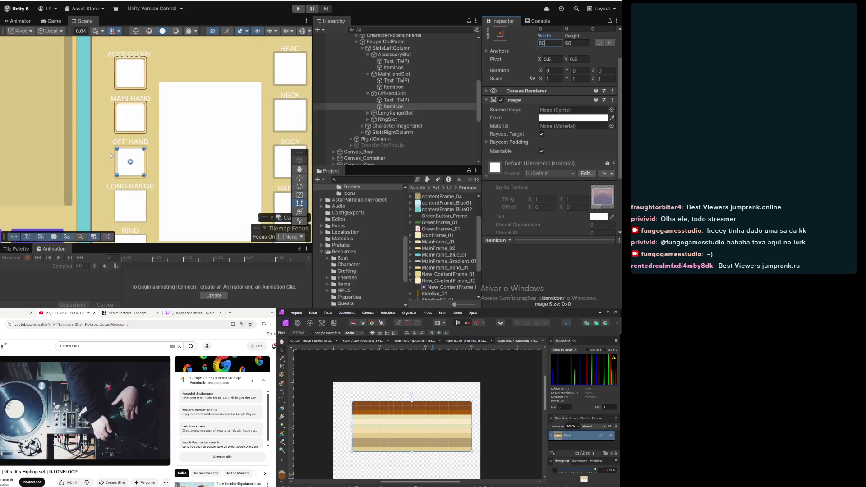
Make the off hand slot's frame fully opaque with alpha 1
{"action": "left_click", "coordinate": [389, 97]}
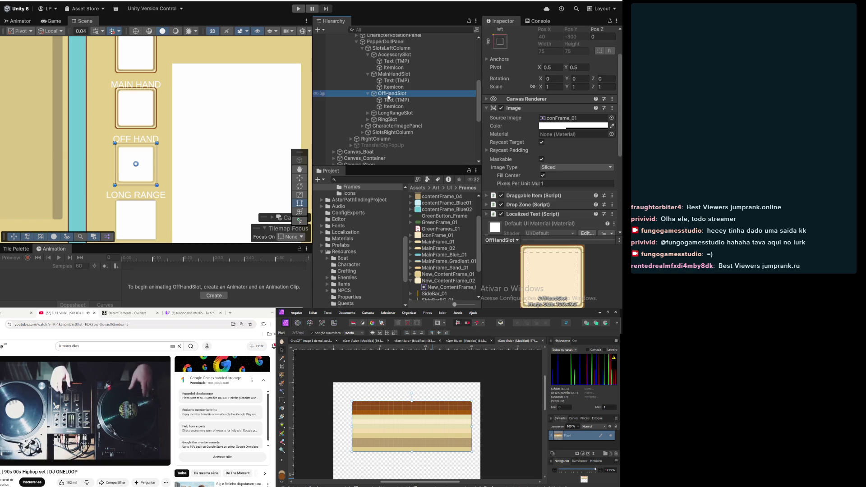
{"action": "left_click", "coordinate": [555, 126]}
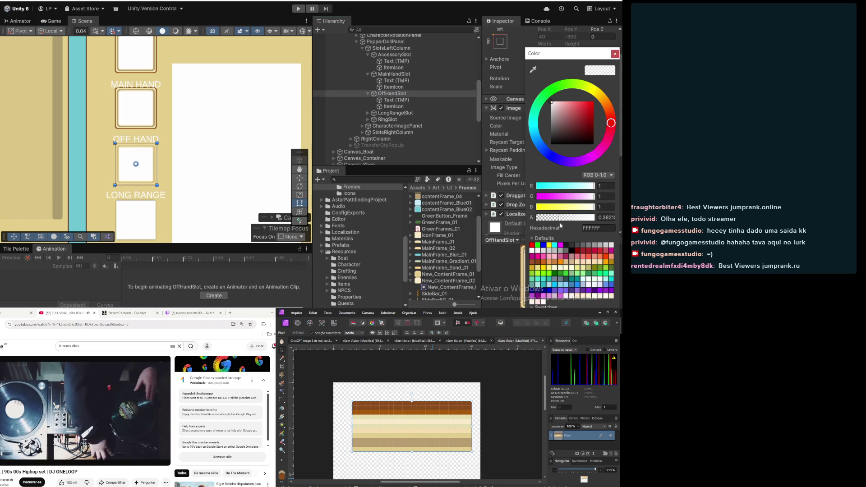
{"action": "double_click", "coordinate": [605, 218]}
{"action": "type", "text": "1"}
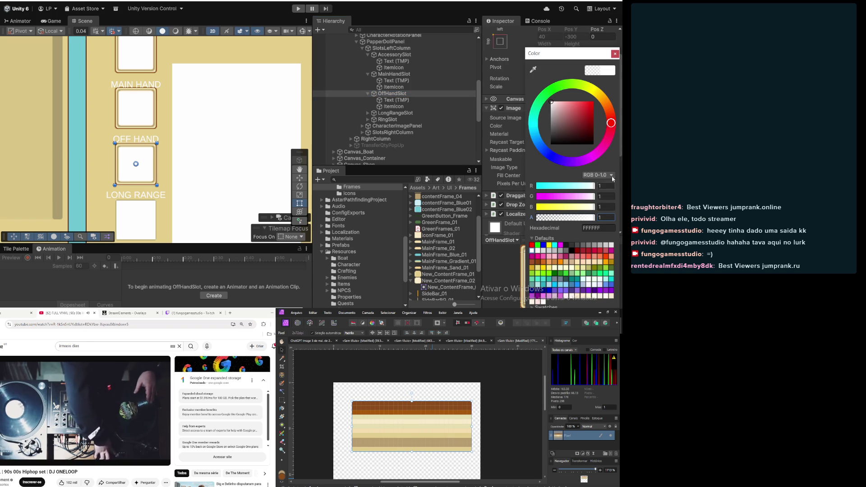
{"action": "key", "text": "Return"}
Give the Long Range slot an IconFrame_01 frame at full opacity
{"action": "scroll", "coordinate": [180, 152], "scroll_direction": "down", "scroll_amount": 3}
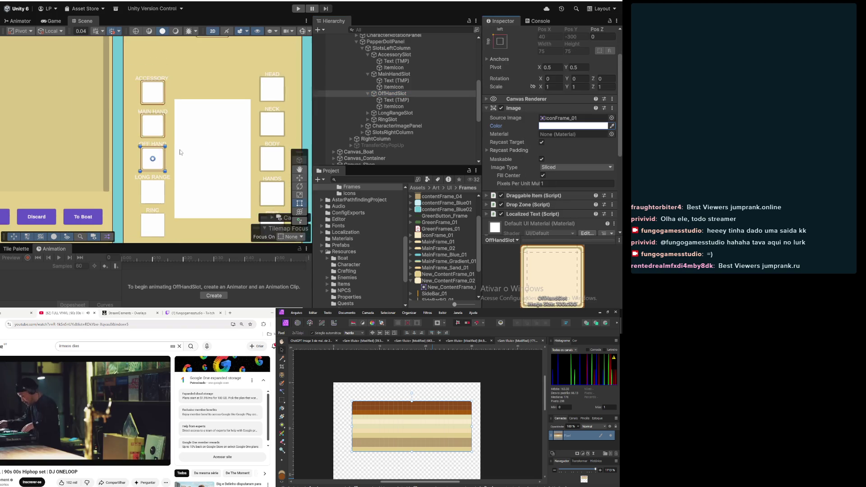
{"action": "left_click", "coordinate": [395, 100]}
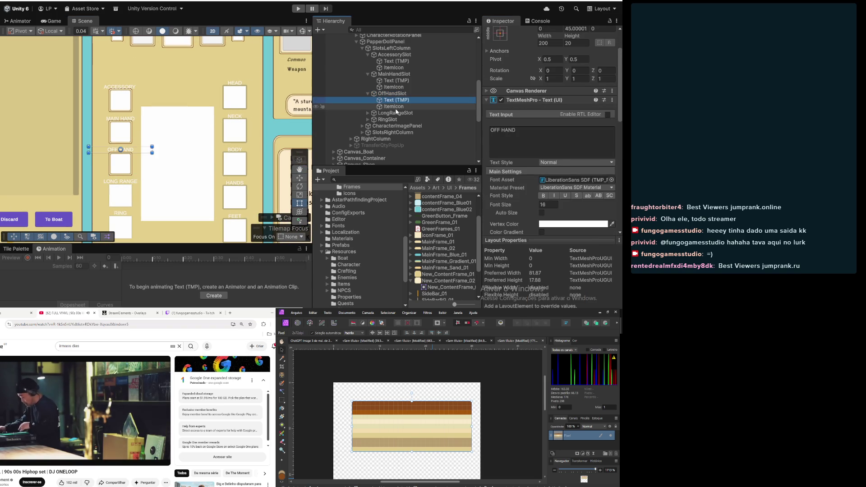
{"action": "left_click", "coordinate": [396, 108]}
{"action": "left_click", "coordinate": [396, 113]}
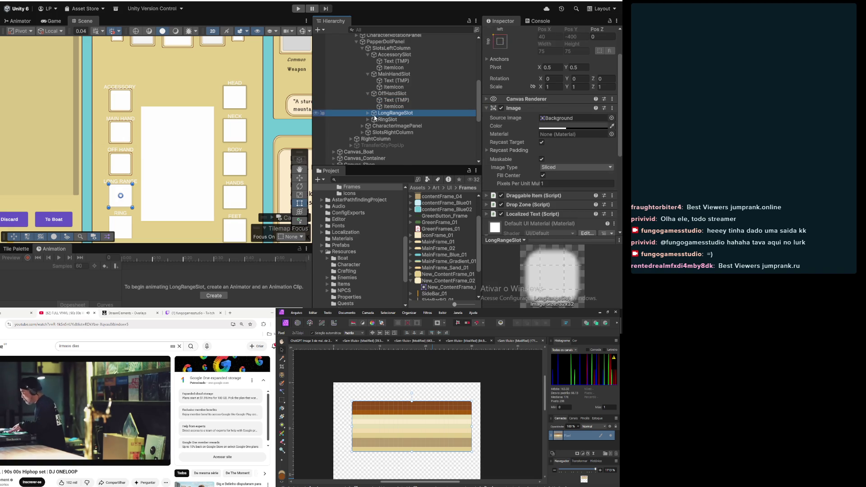
{"action": "key", "text": "Right"}
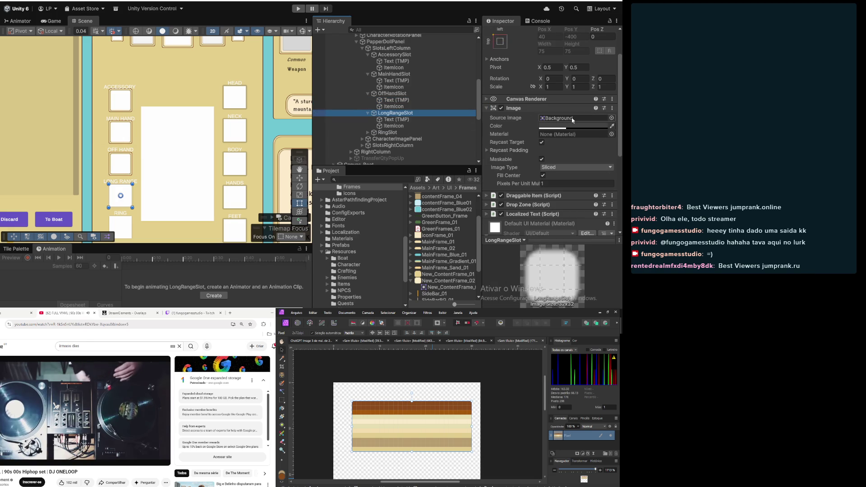
{"action": "mouse_move", "coordinate": [444, 238]}
{"action": "left_mouse_down"}
{"action": "mouse_move", "coordinate": [560, 204]}
{"action": "mouse_move", "coordinate": [568, 121]}
{"action": "mouse_move", "coordinate": [575, 123]}
{"action": "left_mouse_up"}
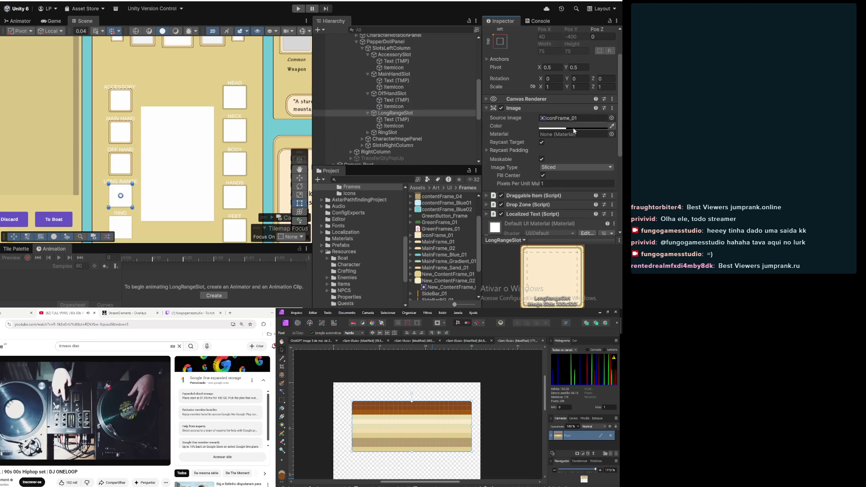
{"action": "left_click", "coordinate": [575, 128]}
{"action": "left_click_drag", "start_coordinate": [580, 218], "coordinate": [615, 218]}
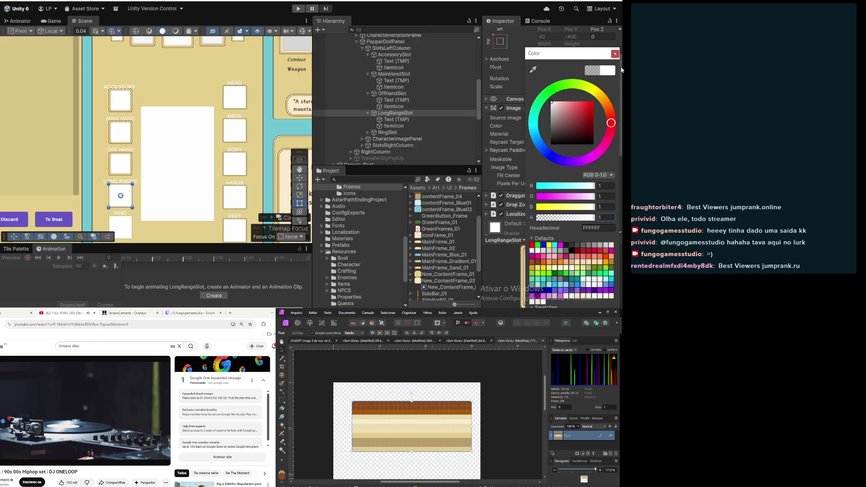
{"action": "left_click", "coordinate": [615, 54]}
Resize the Long Range ItemIcon to 60 × 60
{"action": "left_click", "coordinate": [394, 126]}
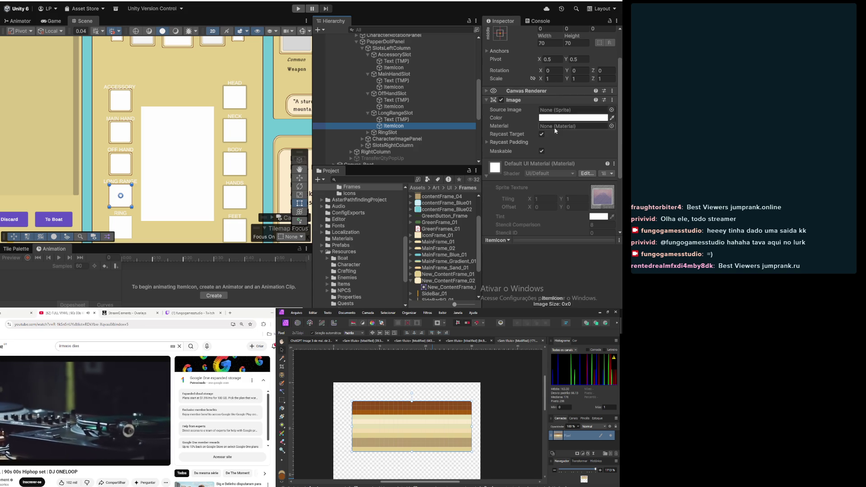
{"action": "left_click", "coordinate": [552, 42]}
{"action": "type", "text": "60"}
{"action": "key", "text": "Tab"}
{"action": "type", "text": "60"}
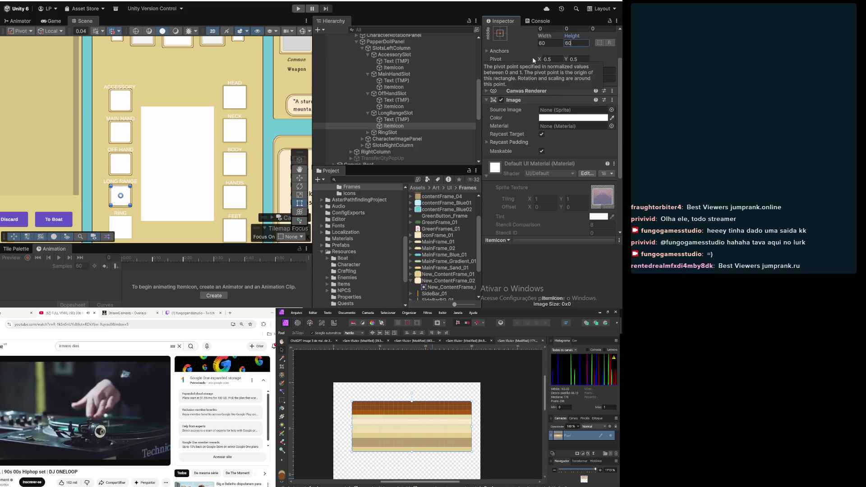
{"action": "left_click", "coordinate": [369, 135]}
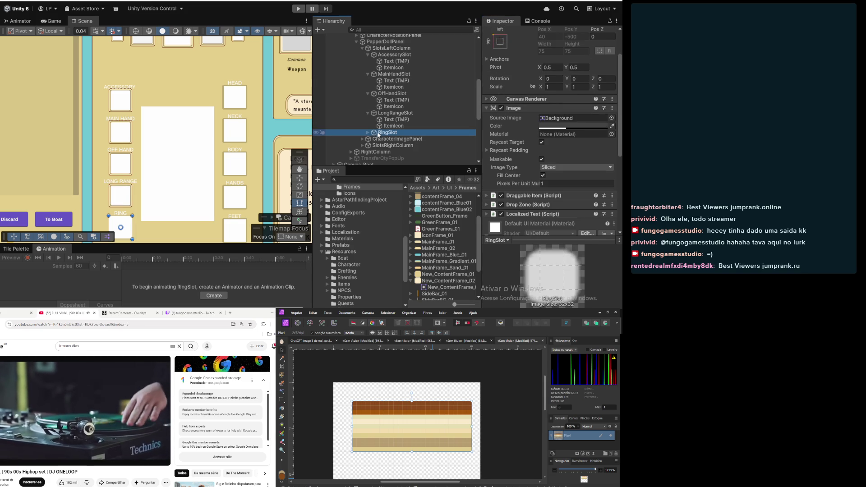
Set the Ring slot's frame colour to fully opaque white
{"action": "left_click", "coordinate": [368, 133]}
{"action": "scroll", "coordinate": [394, 122], "scroll_direction": "down", "scroll_amount": 3}
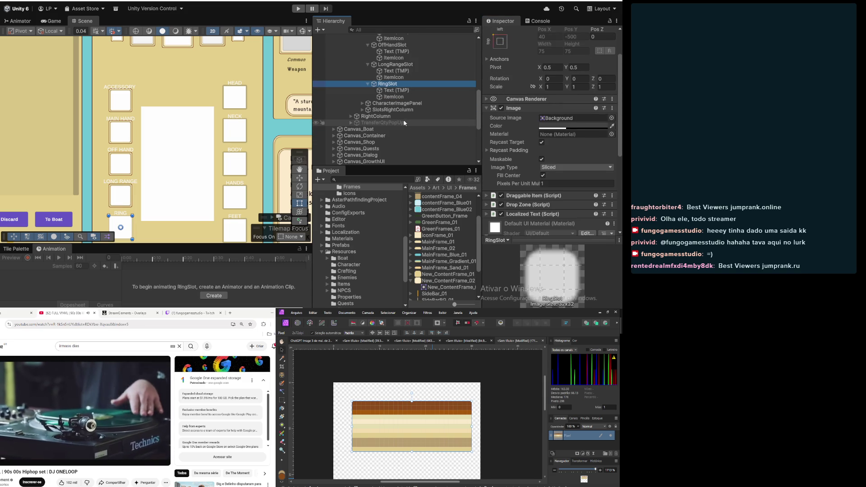
{"action": "left_click", "coordinate": [396, 90]}
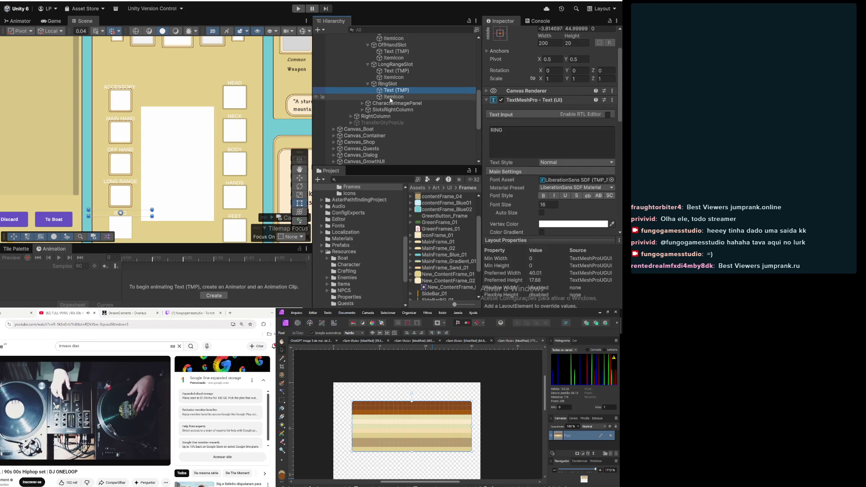
{"action": "left_click", "coordinate": [384, 84]}
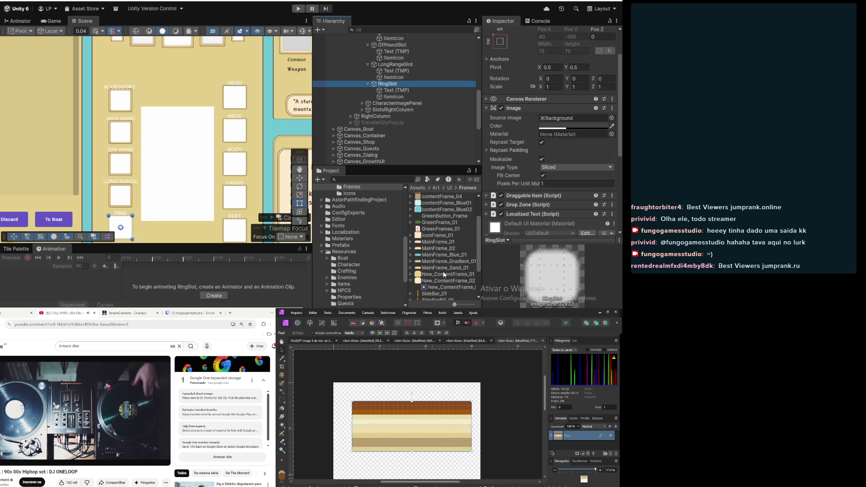
{"action": "left_click", "coordinate": [565, 126]}
{"action": "left_click_drag", "start_coordinate": [563, 123], "coordinate": [543, 94]}
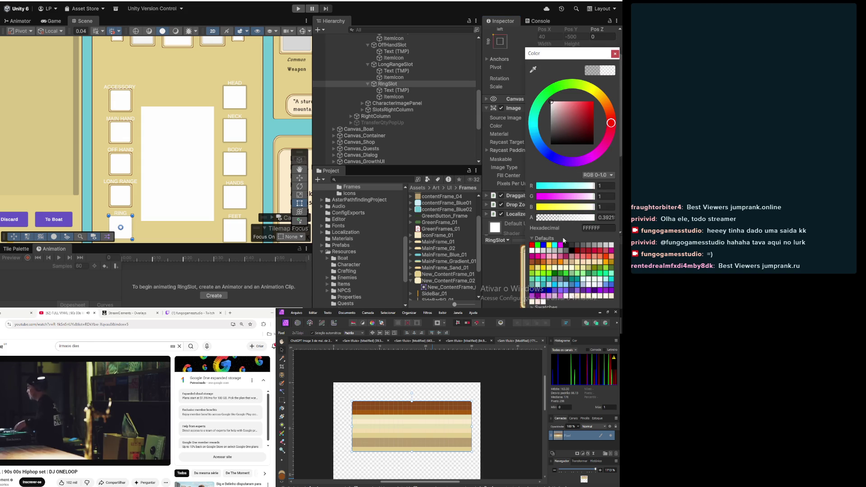
{"action": "left_click_drag", "start_coordinate": [580, 217], "coordinate": [616, 221]}
{"action": "left_click", "coordinate": [615, 54]}
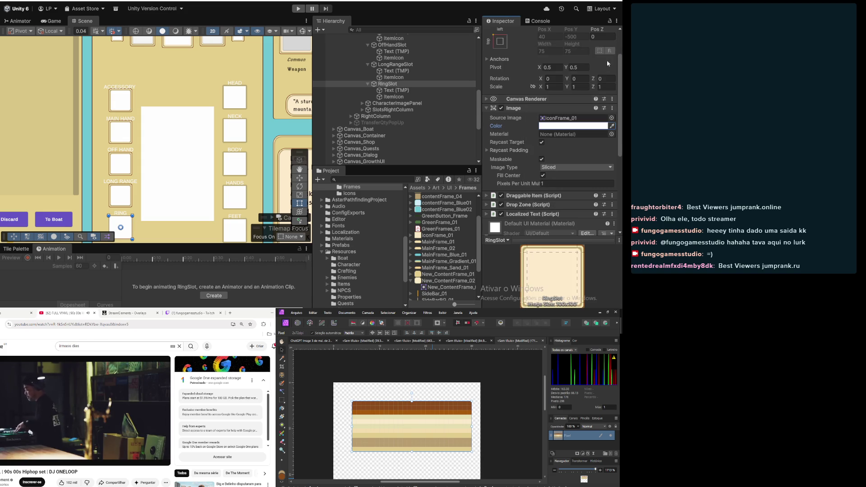
Resize the RingSlot ItemIcon to 60 × 60, then clear the selection
{"action": "left_click", "coordinate": [467, 97]}
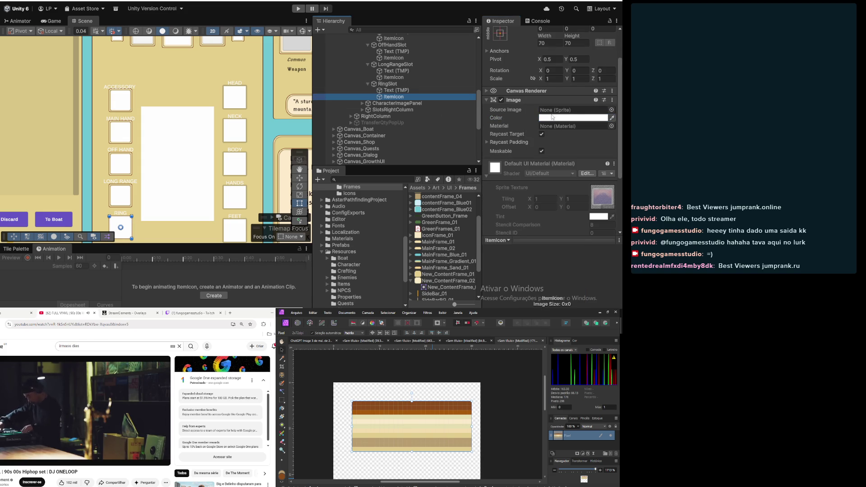
{"action": "left_click", "coordinate": [561, 41]}
{"action": "type", "text": "60"}
{"action": "key", "text": "Tab"}
{"action": "type", "text": "60"}
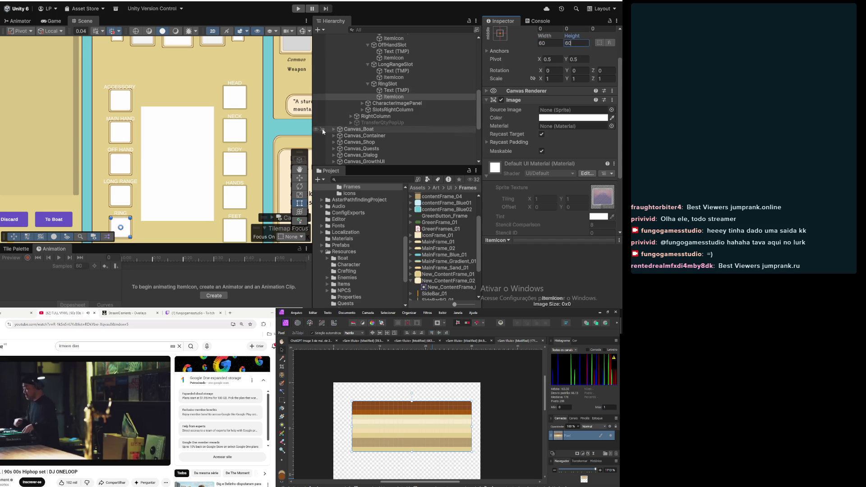
{"action": "scroll", "coordinate": [149, 228], "scroll_direction": "down", "scroll_amount": 5}
{"action": "left_click", "coordinate": [153, 229]}
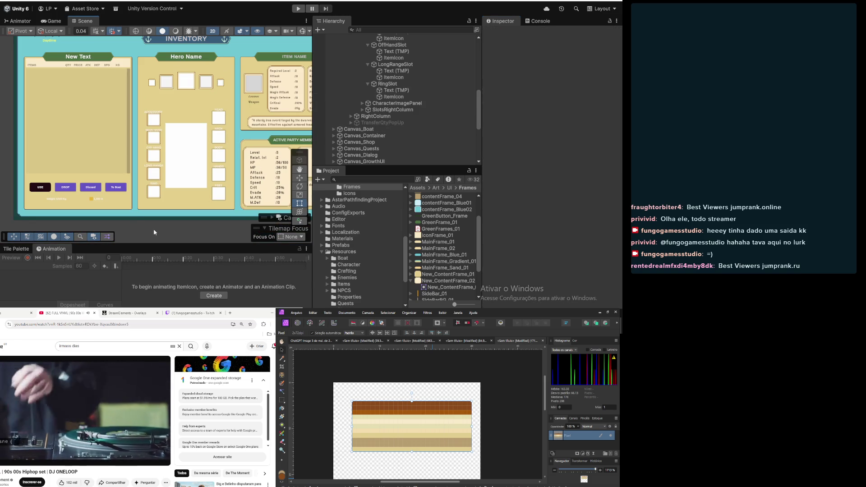
{"action": "left_click_drag", "start_coordinate": [148, 148], "coordinate": [159, 179]}
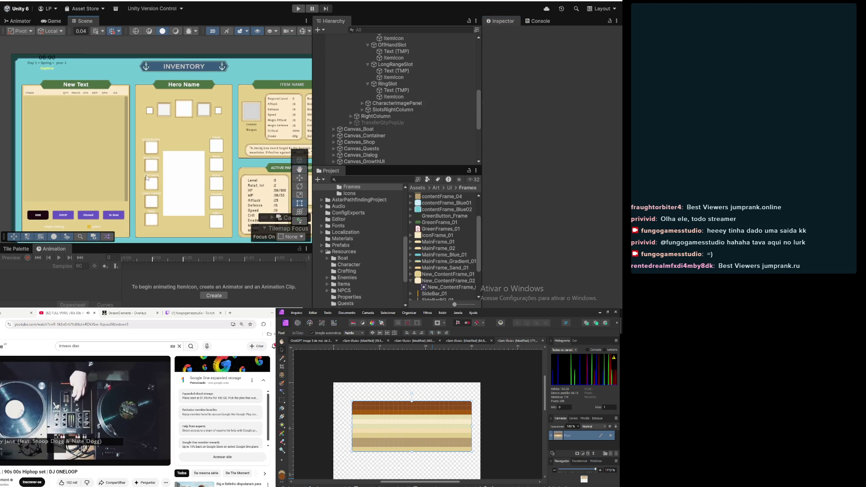
{"action": "scroll", "coordinate": [225, 149], "scroll_direction": "up", "scroll_amount": 2}
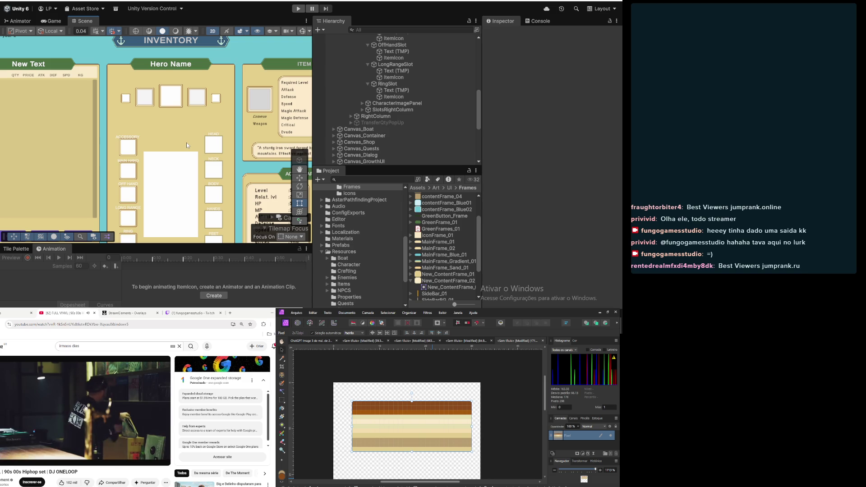
{"action": "left_click", "coordinate": [396, 98]}
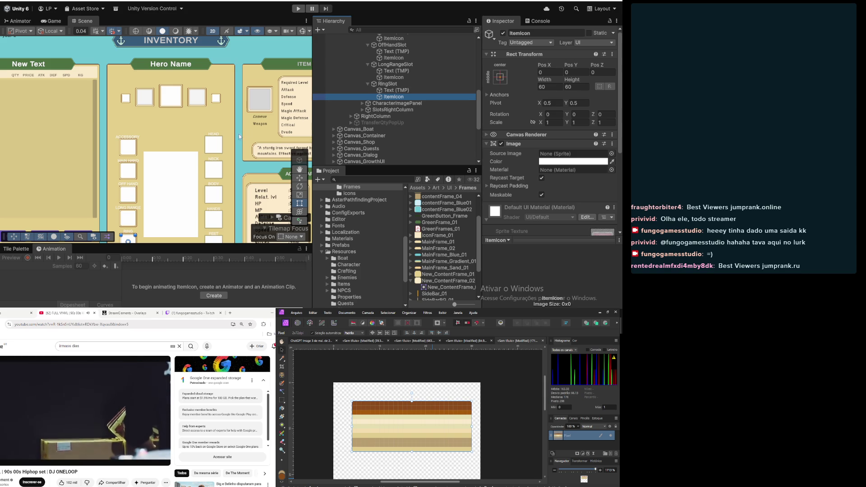
{"action": "scroll", "coordinate": [217, 138], "scroll_direction": "down", "scroll_amount": 5}
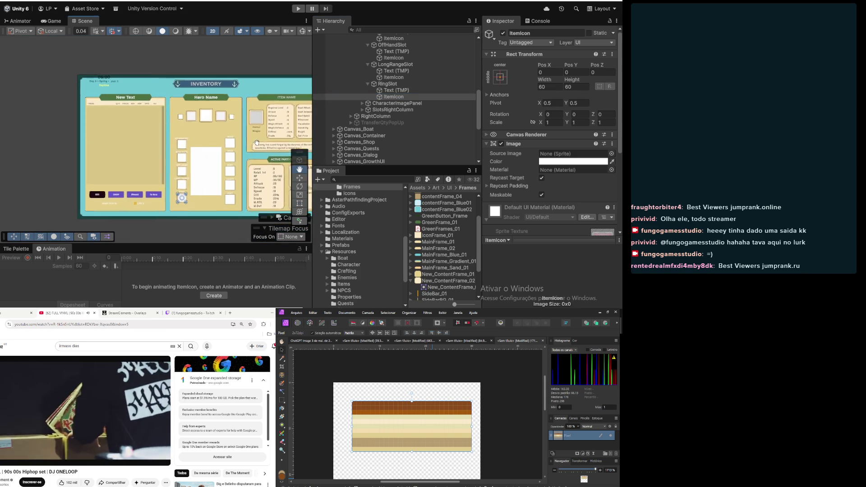
{"action": "left_click_drag", "start_coordinate": [241, 124], "coordinate": [218, 127]}
{"action": "left_click", "coordinate": [167, 226]}
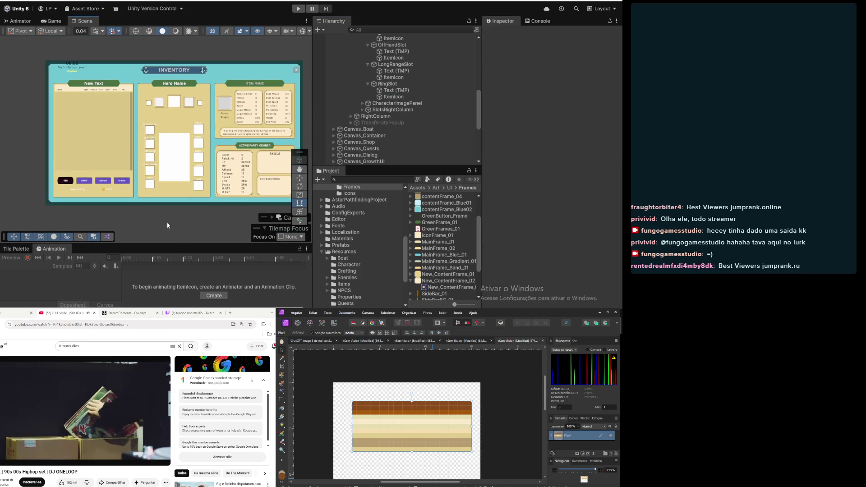
{"action": "scroll", "coordinate": [165, 172], "scroll_direction": "up", "scroll_amount": 10}
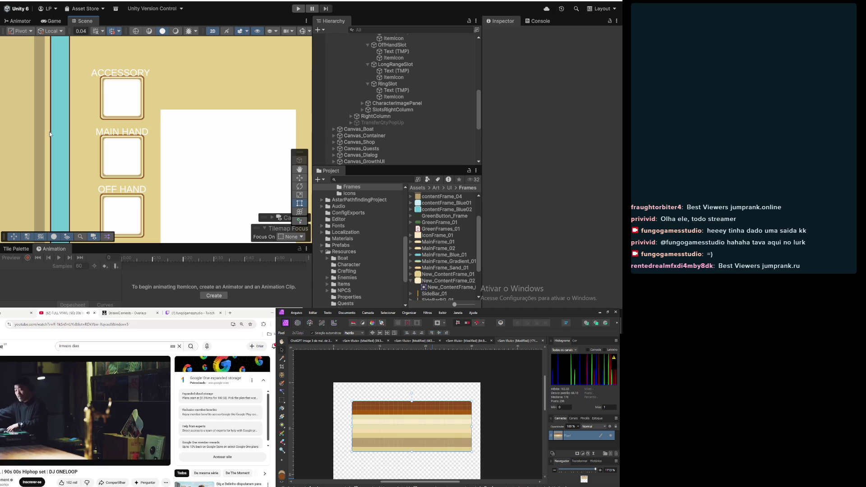
{"action": "scroll", "coordinate": [191, 153], "scroll_direction": "down", "scroll_amount": 5}
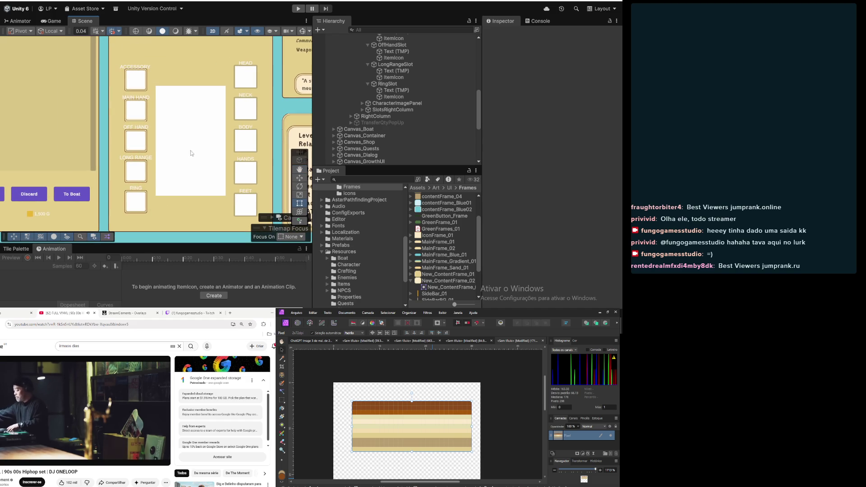
{"action": "scroll", "coordinate": [266, 102], "scroll_direction": "right", "scroll_amount": 3}
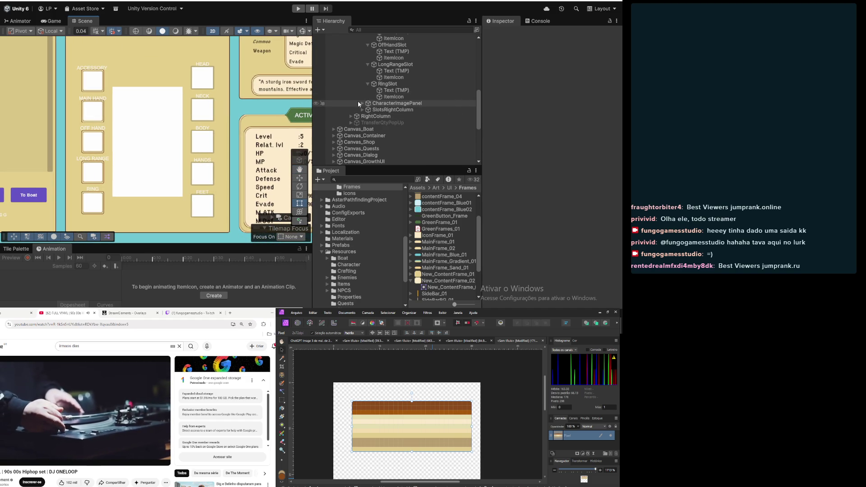
{"action": "scroll", "coordinate": [364, 105], "scroll_direction": "up", "scroll_amount": 5}
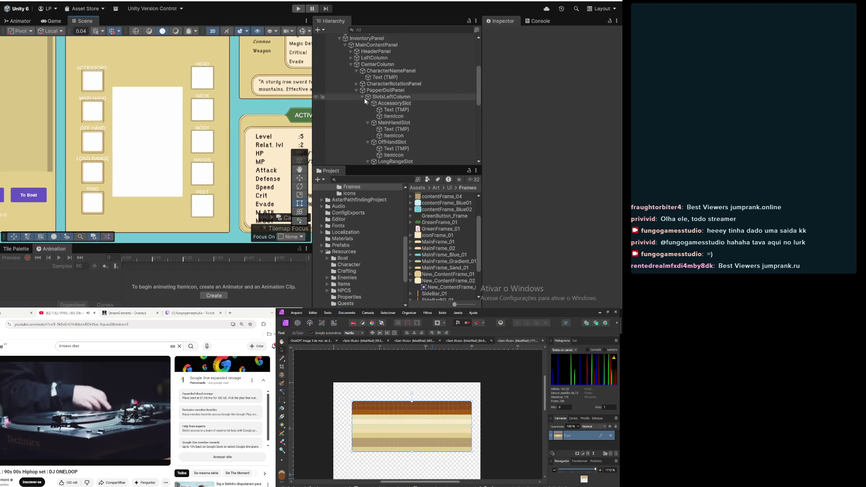
Frame the Head slot with the beige frame sprite at alpha 1
{"action": "left_click", "coordinate": [363, 96]}
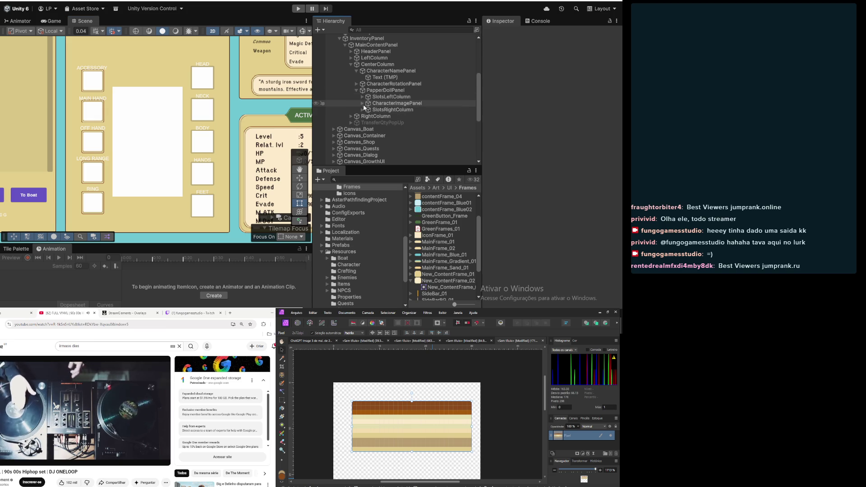
{"action": "left_click", "coordinate": [363, 110]}
{"action": "left_click", "coordinate": [382, 118]}
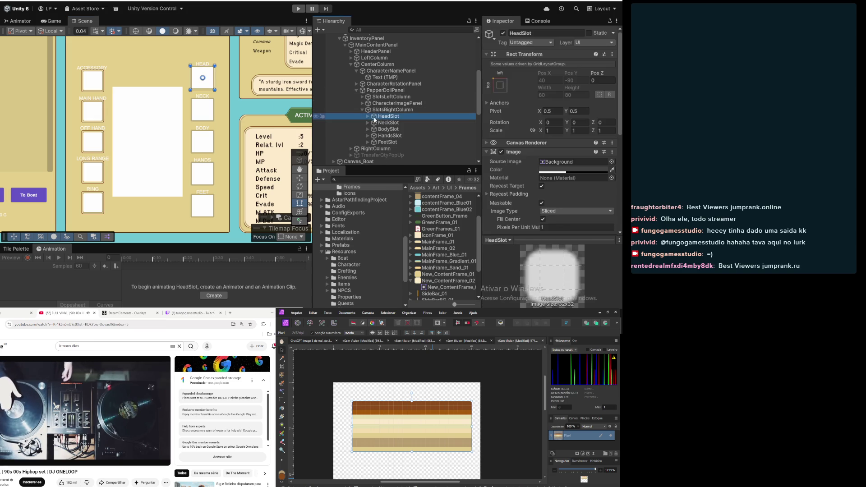
{"action": "left_click", "coordinate": [368, 117]}
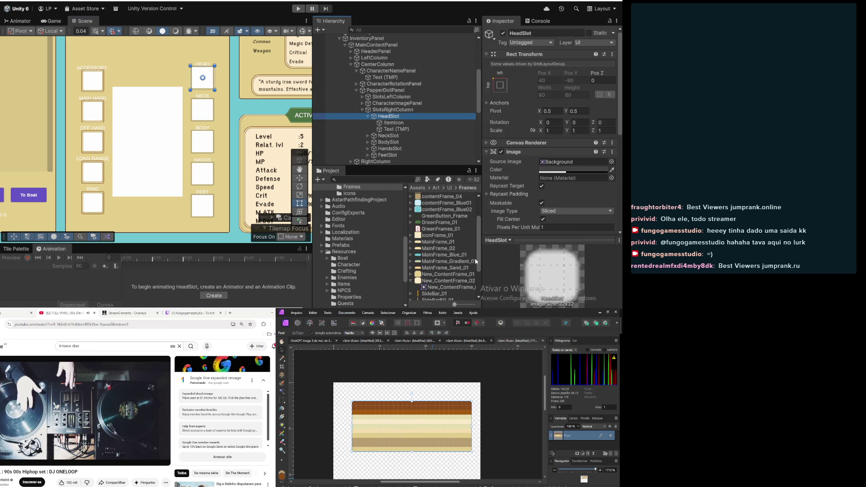
{"action": "scroll", "coordinate": [567, 151], "scroll_direction": "down", "scroll_amount": 3}
{"action": "left_click", "coordinate": [563, 116]}
{"action": "mouse_move", "coordinate": [440, 239]}
{"action": "left_mouse_down"}
{"action": "mouse_move", "coordinate": [564, 113]}
{"action": "mouse_move", "coordinate": [537, 91]}
{"action": "left_mouse_up"}
{"action": "left_click", "coordinate": [563, 122]}
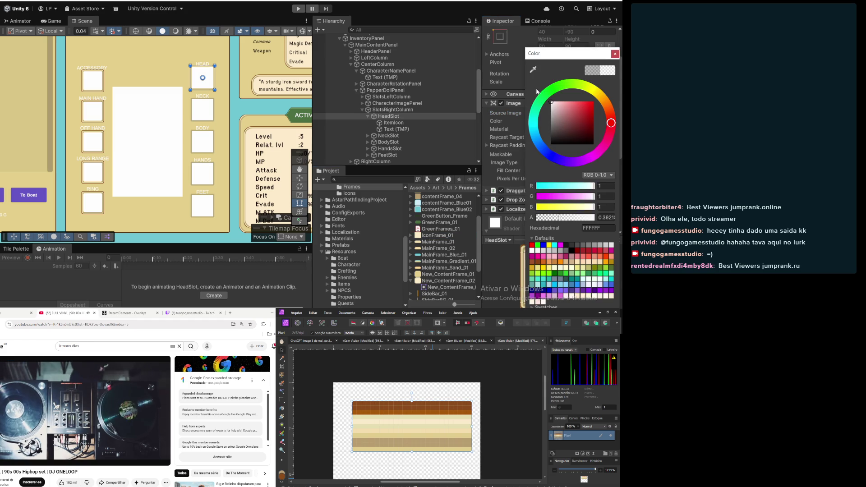
{"action": "left_click", "coordinate": [604, 218]}
{"action": "type", "text": "1"}
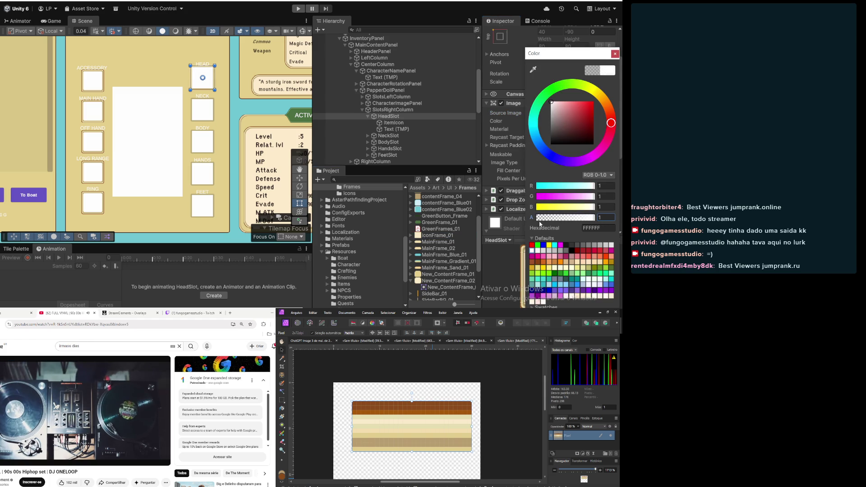
Set the HeadSlot ItemIcon width and height to 60
{"action": "left_click", "coordinate": [411, 128]}
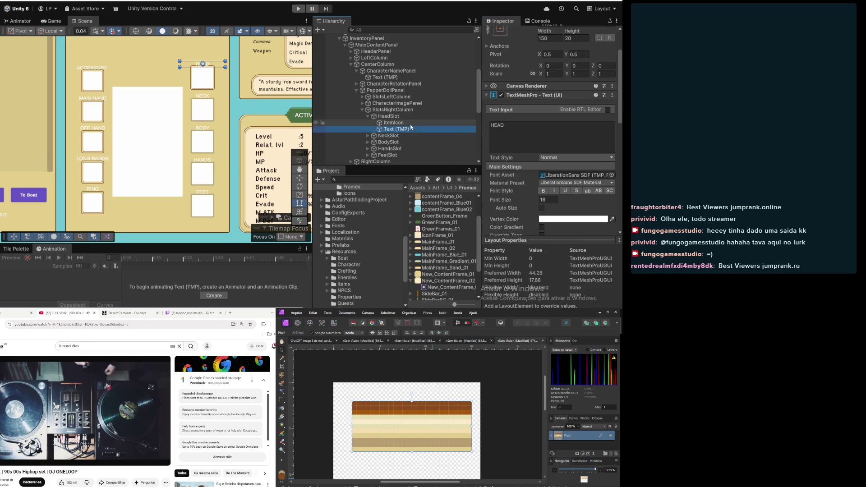
{"action": "left_click", "coordinate": [410, 123]}
{"action": "left_click", "coordinate": [550, 37]}
{"action": "type", "text": "60"}
{"action": "key", "text": "Tab"}
{"action": "type", "text": "60"}
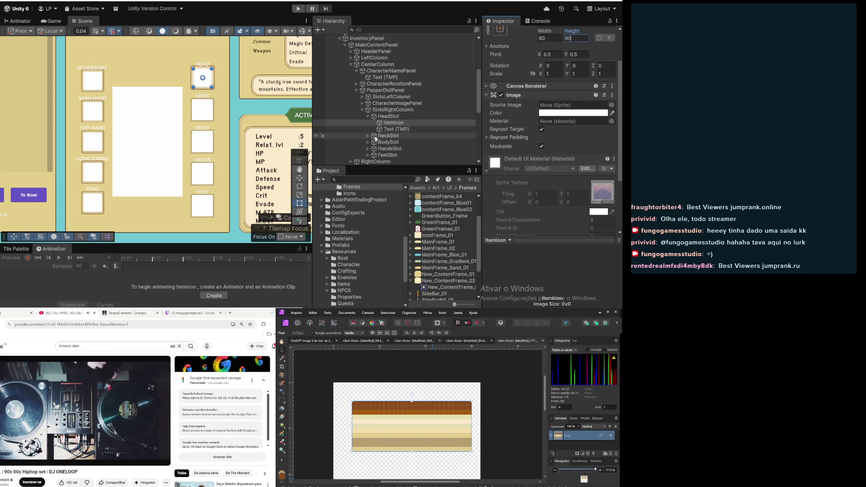
{"action": "left_click", "coordinate": [376, 137]}
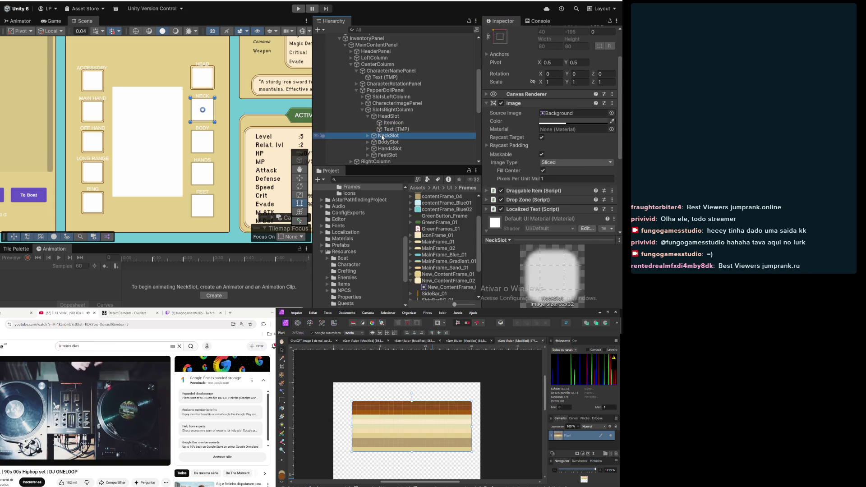
Apply IconFrame_01 as the neck slot's image and make it fully opaque
{"action": "left_click", "coordinate": [457, 283]}
{"action": "mouse_move", "coordinate": [451, 235]}
{"action": "left_mouse_down"}
{"action": "mouse_move", "coordinate": [555, 101]}
{"action": "mouse_move", "coordinate": [573, 113]}
{"action": "mouse_move", "coordinate": [537, 88]}
{"action": "left_mouse_up"}
{"action": "left_click", "coordinate": [573, 121]}
{"action": "left_click_drag", "start_coordinate": [547, 220], "coordinate": [594, 220]}
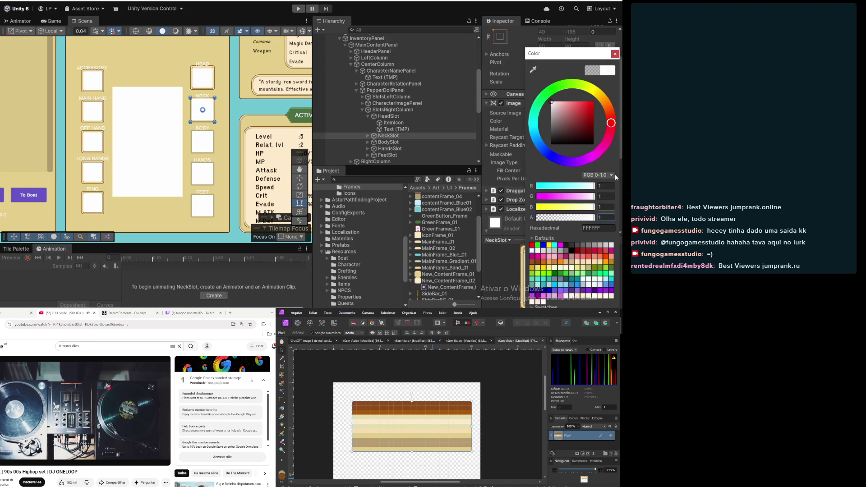
{"action": "left_click", "coordinate": [615, 53]}
Resize the NeckSlot ItemIcon to 60 × 60
{"action": "left_click", "coordinate": [368, 136]}
{"action": "left_click", "coordinate": [450, 149]}
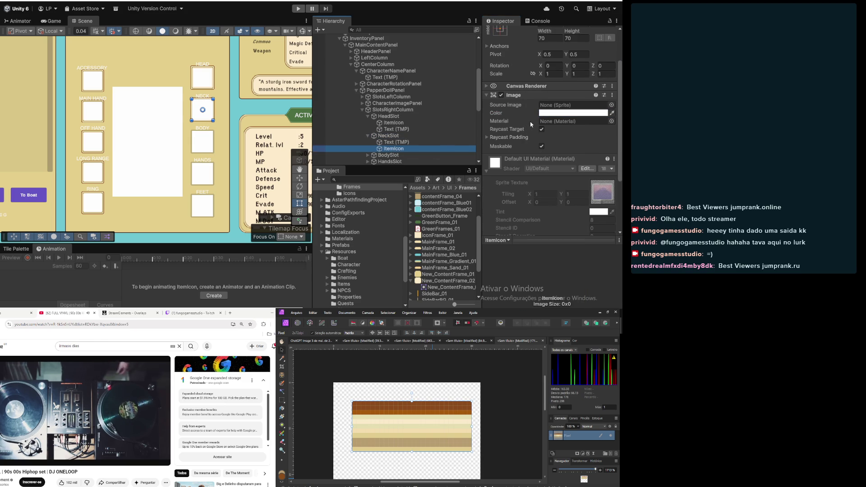
{"action": "left_click", "coordinate": [548, 39]}
{"action": "type", "text": "60"}
{"action": "key", "text": "Tab"}
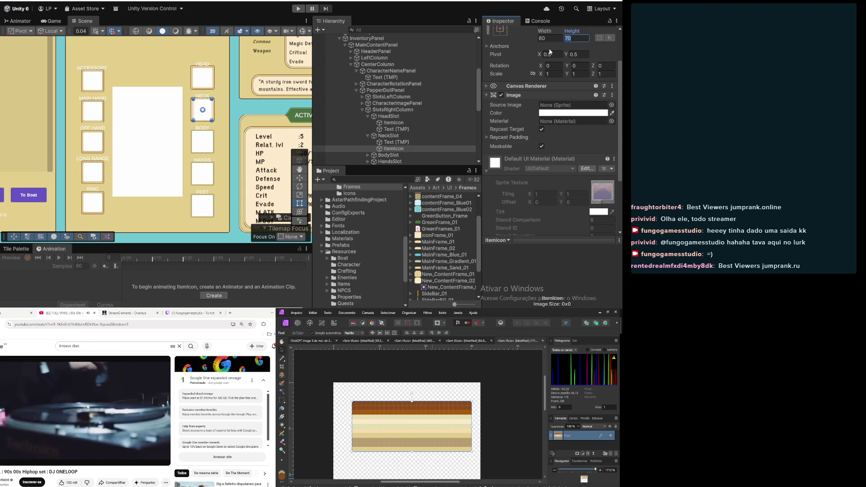
{"action": "type", "text": "60"}
{"action": "scroll", "coordinate": [368, 115], "scroll_direction": "down", "scroll_amount": 2}
{"action": "left_click", "coordinate": [407, 130]}
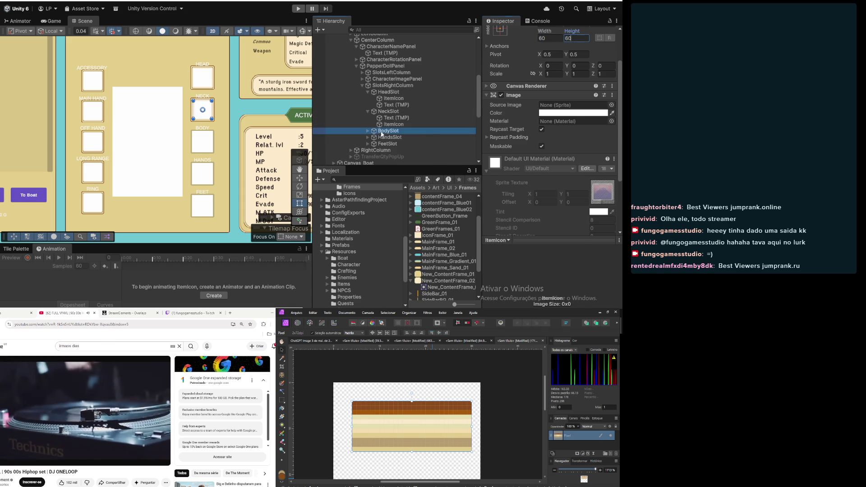
Set the body slot colour to white with alpha 1 and apply IconFrame_01
{"action": "left_click", "coordinate": [573, 121]}
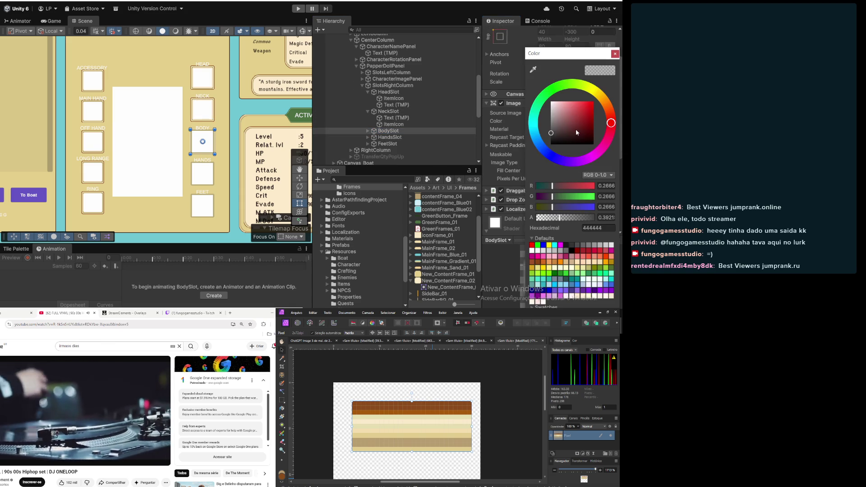
{"action": "left_click_drag", "start_coordinate": [558, 107], "coordinate": [551, 101]}
{"action": "left_click", "coordinate": [607, 218]}
{"action": "type", "text": "1"}
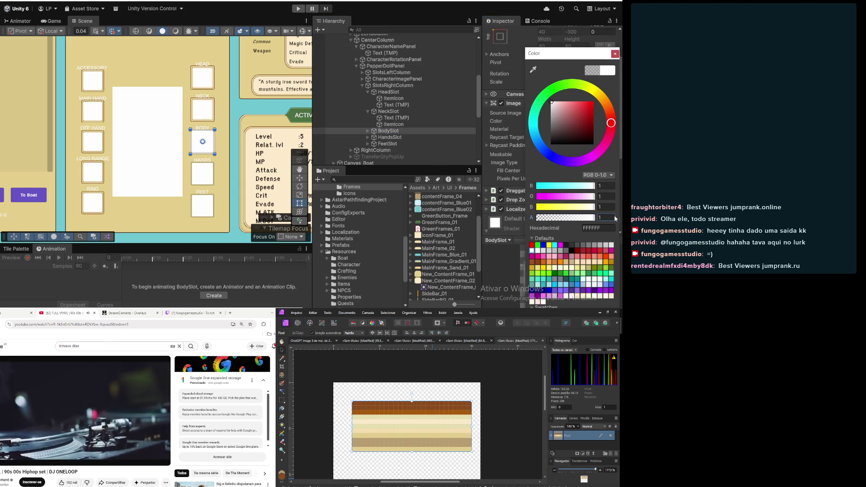
{"action": "left_click", "coordinate": [615, 55]}
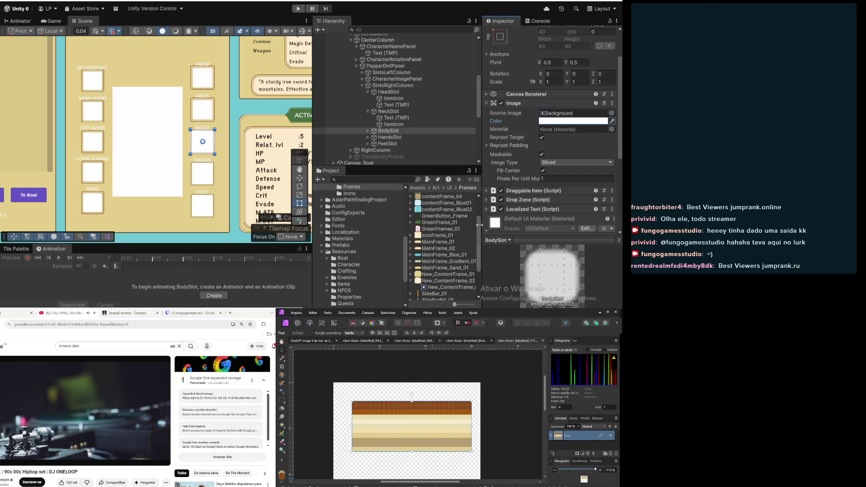
{"action": "left_click_drag", "start_coordinate": [445, 237], "coordinate": [569, 114]}
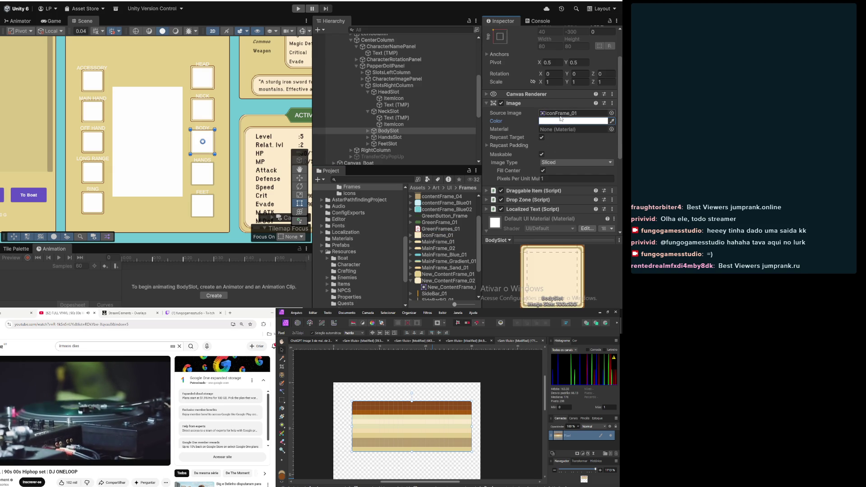
Resize the BodySlot ItemIcon to 60 × 60
{"action": "left_click", "coordinate": [367, 130]}
{"action": "left_click", "coordinate": [394, 144]}
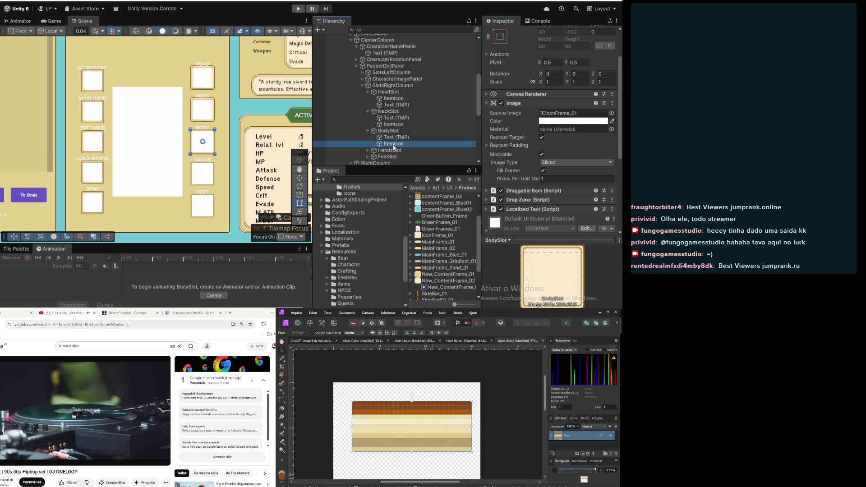
{"action": "left_click", "coordinate": [551, 38]}
{"action": "type", "text": "60"}
{"action": "key", "text": "Tab"}
{"action": "type", "text": "60"}
{"action": "left_click", "coordinate": [390, 150]}
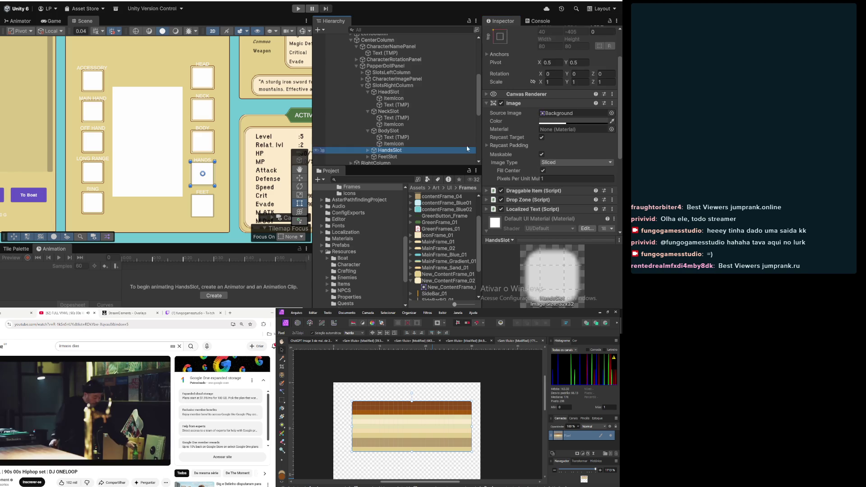
Make the Hands slot fully opaque and apply IconFrame_01 as its image
{"action": "left_click", "coordinate": [564, 123]}
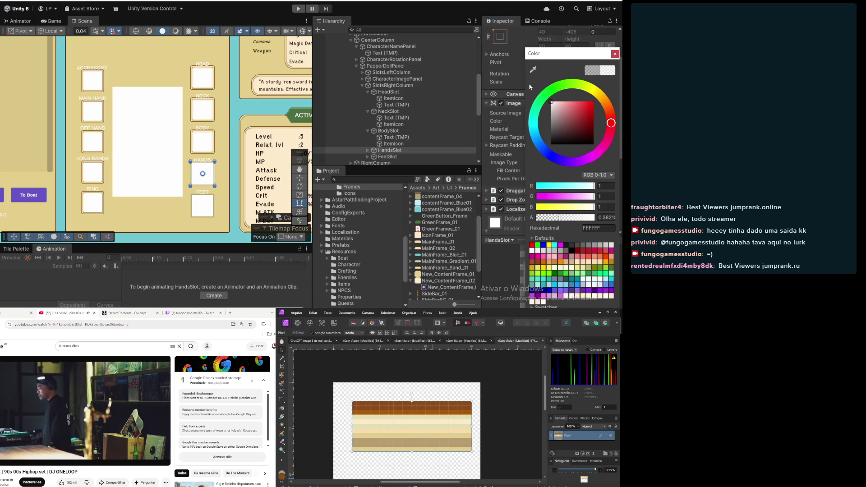
{"action": "left_click_drag", "start_coordinate": [557, 217], "coordinate": [598, 217]}
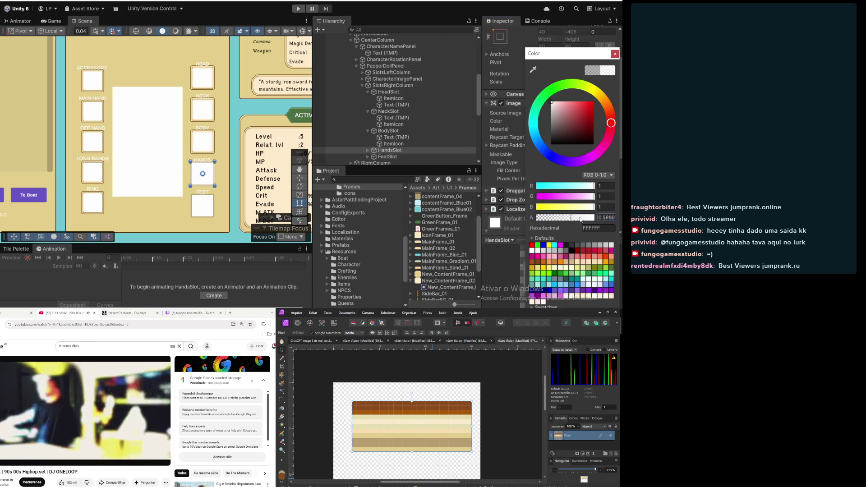
{"action": "left_click", "coordinate": [616, 53]}
{"action": "mouse_move", "coordinate": [438, 235]}
{"action": "left_mouse_down"}
{"action": "mouse_move", "coordinate": [537, 155]}
{"action": "mouse_move", "coordinate": [564, 114]}
{"action": "left_mouse_up"}
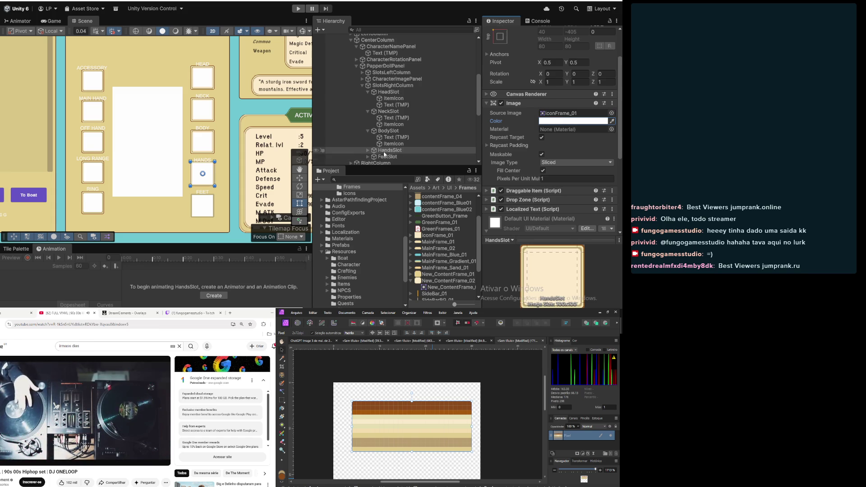
Set the Hands slot's item icon width to 60 and start entering its height
{"action": "left_click", "coordinate": [364, 152]}
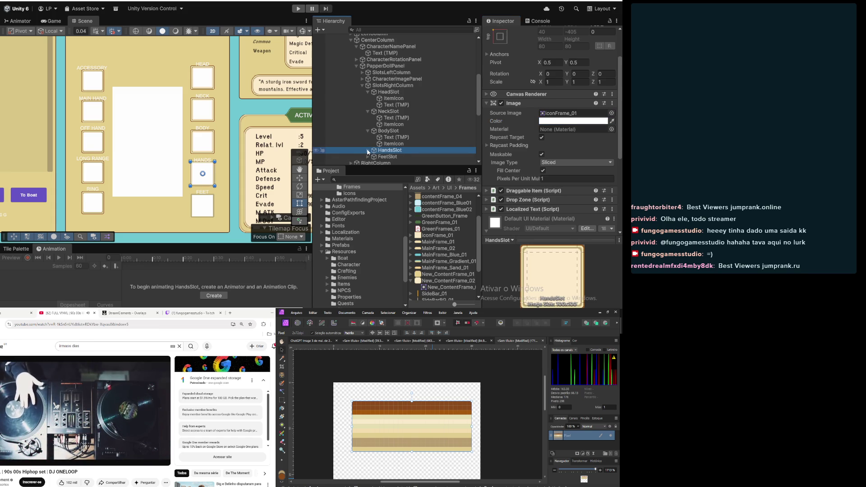
{"action": "left_click", "coordinate": [367, 150]}
{"action": "scroll", "coordinate": [386, 122], "scroll_direction": "down", "scroll_amount": 2}
{"action": "left_click", "coordinate": [395, 115]}
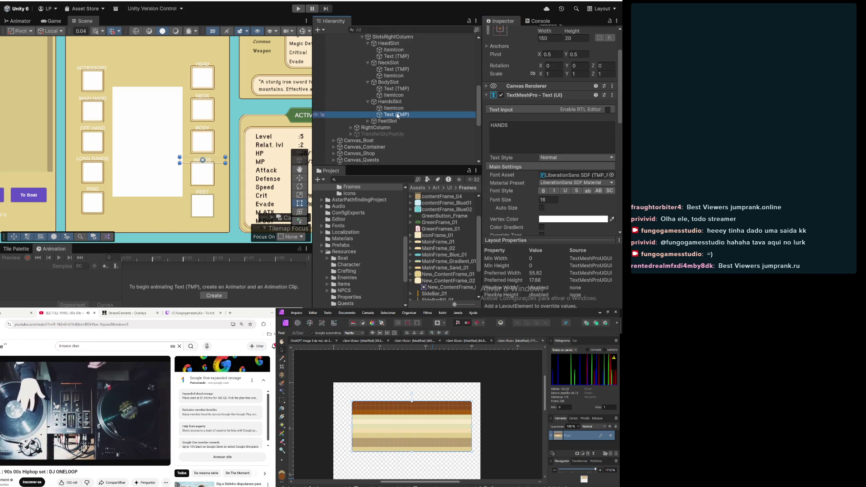
{"action": "left_click", "coordinate": [393, 108]}
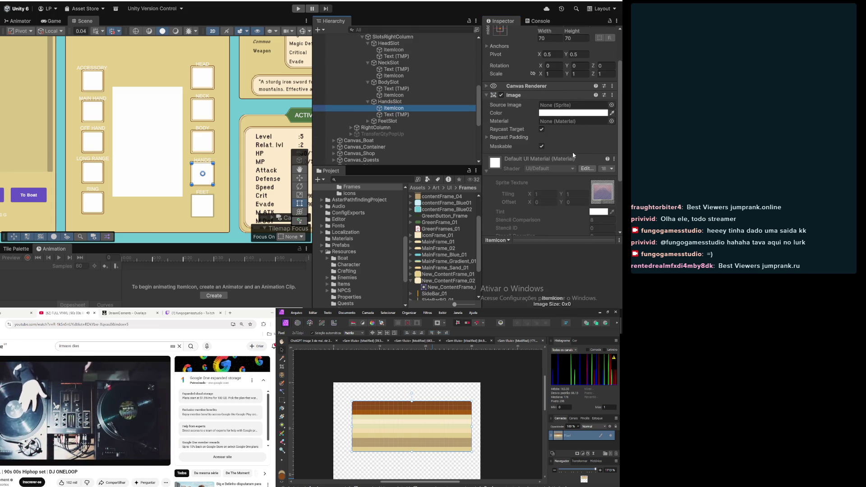
{"action": "scroll", "coordinate": [574, 152], "scroll_direction": "up", "scroll_amount": 2}
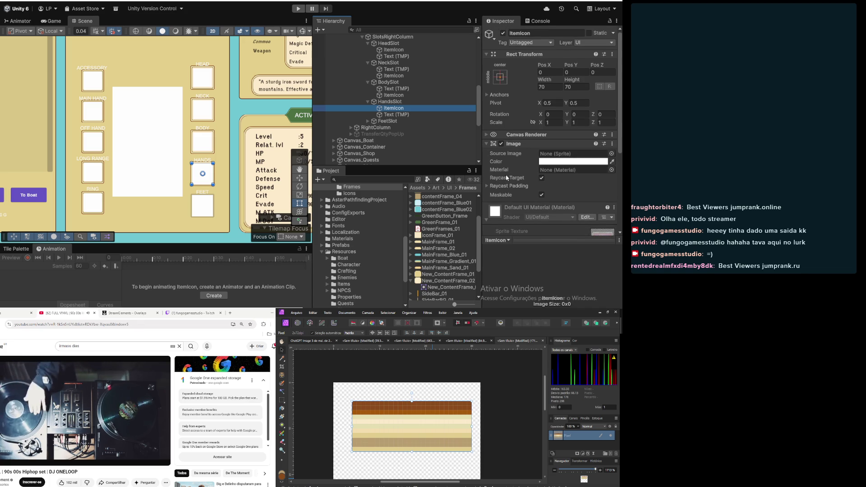
{"action": "left_click", "coordinate": [559, 89]}
{"action": "type", "text": "60"}
{"action": "key", "text": "Tab"}
{"action": "type", "text": "6"}
Set the Feet slot's frame colour to fully opaque white
{"action": "left_click", "coordinate": [372, 122]}
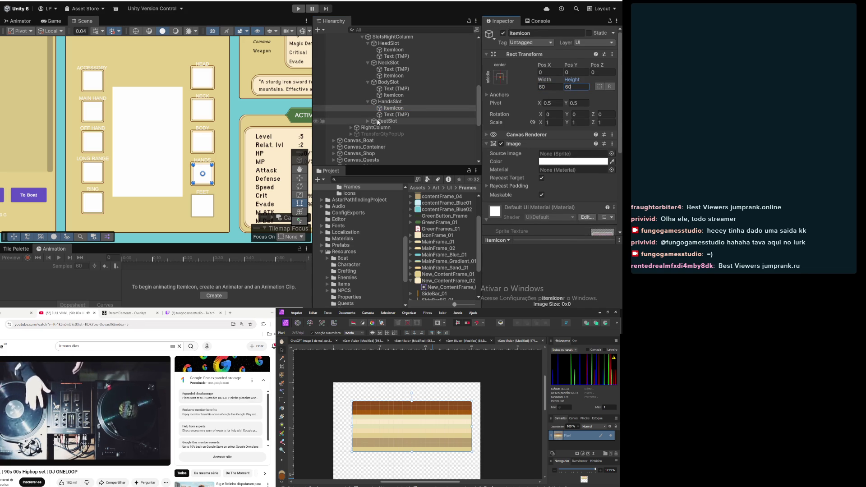
{"action": "left_click", "coordinate": [369, 121]}
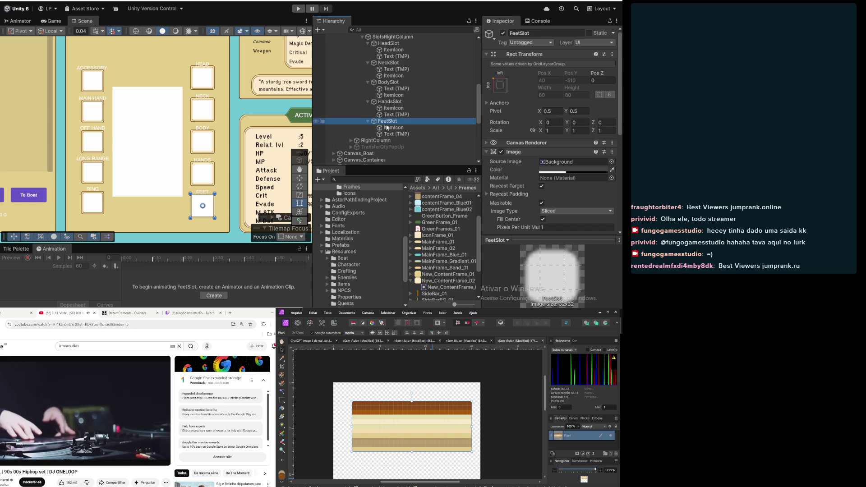
{"action": "left_click", "coordinate": [392, 128]}
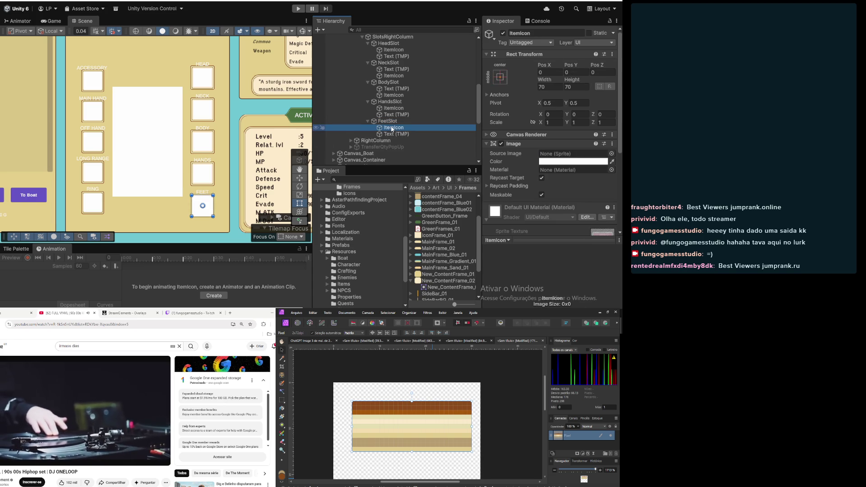
{"action": "left_click", "coordinate": [388, 121]}
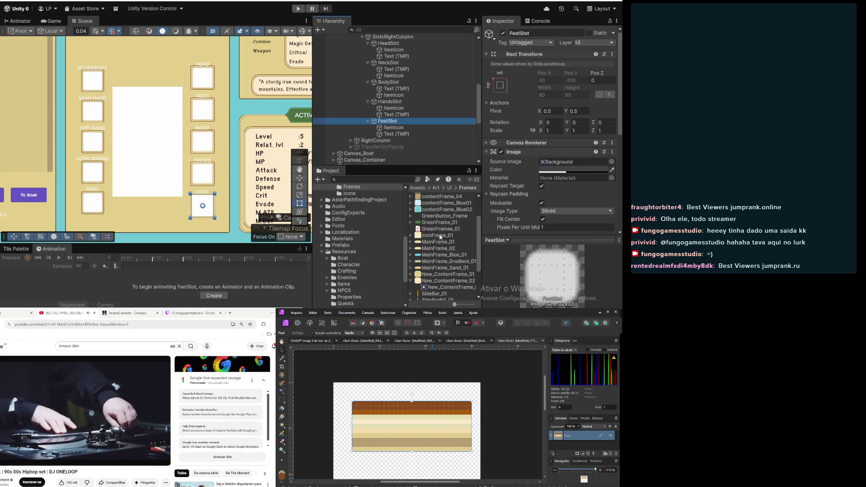
{"action": "left_click", "coordinate": [564, 169]}
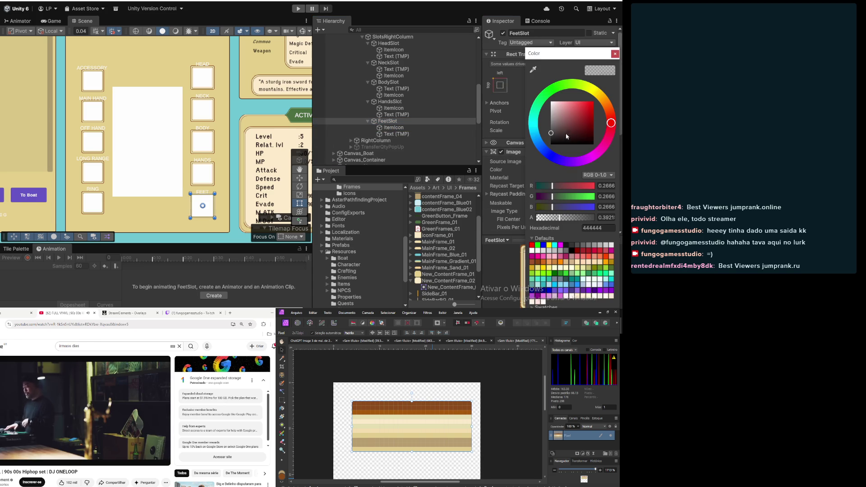
{"action": "left_click", "coordinate": [551, 102]}
{"action": "left_click_drag", "start_coordinate": [570, 217], "coordinate": [600, 217]}
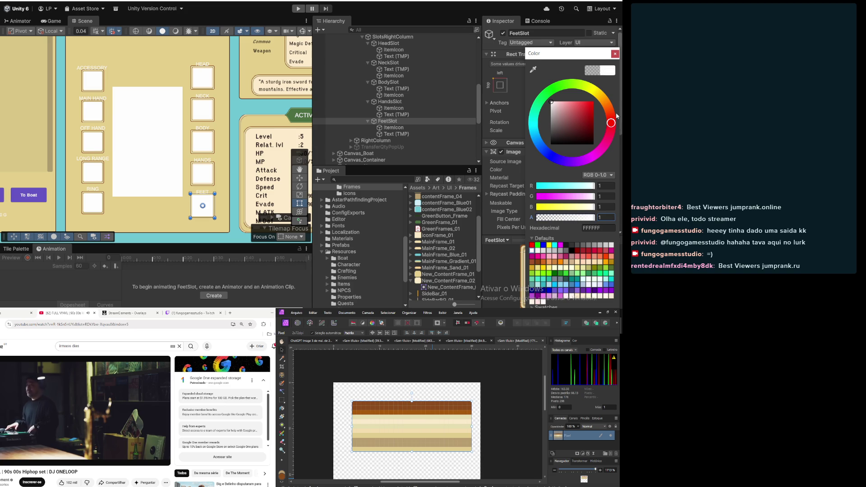
{"action": "left_click", "coordinate": [615, 54]}
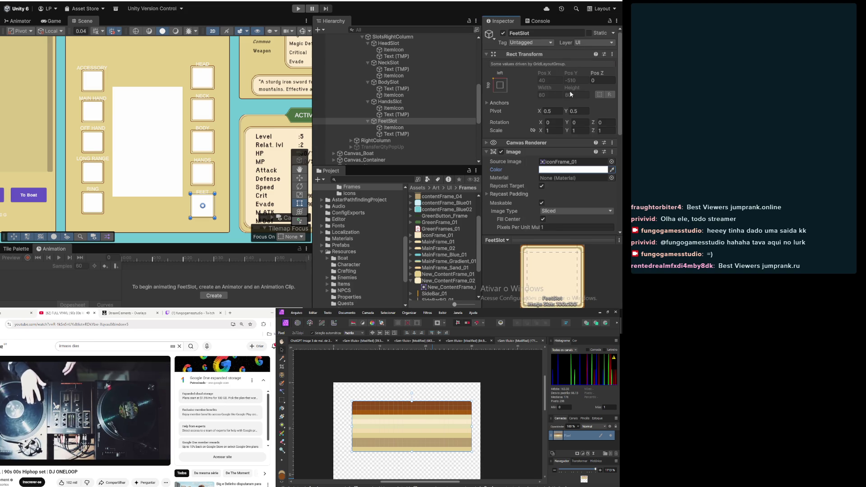
Resize the FeetSlot ItemIcon to 60 × 60
{"action": "left_click", "coordinate": [397, 134]}
{"action": "left_click", "coordinate": [425, 128]}
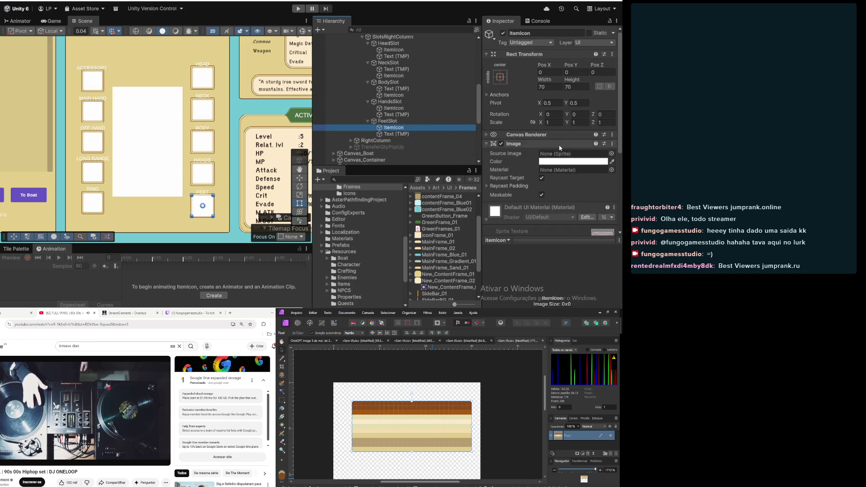
{"action": "left_click", "coordinate": [551, 86]}
{"action": "type", "text": "60"}
{"action": "key", "text": "Tab"}
{"action": "type", "text": "60"}
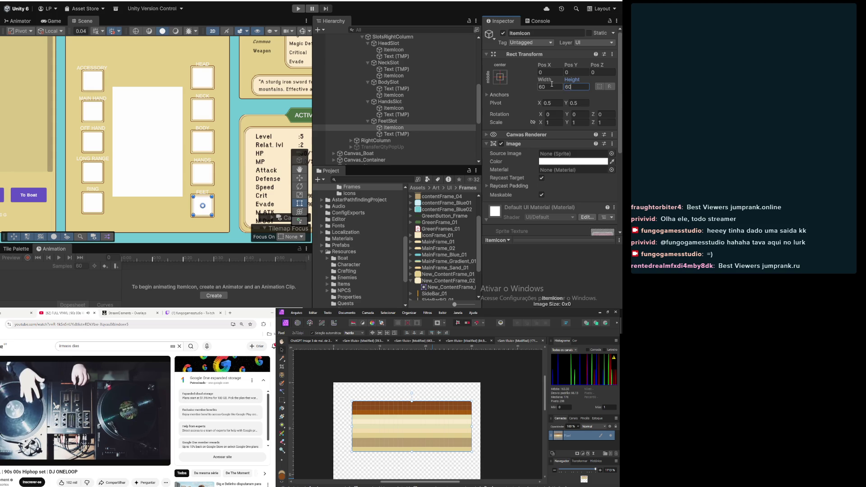
Review the Hands and Feet frame settings and the FEET label object
{"action": "left_click", "coordinate": [426, 103]}
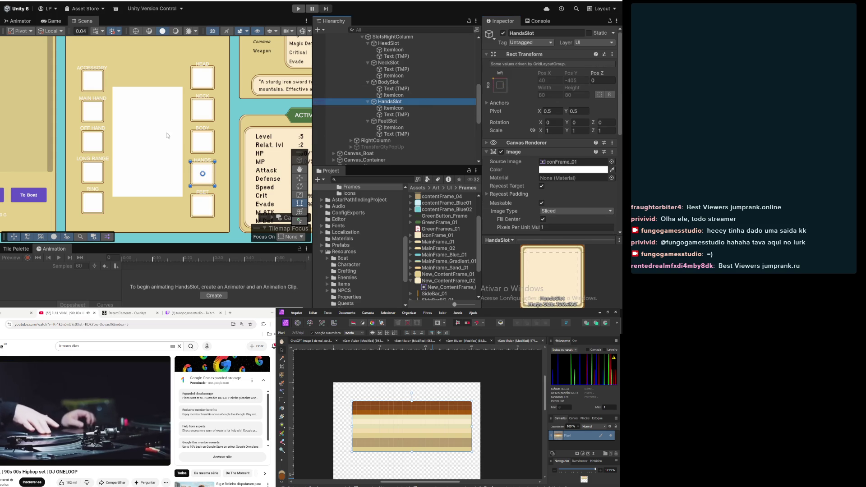
{"action": "scroll", "coordinate": [168, 136], "scroll_direction": "down", "scroll_amount": 3}
{"action": "left_click", "coordinate": [424, 121]}
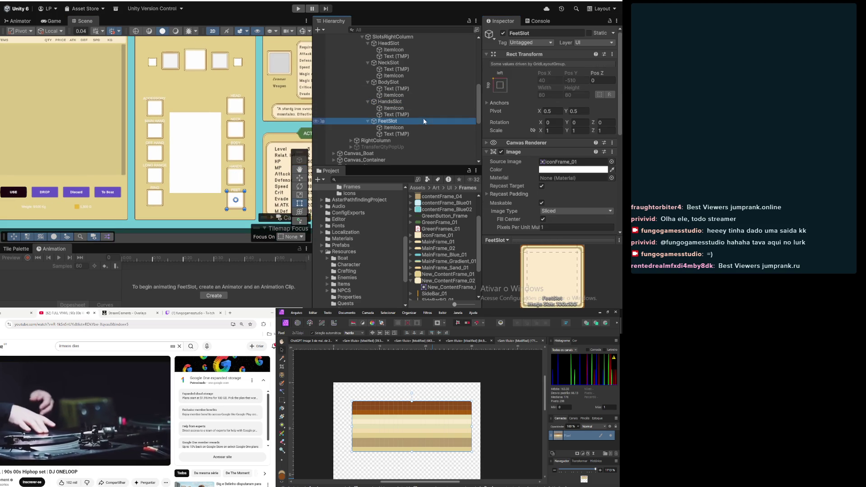
{"action": "left_click", "coordinate": [392, 134]}
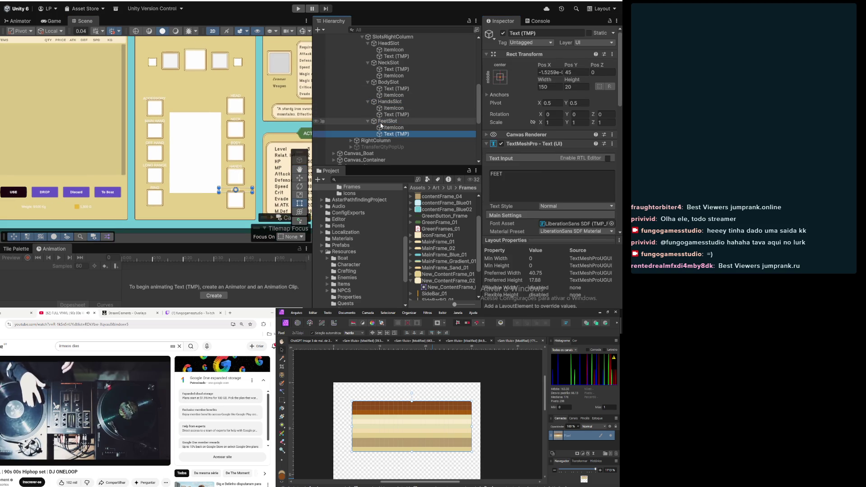
{"action": "left_click", "coordinate": [382, 122]}
{"action": "scroll", "coordinate": [388, 99], "scroll_direction": "up", "scroll_amount": 3}
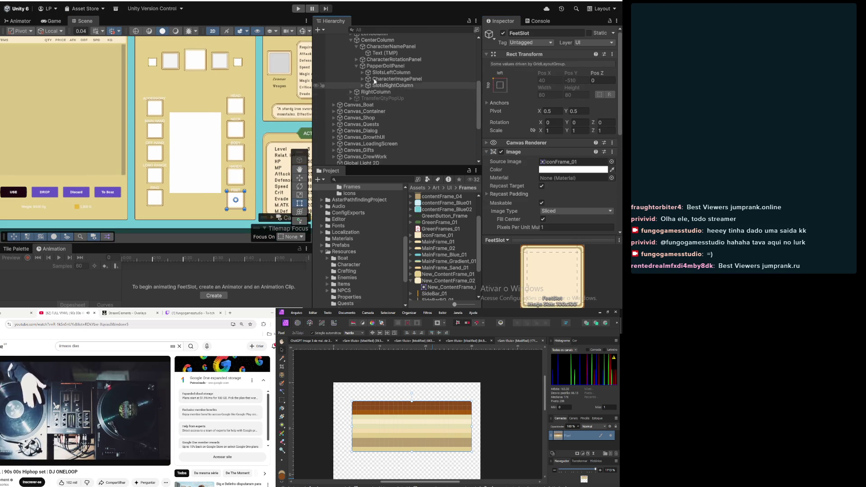
Select CharacterImagePanel and try dropping the New_ContentFrame_02 sprite onto it
{"action": "left_click", "coordinate": [373, 66]}
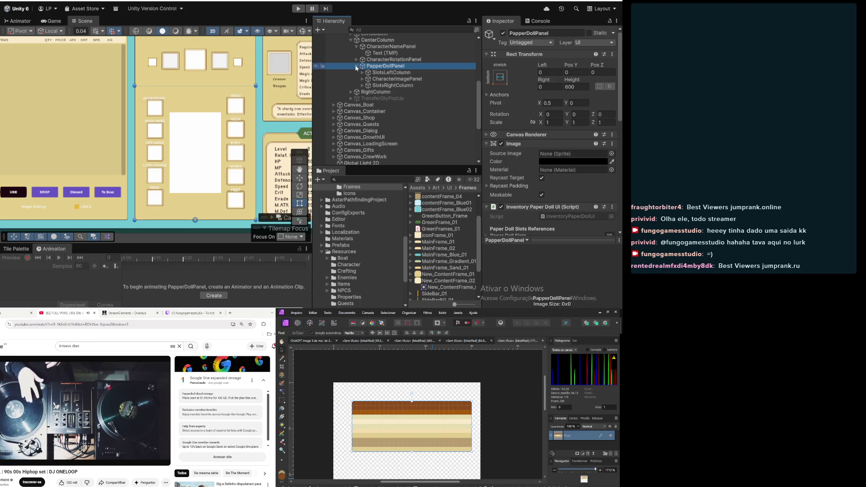
{"action": "left_click", "coordinate": [380, 80]}
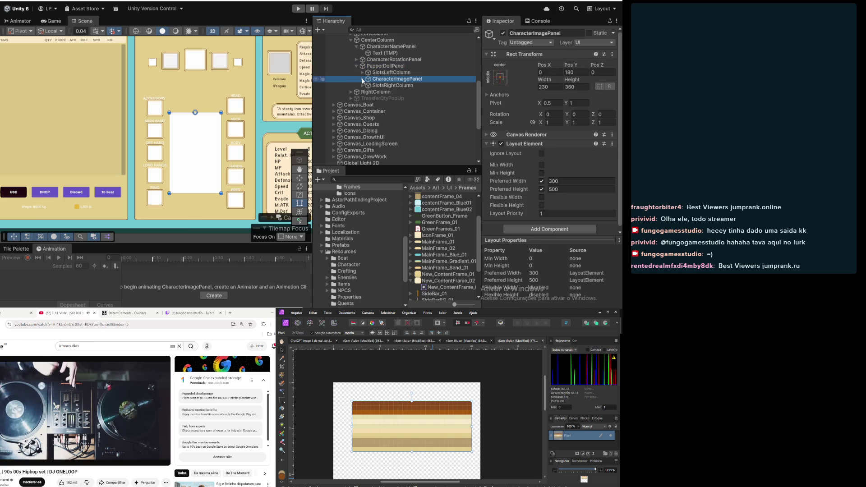
{"action": "left_click", "coordinate": [363, 80]}
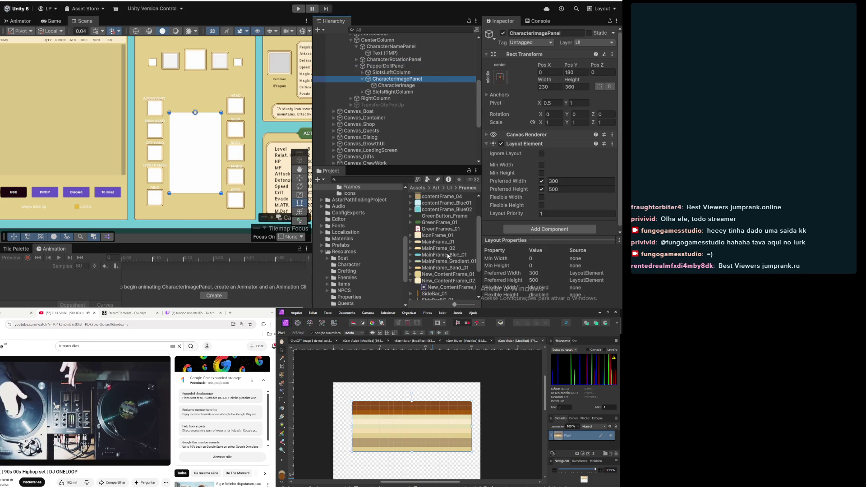
{"action": "left_click", "coordinate": [453, 282]}
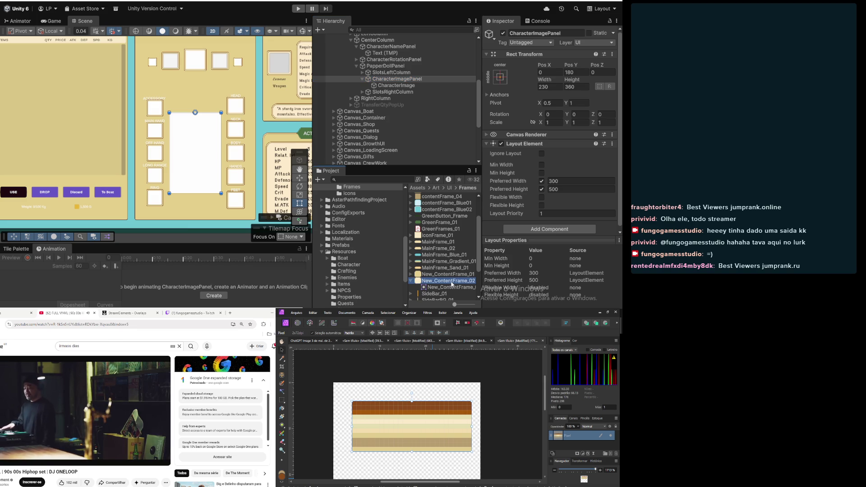
{"action": "mouse_move", "coordinate": [451, 285]}
{"action": "left_mouse_down"}
{"action": "mouse_move", "coordinate": [467, 272]}
{"action": "mouse_move", "coordinate": [531, 145]}
{"action": "mouse_move", "coordinate": [501, 88]}
{"action": "mouse_move", "coordinate": [520, 102]}
{"action": "mouse_move", "coordinate": [501, 119]}
{"action": "mouse_move", "coordinate": [571, 136]}
{"action": "mouse_move", "coordinate": [506, 176]}
{"action": "mouse_move", "coordinate": [544, 241]}
{"action": "mouse_move", "coordinate": [464, 279]}
{"action": "mouse_move", "coordinate": [480, 273]}
{"action": "mouse_move", "coordinate": [552, 123]}
{"action": "left_mouse_up"}
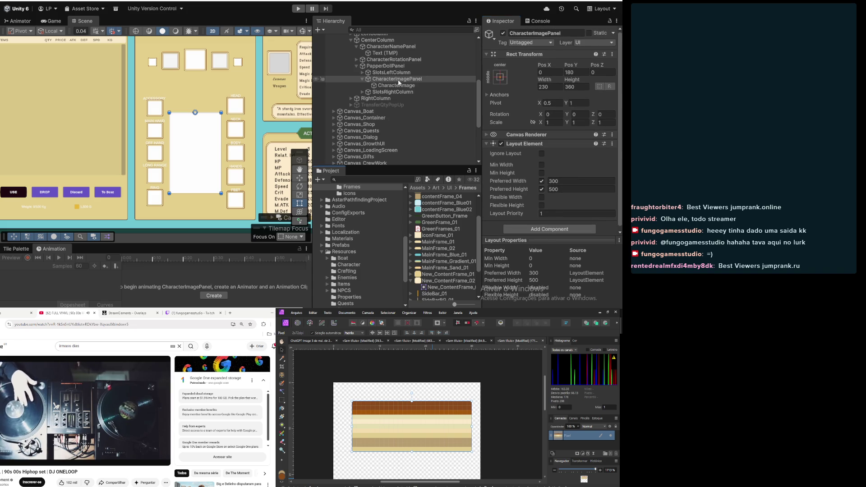
Add an Image component to CharacterImagePanel using New_ContentFrame_02 as its sliced Source Image
{"action": "scroll", "coordinate": [522, 195], "scroll_direction": "down", "scroll_amount": 1}
{"action": "left_click", "coordinate": [543, 224]}
{"action": "type", "text": "image"}
{"action": "left_click", "coordinate": [521, 204]}
{"action": "scroll", "coordinate": [521, 204], "scroll_direction": "down", "scroll_amount": 5}
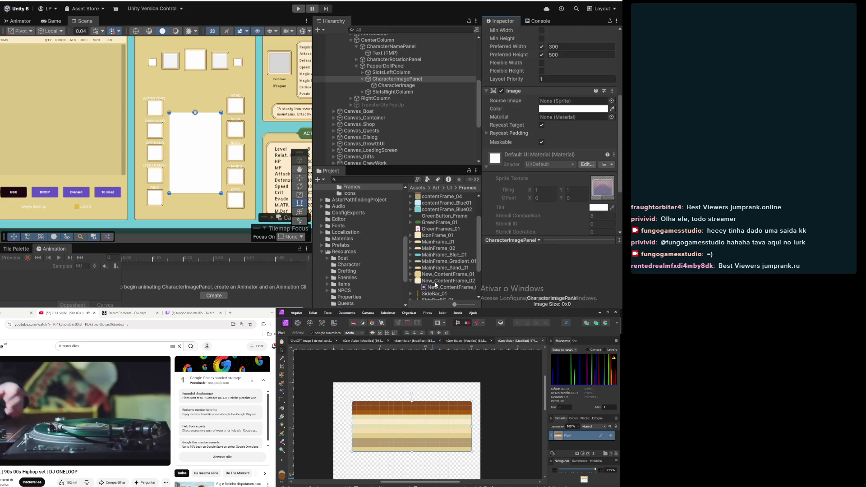
{"action": "mouse_move", "coordinate": [436, 285]}
{"action": "left_mouse_down"}
{"action": "mouse_move", "coordinate": [479, 262]}
{"action": "mouse_move", "coordinate": [551, 87]}
{"action": "mouse_move", "coordinate": [562, 30]}
{"action": "mouse_move", "coordinate": [568, 131]}
{"action": "left_mouse_up"}
{"action": "scroll", "coordinate": [542, 176], "scroll_direction": "down", "scroll_amount": 3}
{"action": "scroll", "coordinate": [564, 67], "scroll_direction": "up", "scroll_amount": 3}
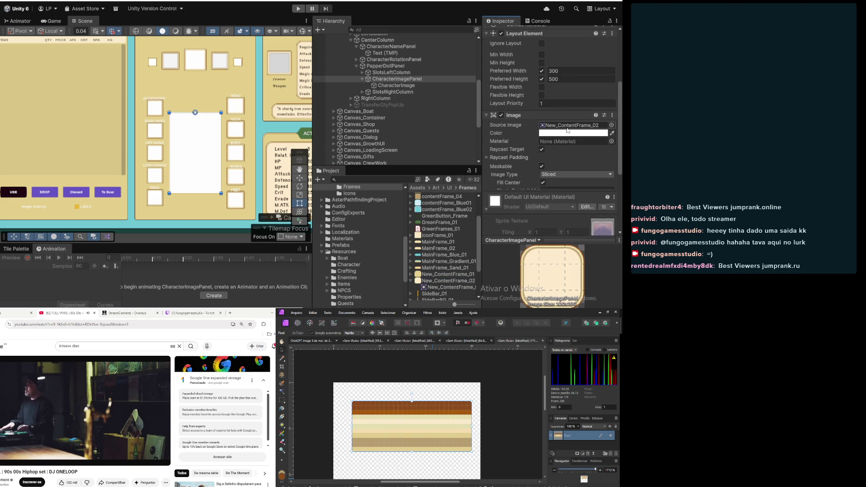
{"action": "left_click", "coordinate": [565, 133]}
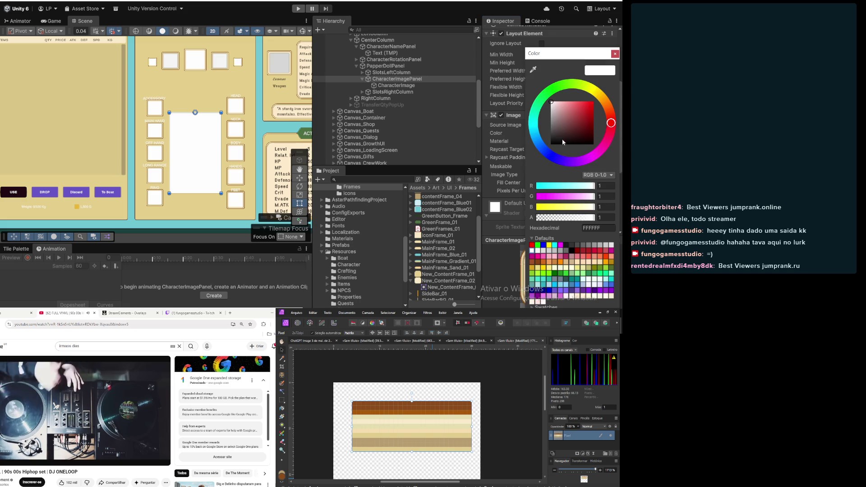
Set CharacterImage's Rect Transform Left, Top, Right and Bottom to 25 each
{"action": "left_click", "coordinate": [591, 218]}
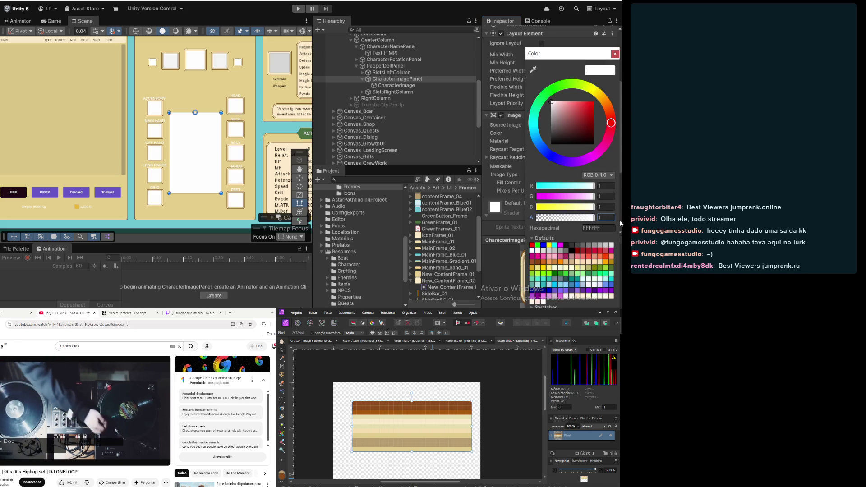
{"action": "left_click", "coordinate": [406, 86]}
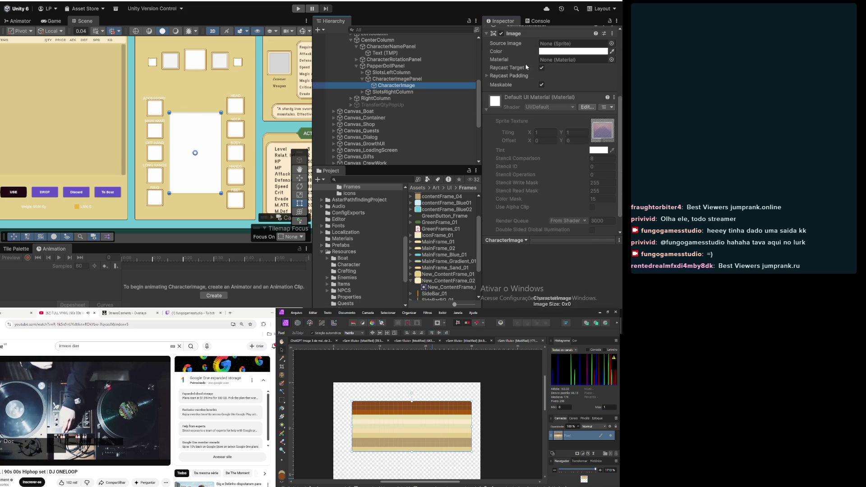
{"action": "scroll", "coordinate": [530, 121], "scroll_direction": "up", "scroll_amount": 5}
{"action": "left_click", "coordinate": [548, 73]}
{"action": "type", "text": "25"}
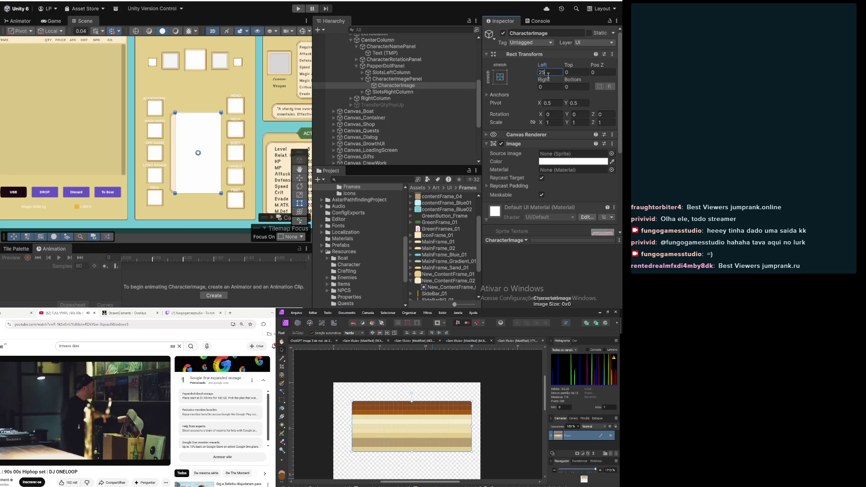
{"action": "key", "text": "Tab"}
{"action": "type", "text": "25"}
{"action": "key", "text": "Tab"}
{"action": "type", "text": "25"}
{"action": "key", "text": "Tab"}
{"action": "type", "text": "25"}
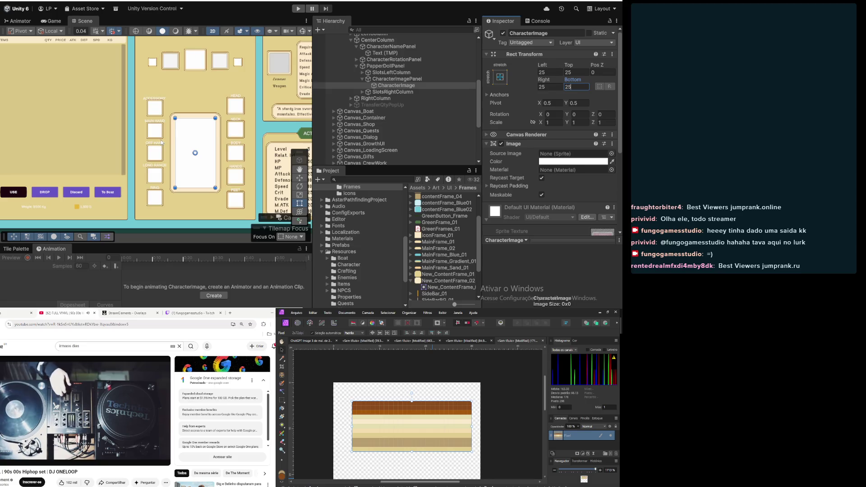
{"action": "scroll", "coordinate": [161, 139], "scroll_direction": "up", "scroll_amount": 3}
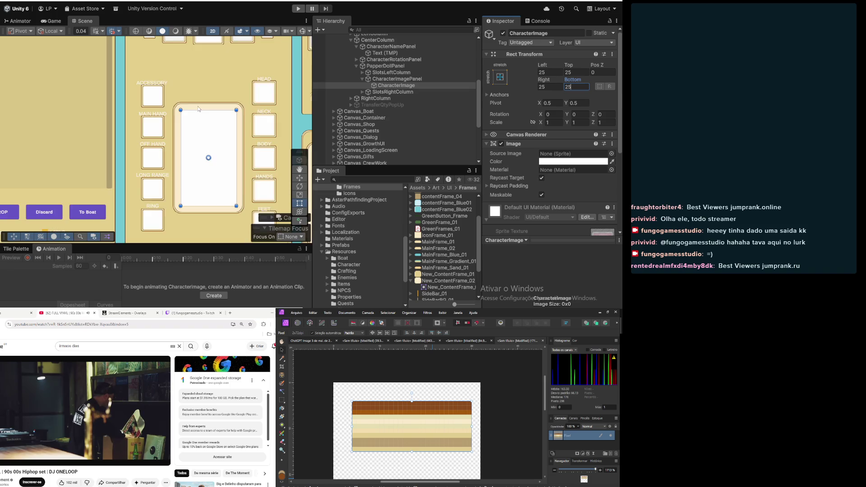
{"action": "scroll", "coordinate": [198, 106], "scroll_direction": "down", "scroll_amount": 3}
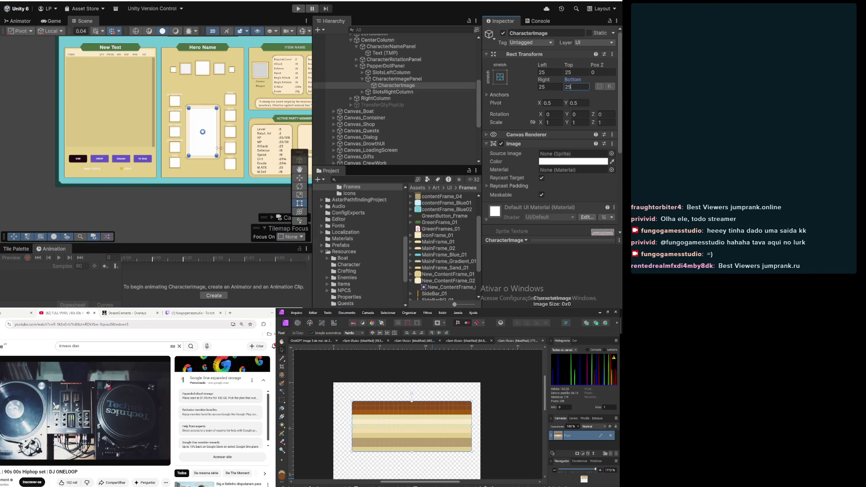
{"action": "left_click", "coordinate": [390, 92]}
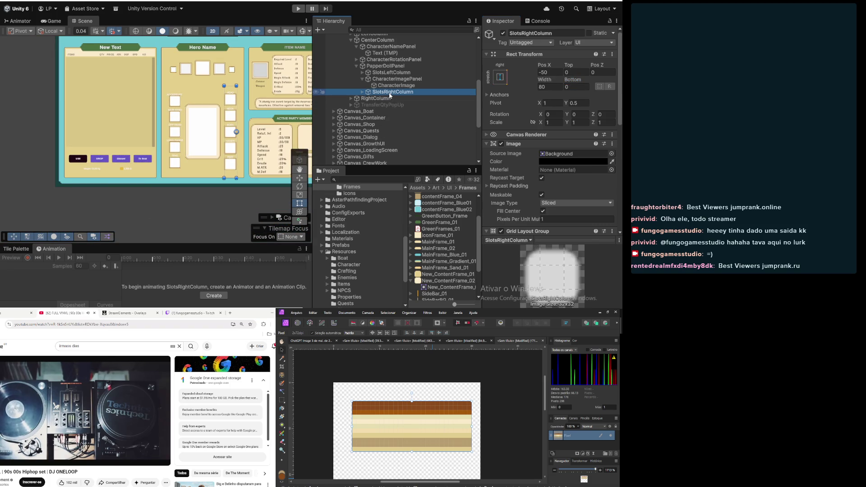
Give the AccessorySlot Text (TMP) label Pivot Y 0 and Pos Y 5
{"action": "left_click", "coordinate": [363, 80]}
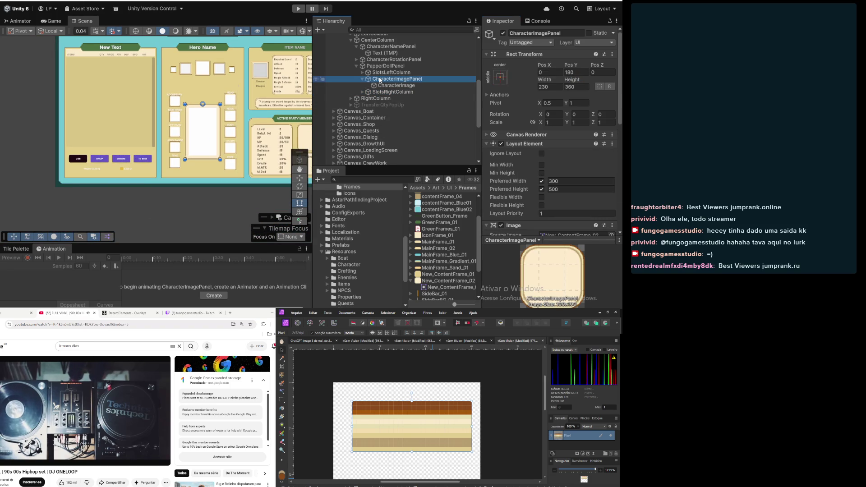
{"action": "left_click", "coordinate": [362, 72]}
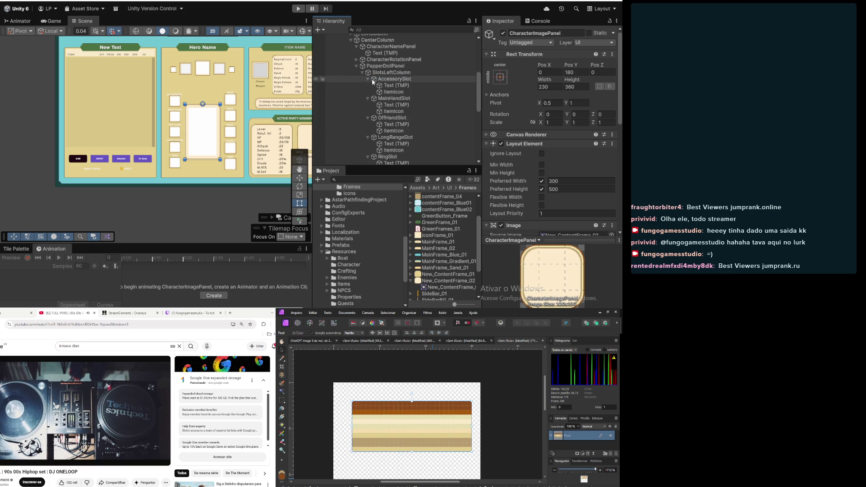
{"action": "left_click", "coordinate": [391, 86]}
{"action": "scroll", "coordinate": [235, 79], "scroll_direction": "up", "scroll_amount": 2}
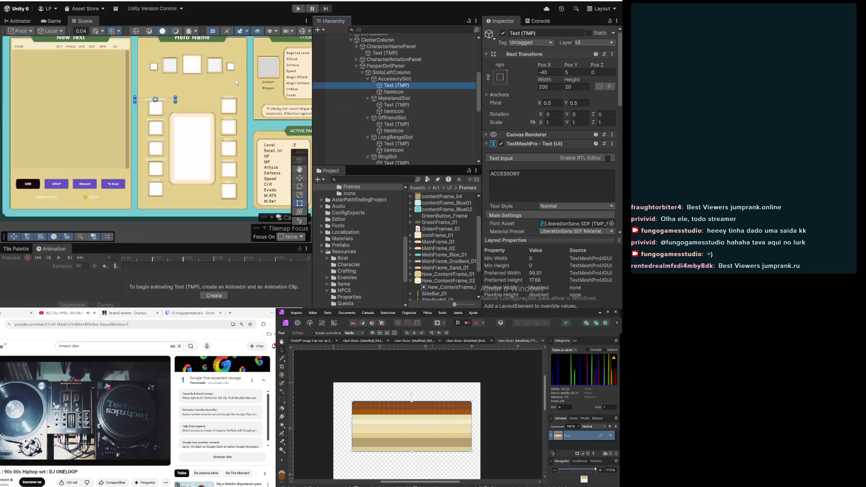
{"action": "scroll", "coordinate": [236, 80], "scroll_direction": "up", "scroll_amount": 2}
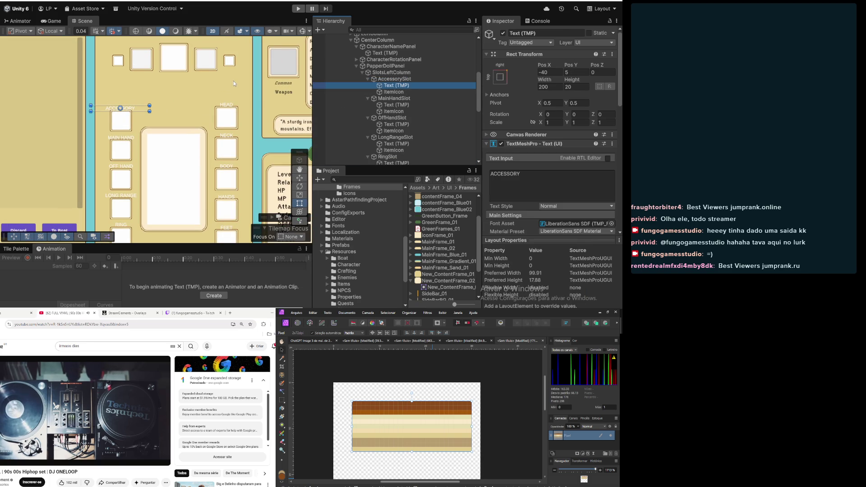
{"action": "left_click", "coordinate": [397, 79]}
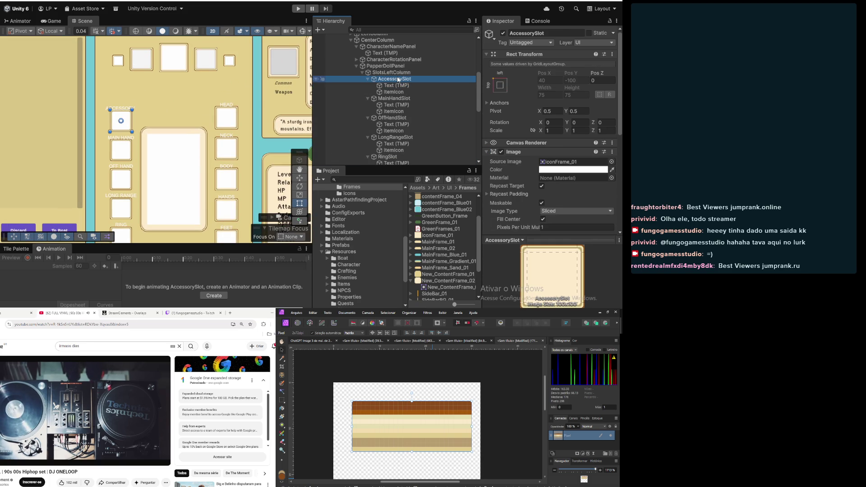
{"action": "left_click", "coordinate": [397, 85]}
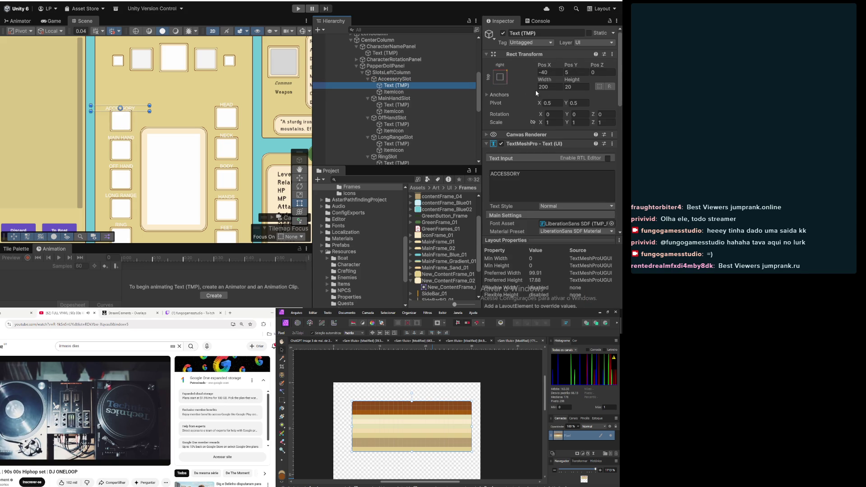
{"action": "left_click", "coordinate": [577, 103]}
{"action": "type", "text": "0"}
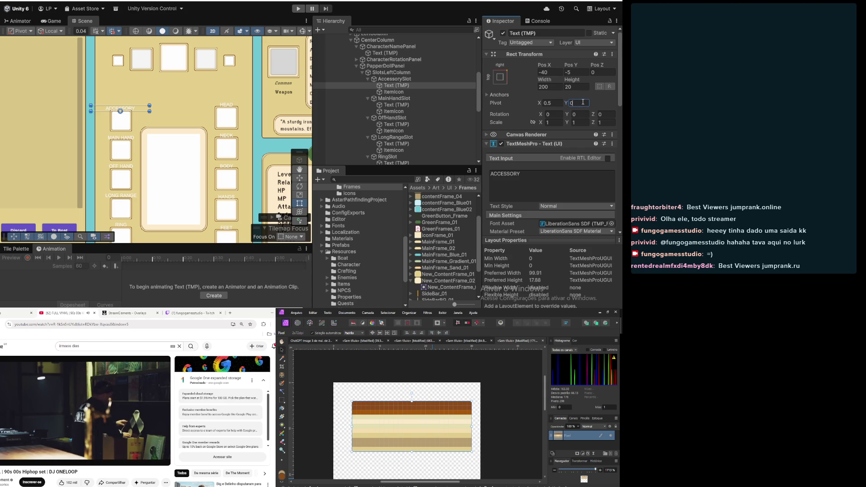
{"action": "left_click", "coordinate": [581, 72]}
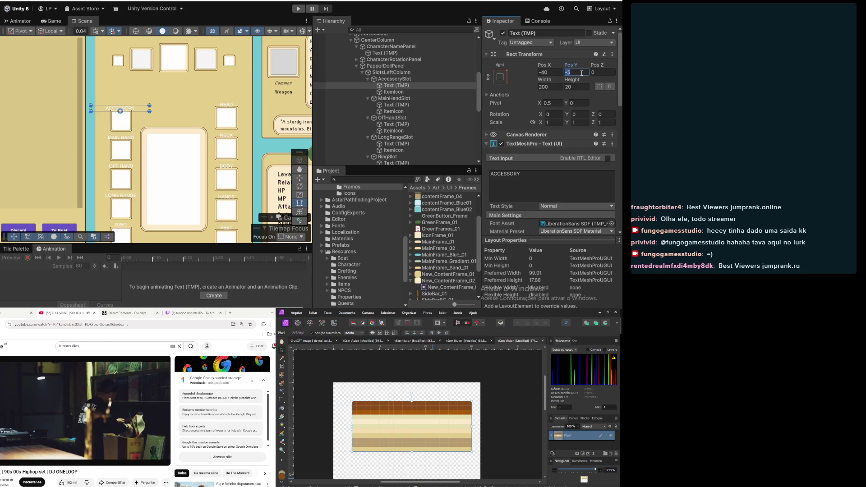
{"action": "type", "text": "5"}
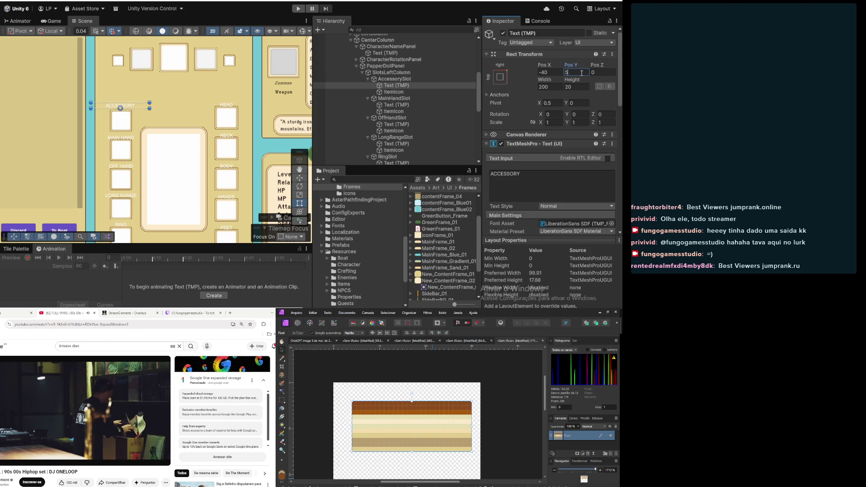
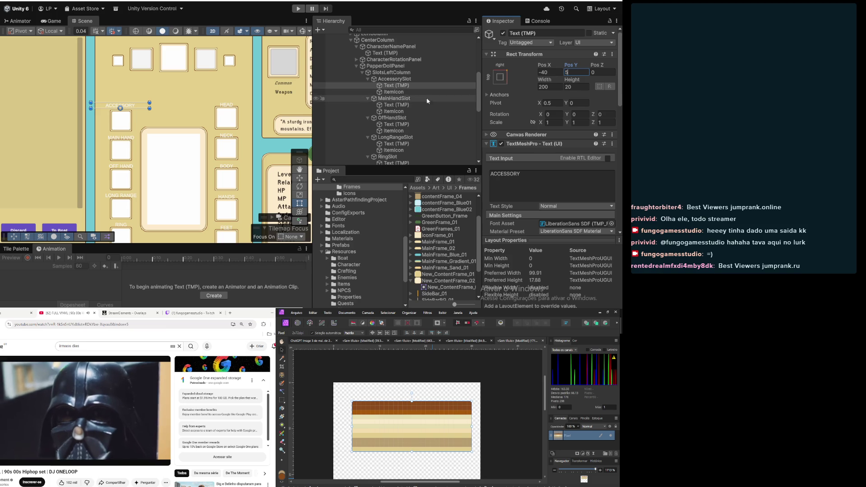
Set the MAIN HAND label's pivot Y and Pos Y to 0, and the ACCESSORY label's Pos Y to 0
{"action": "left_click", "coordinate": [394, 107]}
{"action": "left_click", "coordinate": [584, 102]}
{"action": "type", "text": "0"}
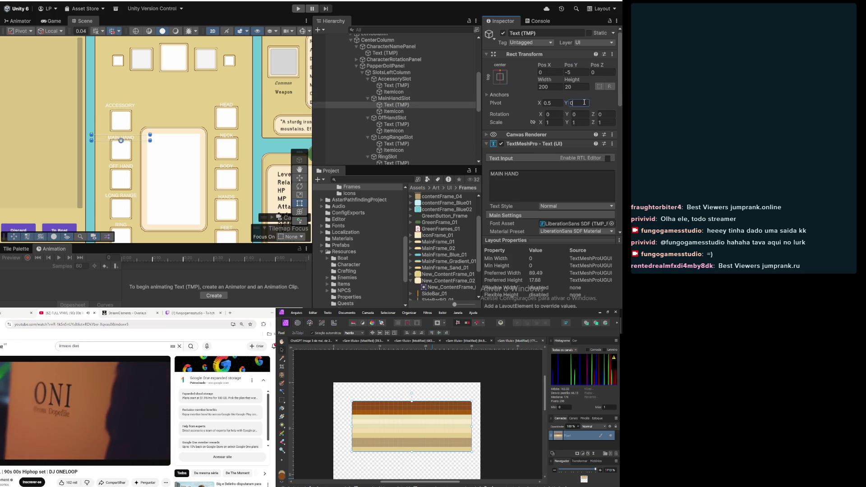
{"action": "left_click", "coordinate": [579, 73]}
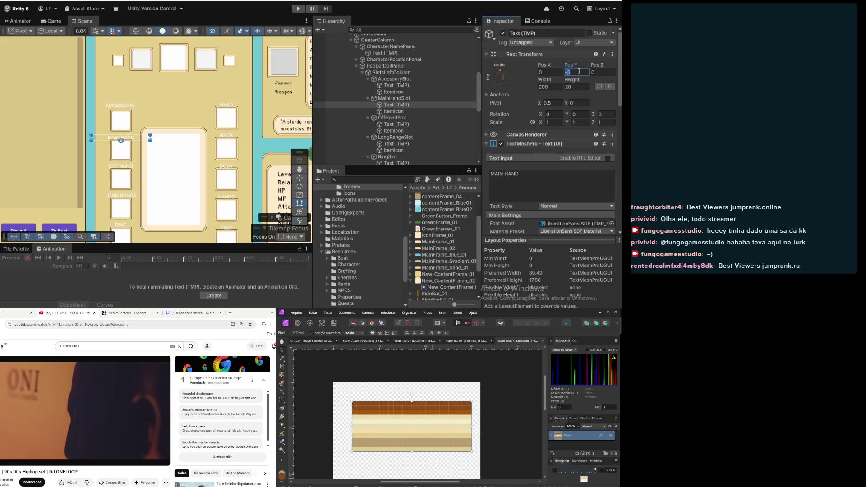
{"action": "type", "text": "0"}
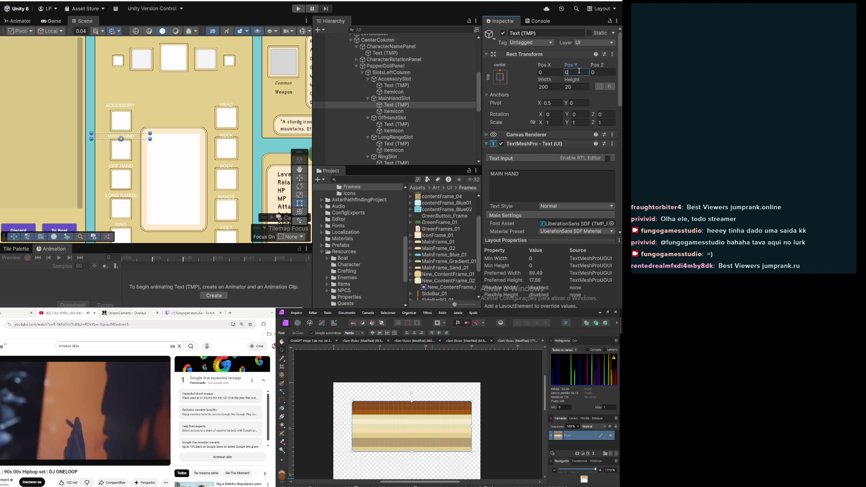
{"action": "left_click", "coordinate": [393, 85]}
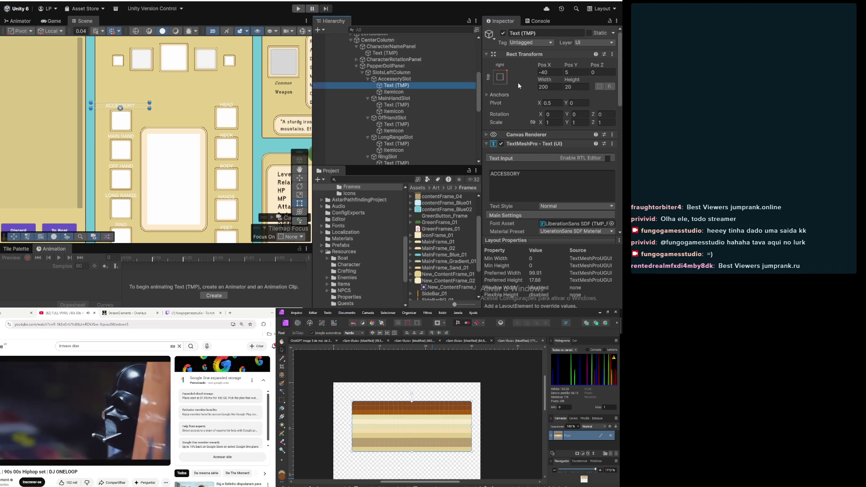
{"action": "left_click", "coordinate": [585, 73]}
{"action": "type", "text": "0"}
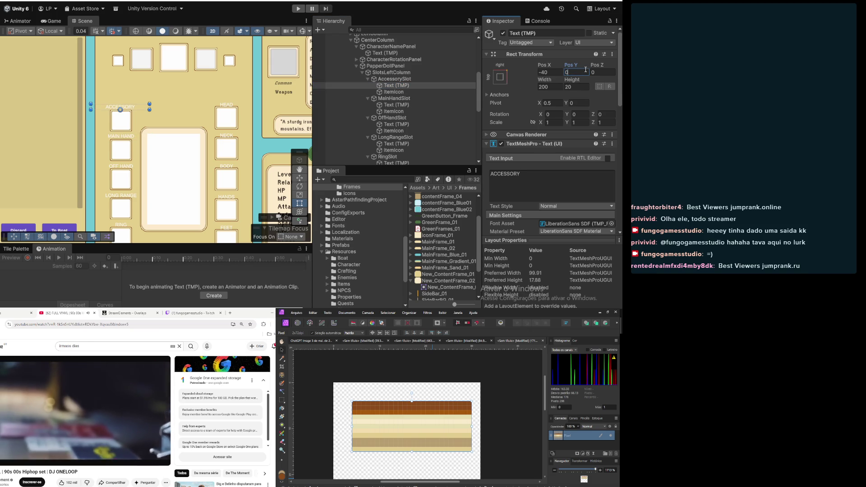
{"action": "left_click", "coordinate": [397, 105]}
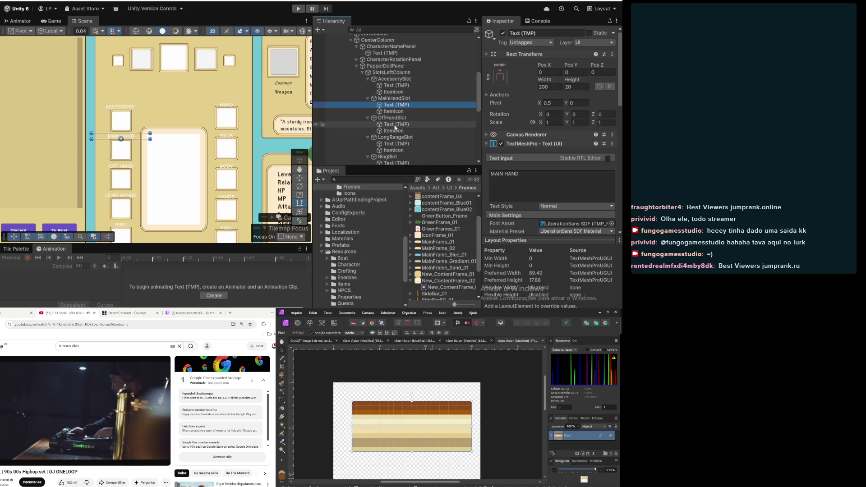
Set the OFF HAND label's pivot Y and Pos Y to 0
{"action": "left_click", "coordinate": [396, 124]}
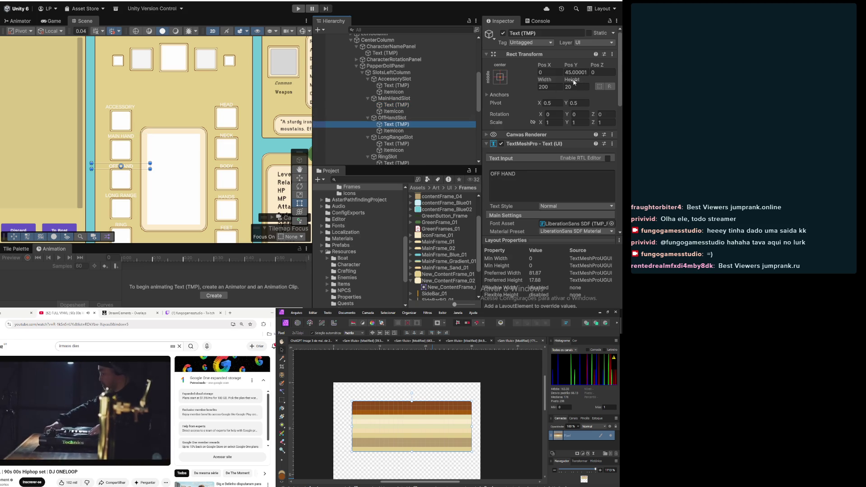
{"action": "left_click", "coordinate": [578, 103]}
{"action": "type", "text": "0"}
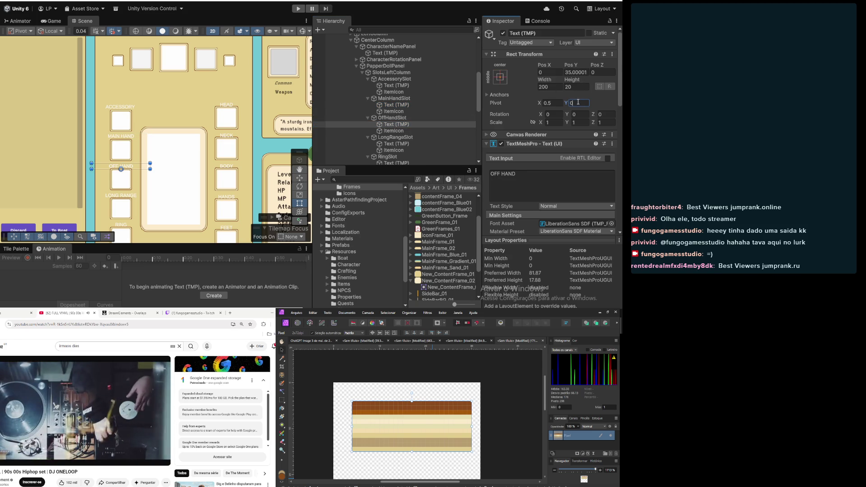
{"action": "left_click", "coordinate": [587, 73]}
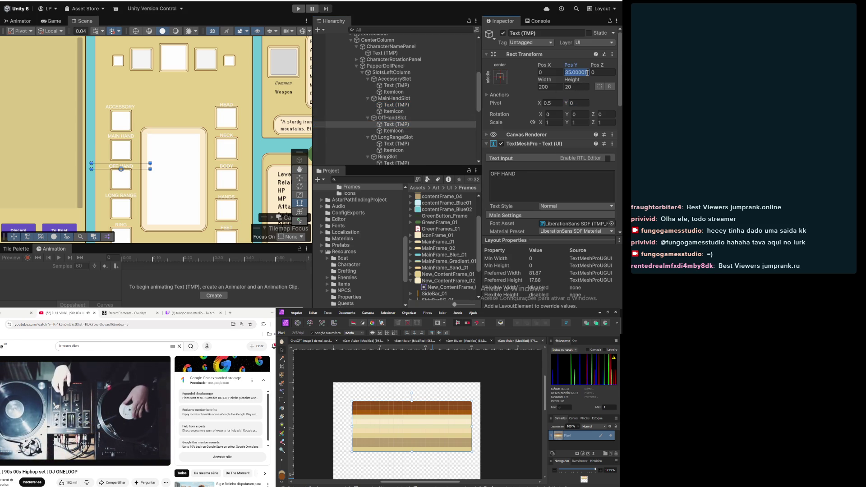
{"action": "type", "text": "0"}
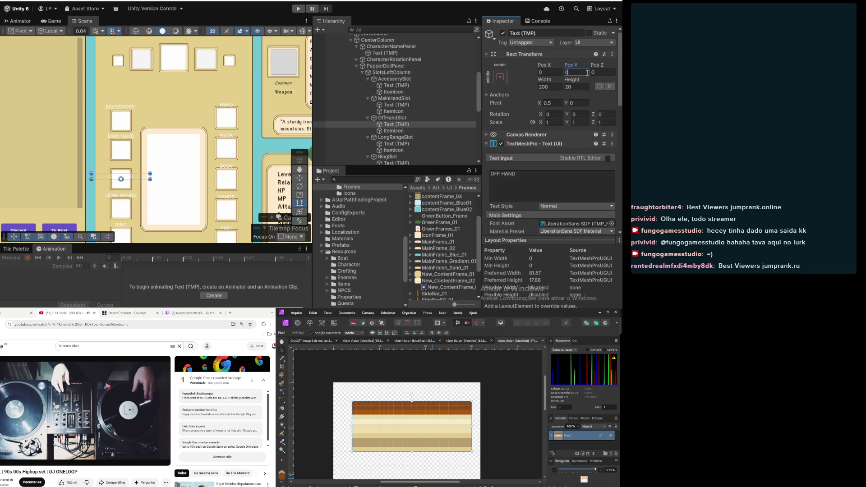
{"action": "left_click", "coordinate": [393, 119]}
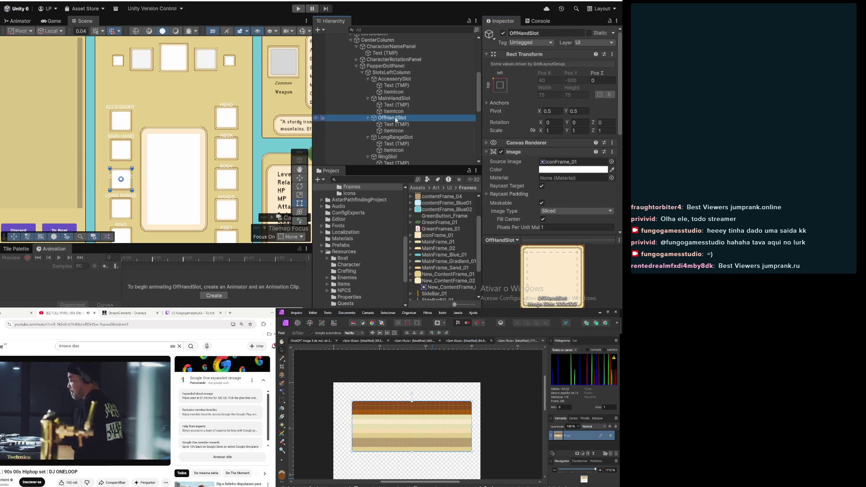
Anchor the OFF HAND label top-centre with pivot and position, then set its Pos Y to 0
{"action": "left_click", "coordinate": [396, 99]}
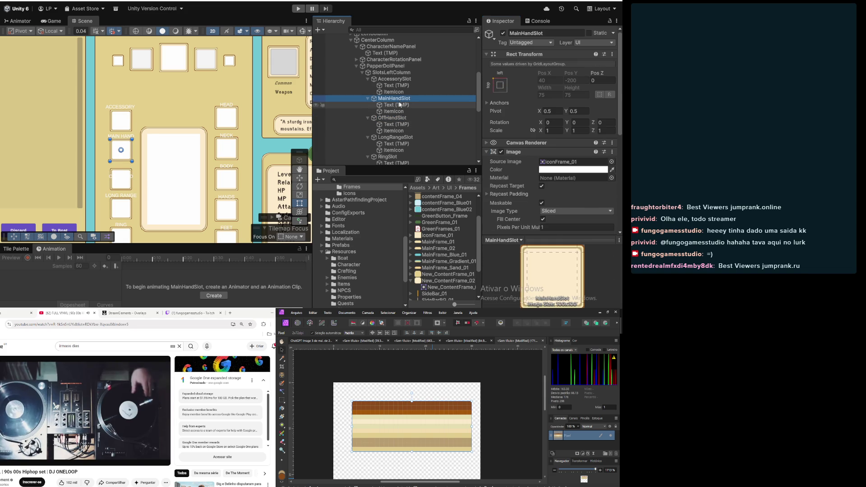
{"action": "left_click", "coordinate": [400, 105]}
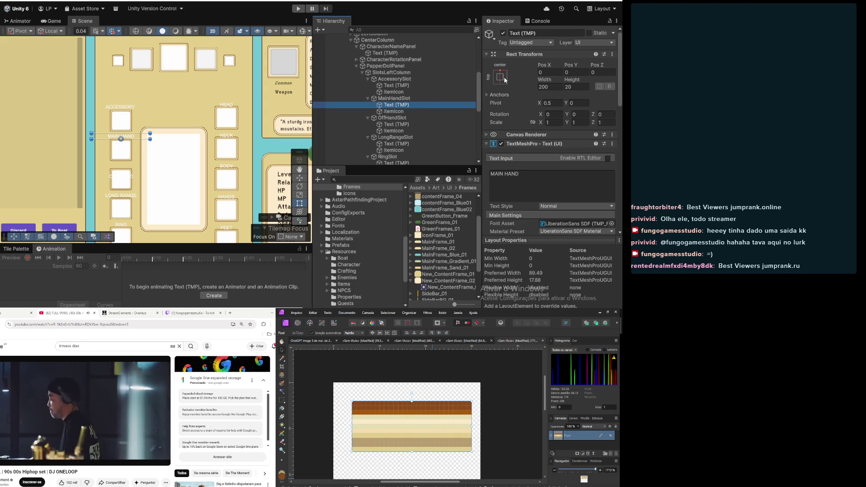
{"action": "left_click", "coordinate": [394, 131]}
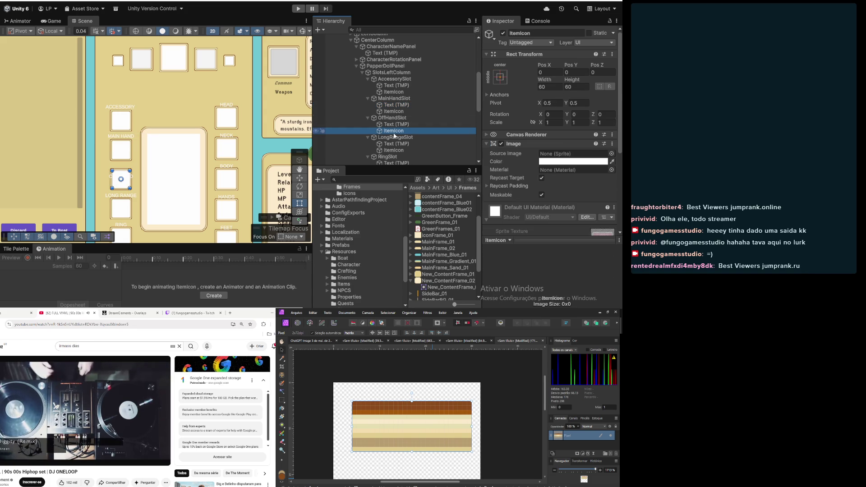
{"action": "left_click", "coordinate": [391, 125]}
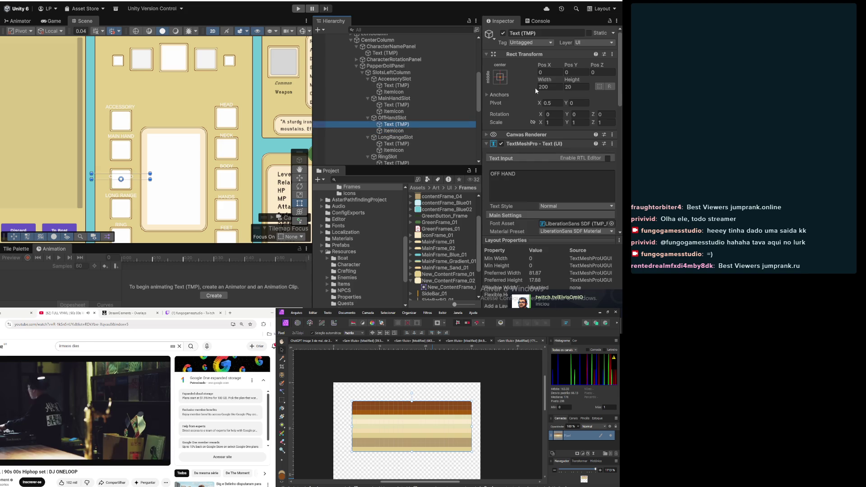
{"action": "left_click", "coordinate": [504, 79]}
{"action": "key", "text": "alt"}
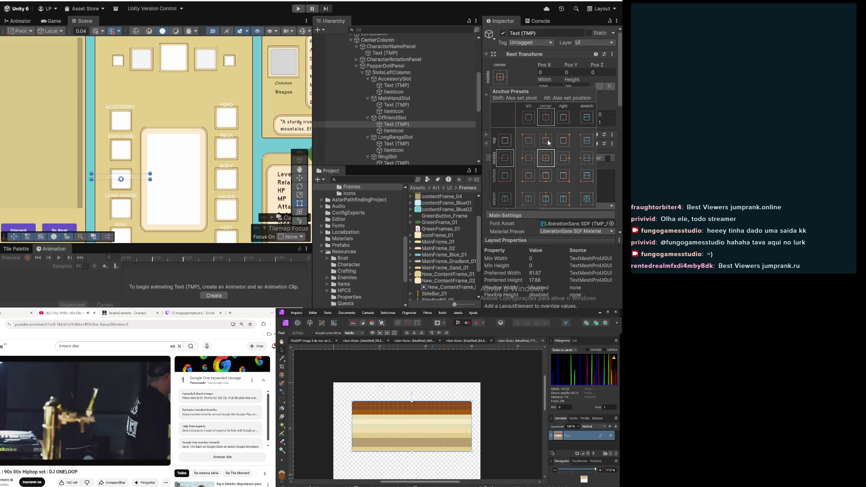
{"action": "left_click", "coordinate": [546, 141], "text": "alt"}
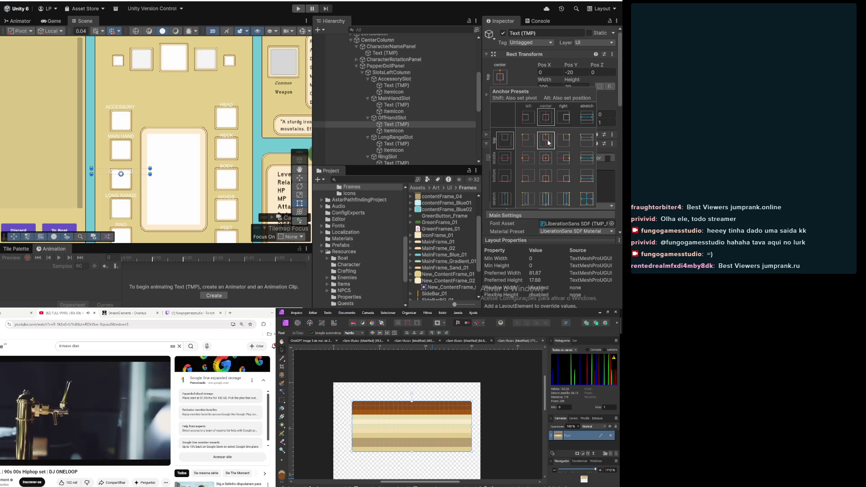
{"action": "left_click", "coordinate": [527, 70]}
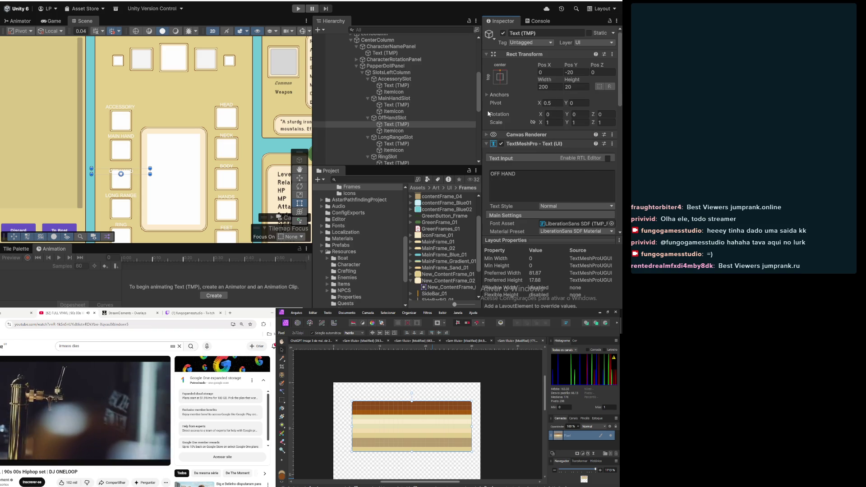
{"action": "left_click", "coordinate": [578, 72]}
{"action": "type", "text": "0"}
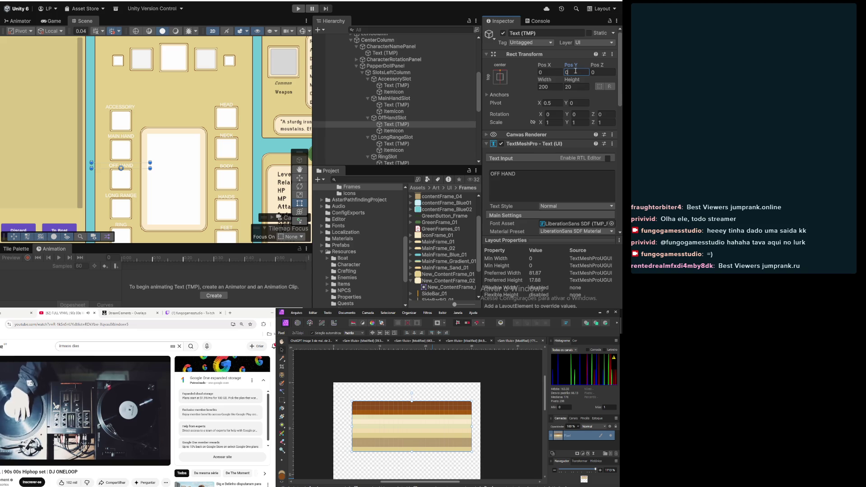
{"action": "left_click", "coordinate": [397, 144]}
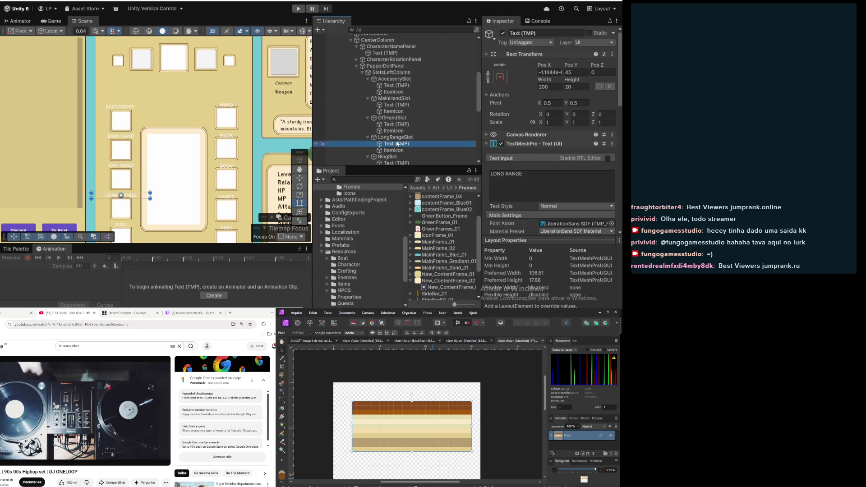
Anchor the LONG RANGE label top-centre and set its Pos X and Pos Y to 0
{"action": "left_click", "coordinate": [499, 77]}
{"action": "left_click", "coordinate": [545, 138]}
{"action": "left_click", "coordinate": [576, 72]}
{"action": "type", "text": "0"}
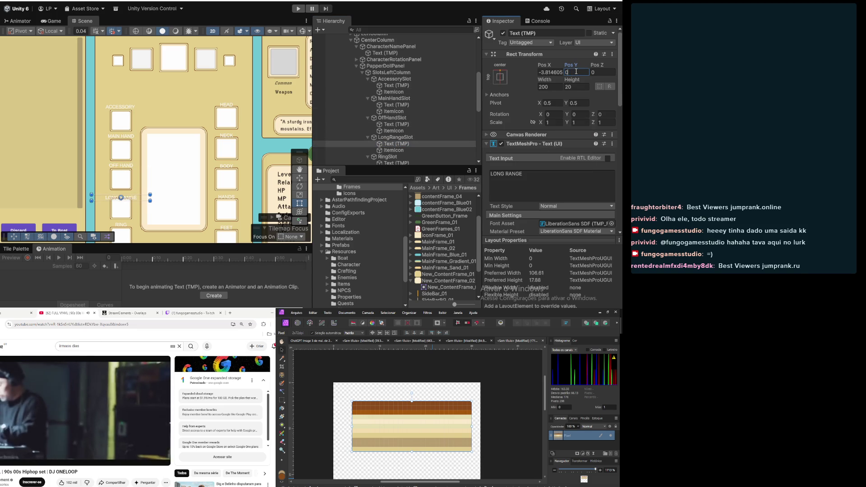
{"action": "left_click", "coordinate": [554, 72]}
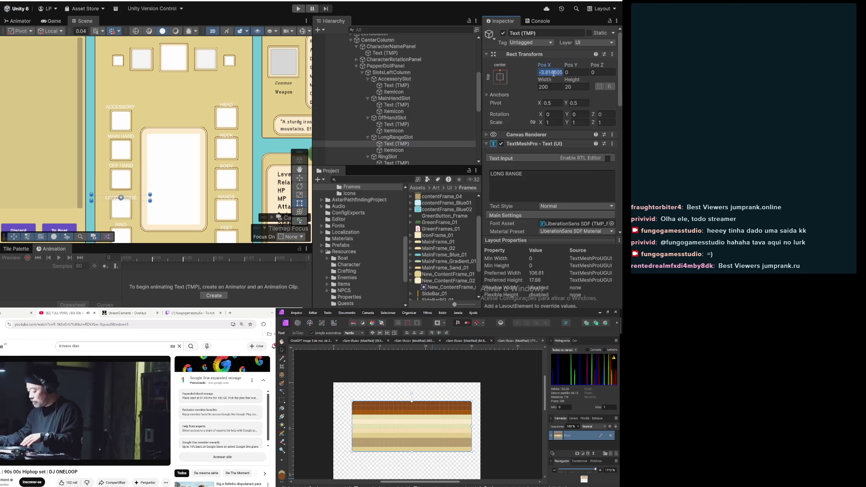
{"action": "type", "text": "0"}
Compare against the other slot labels and set the LONG RANGE label's pivot Y to 0
{"action": "left_click", "coordinate": [394, 130]}
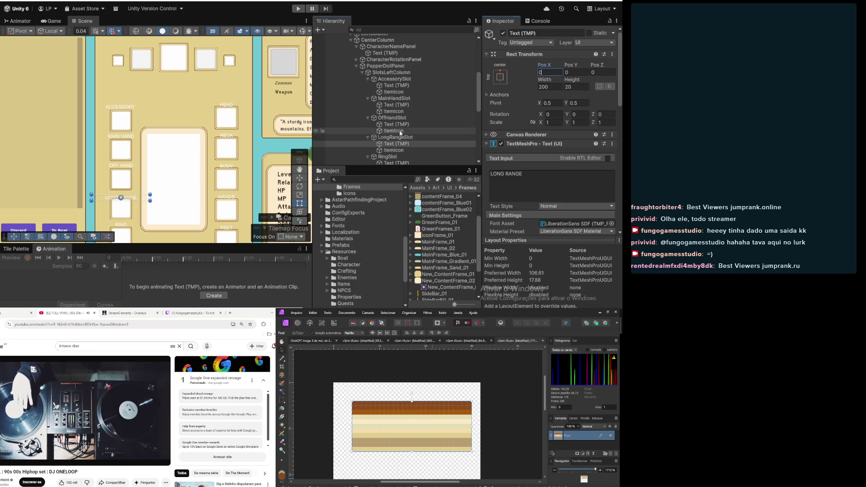
{"action": "left_click", "coordinate": [393, 111]}
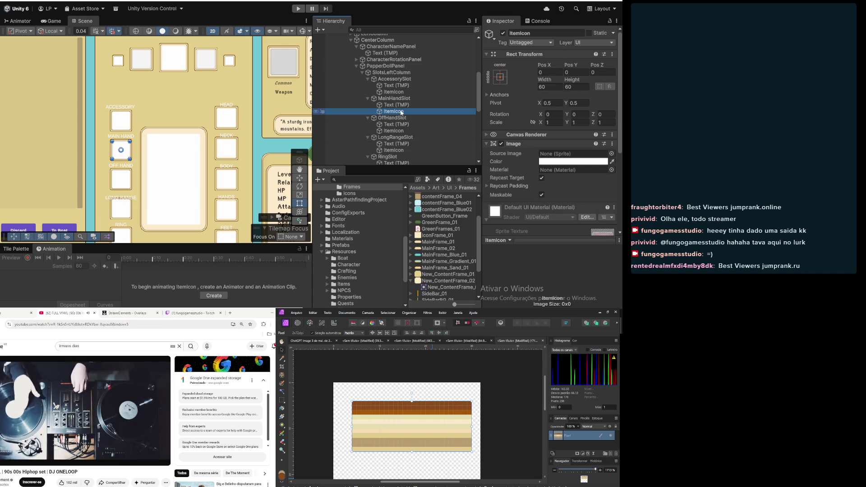
{"action": "key", "text": "Up"}
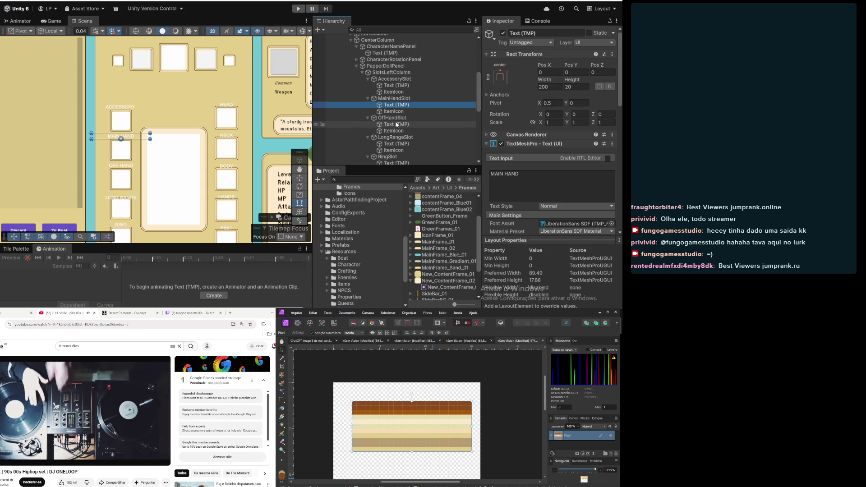
{"action": "left_click", "coordinate": [396, 125]}
{"action": "left_click", "coordinate": [396, 145]}
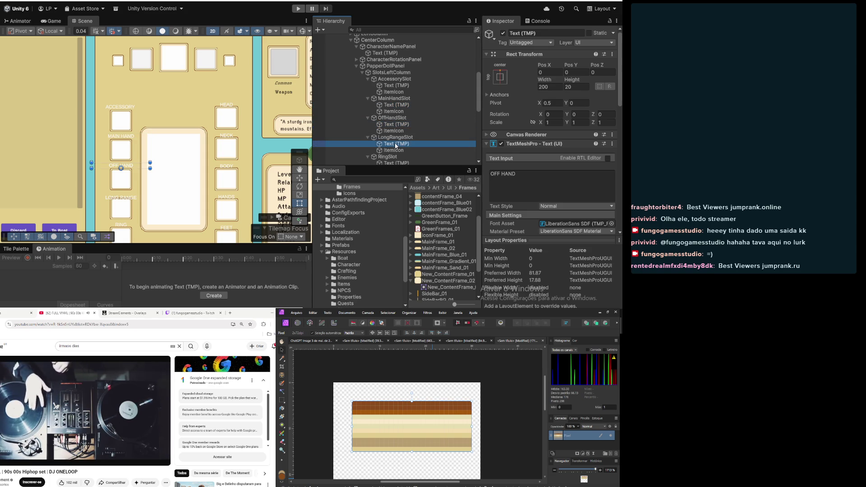
{"action": "left_click", "coordinate": [583, 104]}
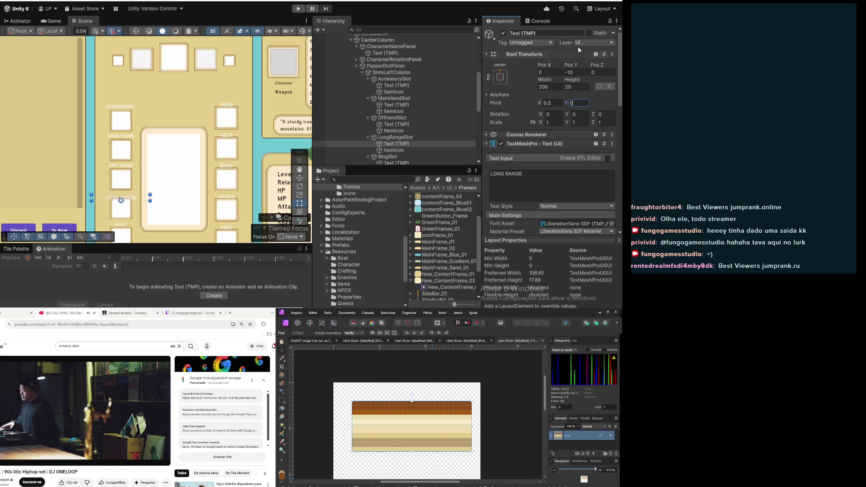
{"action": "type", "text": "0"}
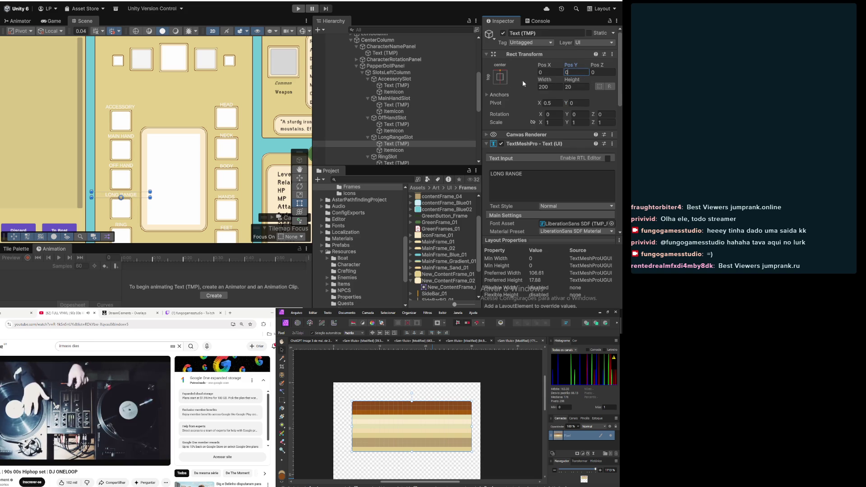
Select the RING label and start changing its pivot Y
{"action": "scroll", "coordinate": [416, 147], "scroll_direction": "down", "scroll_amount": 3}
{"action": "left_click", "coordinate": [394, 114]}
{"action": "left_click", "coordinate": [578, 103]}
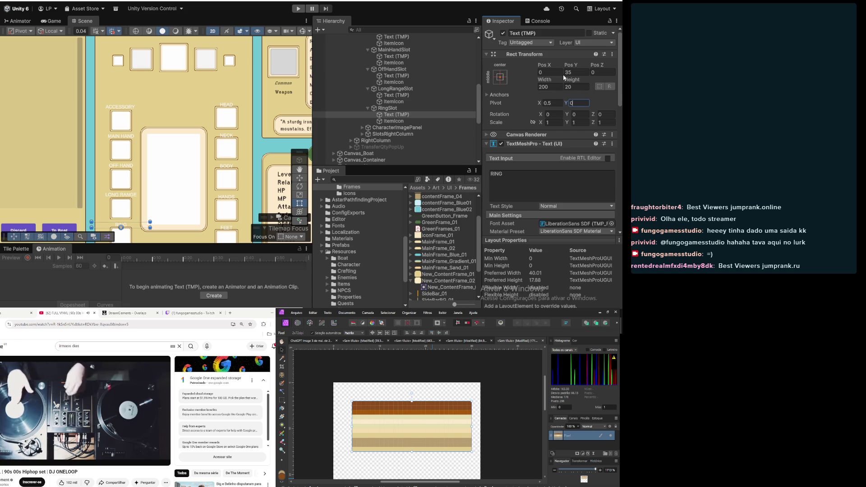
Set the RING label's pivot Y to 0, anchor it top-centre, and zero its Pos Y
{"action": "type", "text": "0"}
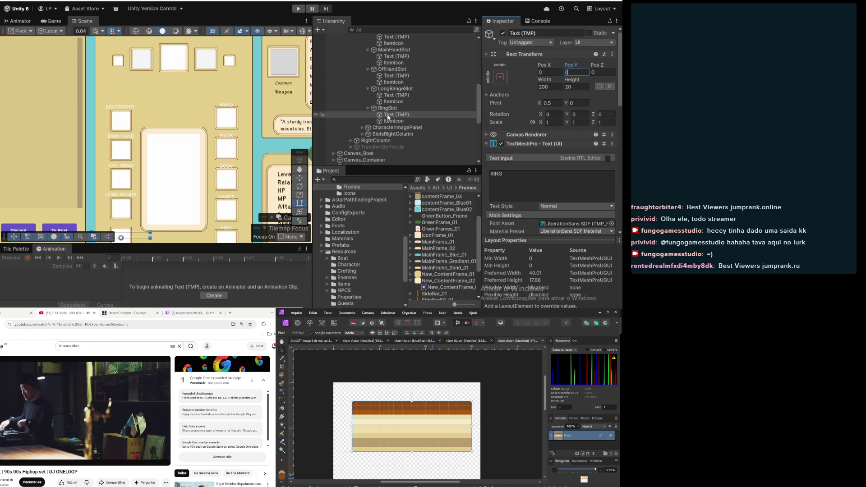
{"action": "left_click", "coordinate": [499, 77]}
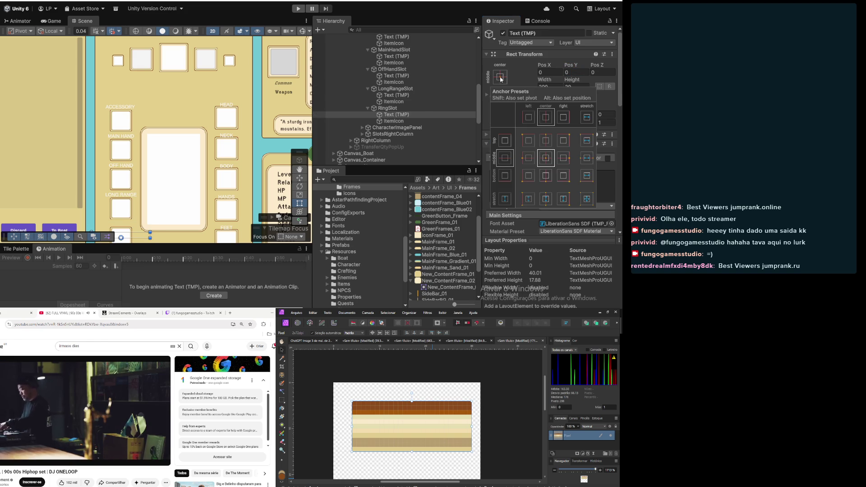
{"action": "left_click", "coordinate": [541, 140], "text": "alt"}
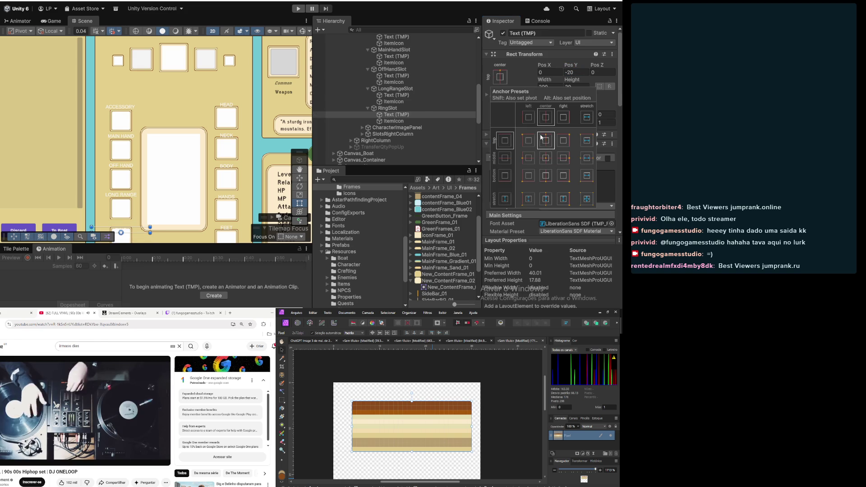
{"action": "left_click", "coordinate": [582, 73]}
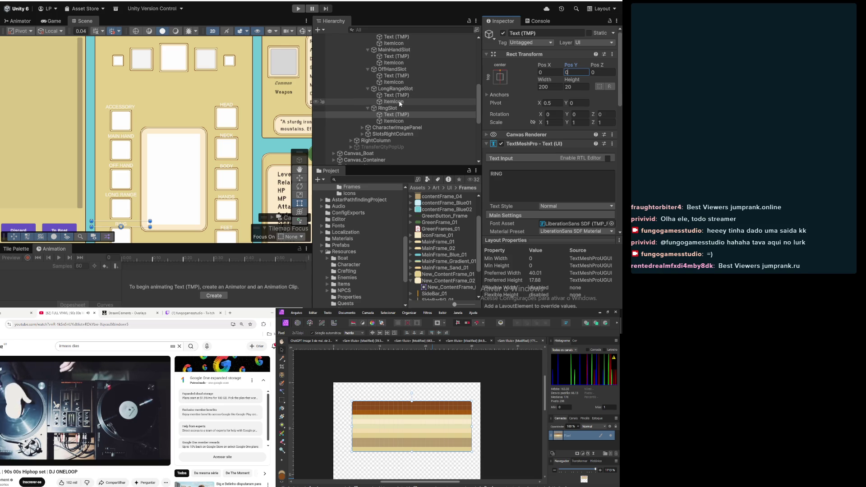
Collapse SlotsLeftColumn and expand SlotsRightColumn in the Hierarchy
{"action": "scroll", "coordinate": [400, 103], "scroll_direction": "up", "scroll_amount": 3}
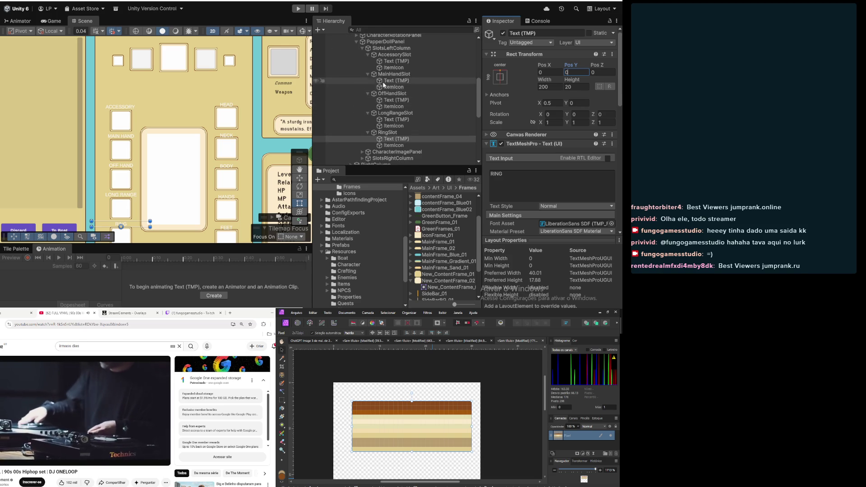
{"action": "left_click", "coordinate": [363, 48]}
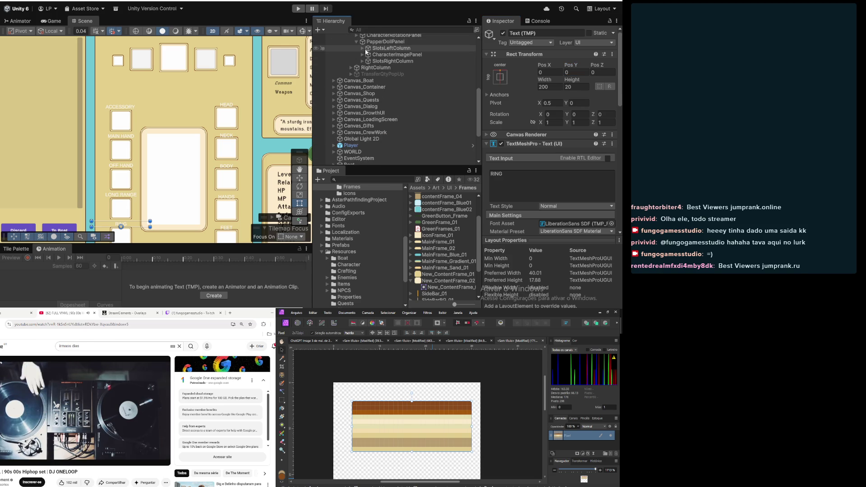
{"action": "left_click", "coordinate": [363, 60]}
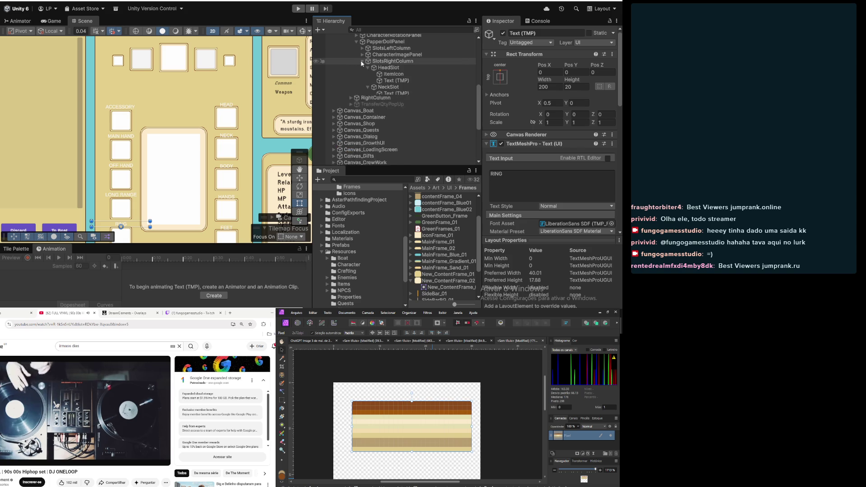
Anchor the HEAD label top-centre with pivot Y 0 and Pos Y 0
{"action": "left_click", "coordinate": [396, 73]}
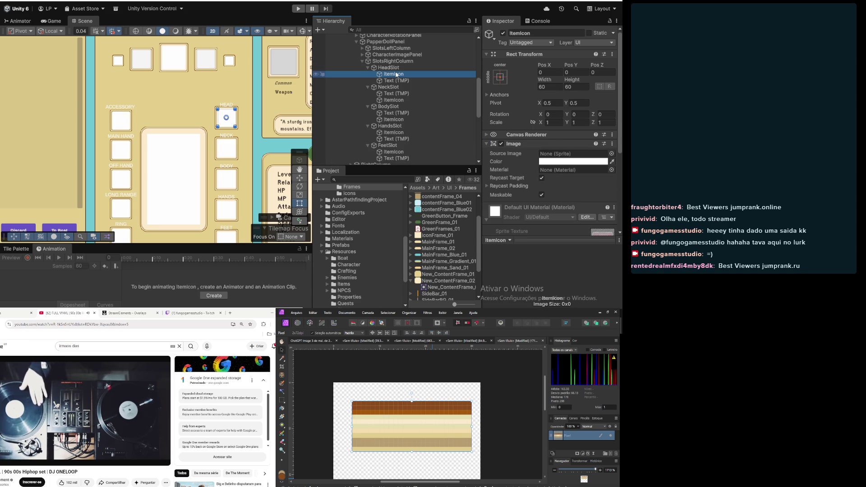
{"action": "left_click", "coordinate": [396, 81]}
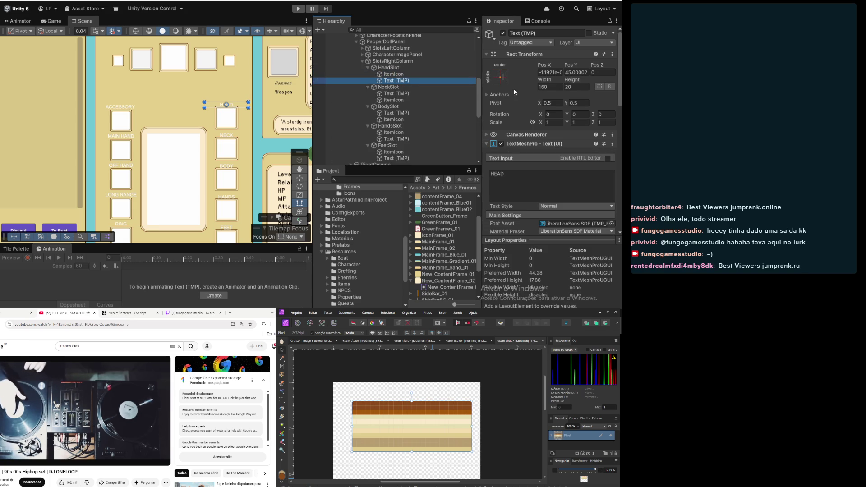
{"action": "left_click", "coordinate": [501, 76]}
{"action": "left_click", "coordinate": [550, 139]}
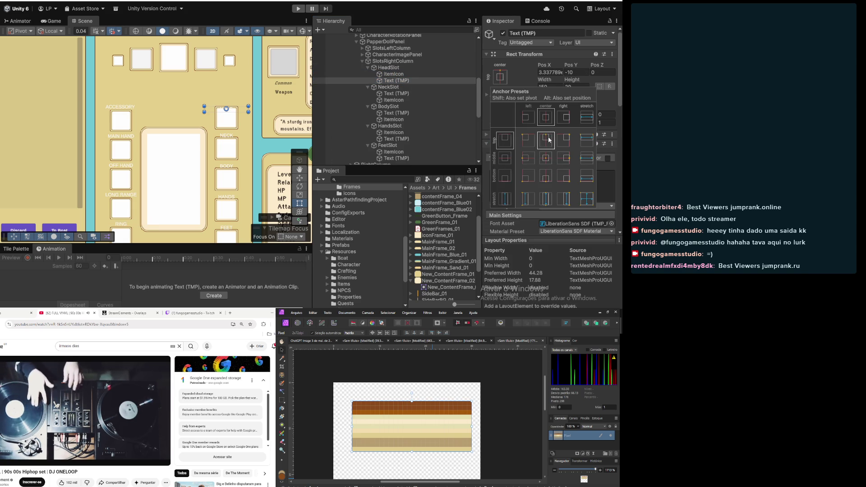
{"action": "left_click", "coordinate": [554, 74]}
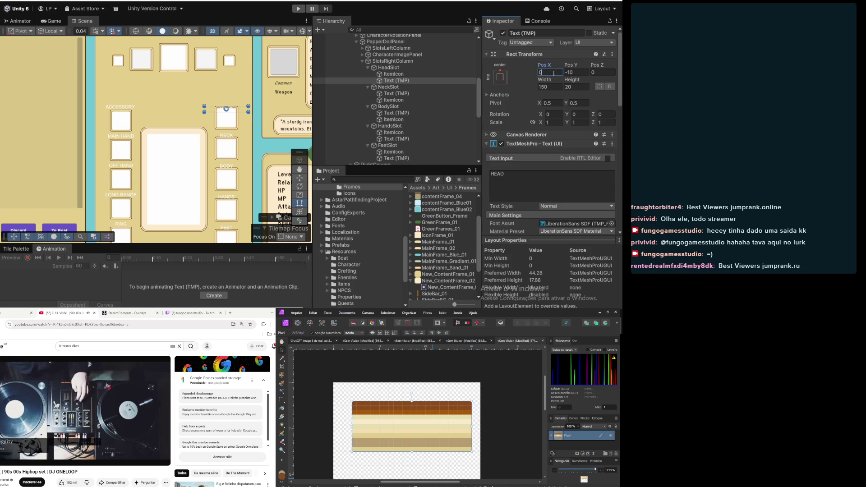
{"action": "left_click", "coordinate": [574, 73]}
{"action": "type", "text": "0"}
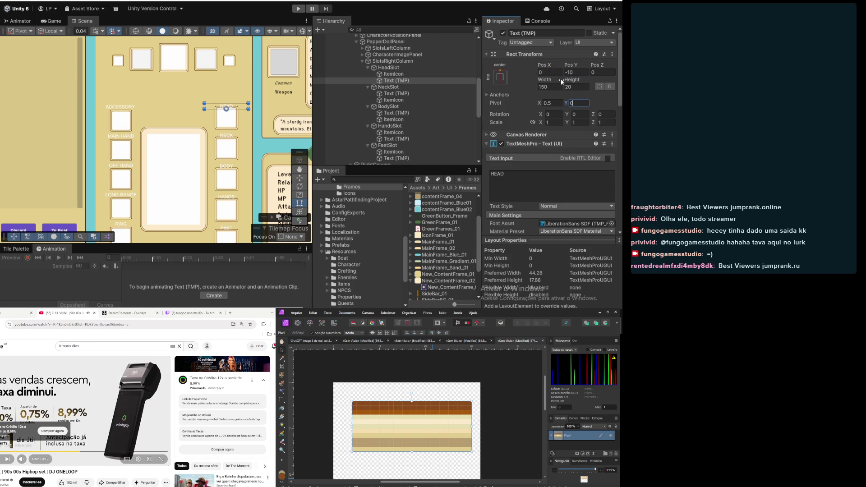
{"action": "left_click", "coordinate": [578, 72]}
{"action": "type", "text": "0"}
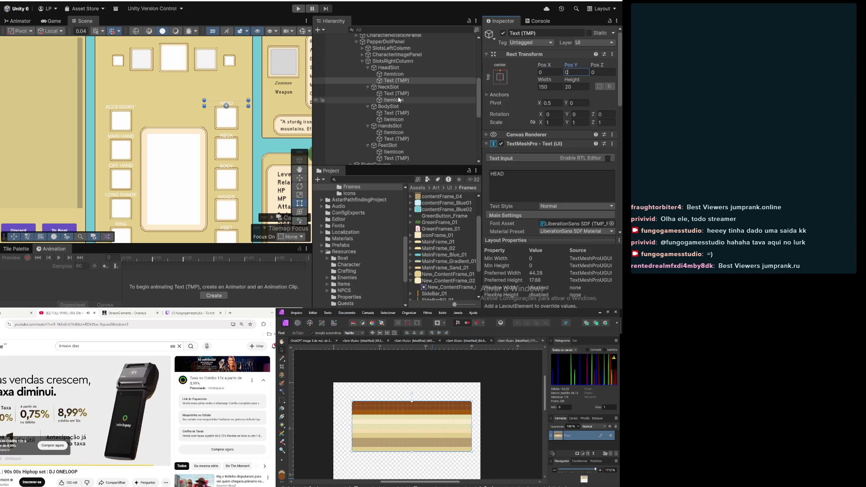
Anchor the NECK label top-centre with pivot Y 0 and Pos Y 0
{"action": "left_click", "coordinate": [396, 94]}
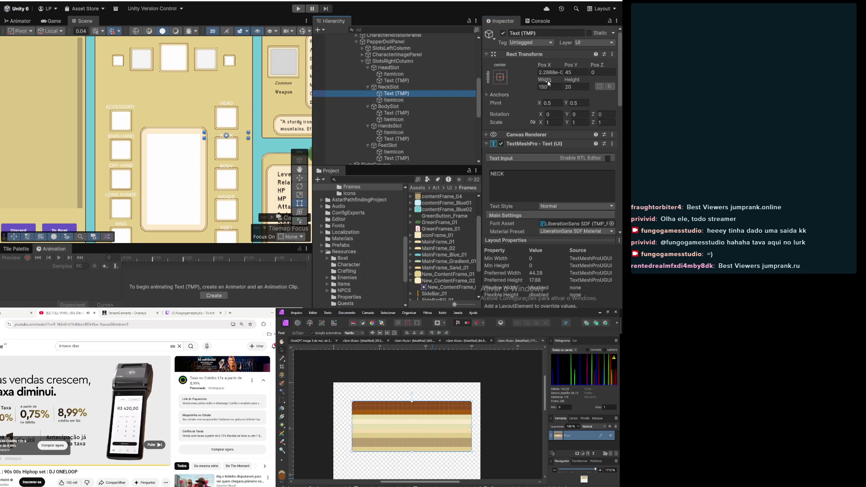
{"action": "left_click", "coordinate": [499, 76]}
{"action": "left_click", "coordinate": [546, 141]}
{"action": "left_click", "coordinate": [576, 74]}
{"action": "type", "text": "0"}
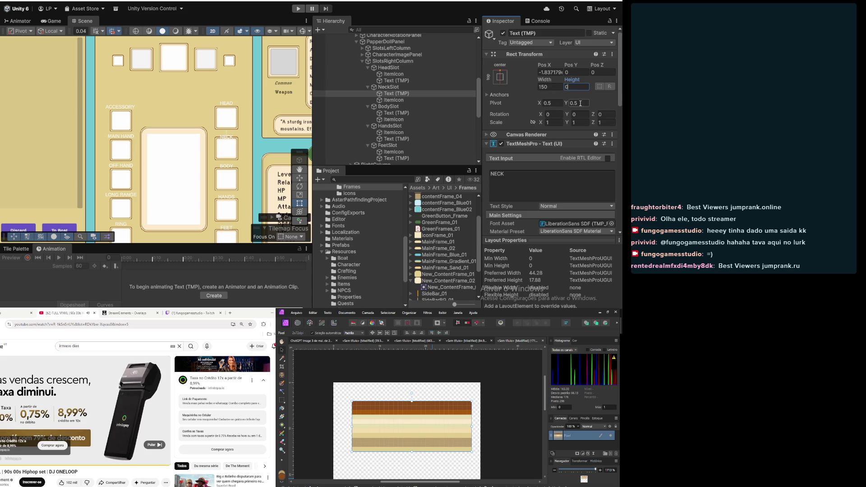
{"action": "left_click", "coordinate": [583, 75]}
{"action": "type", "text": "0"}
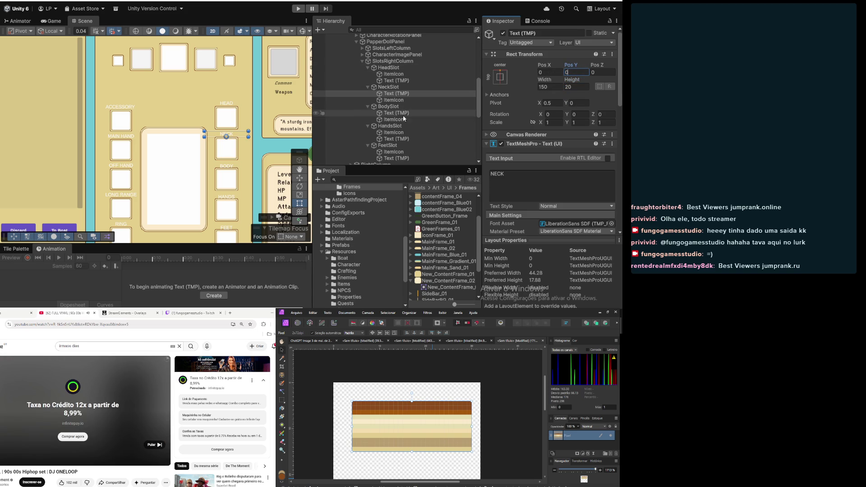
Anchor the BODY label top-centre and set its Pos Y to 0
{"action": "left_click", "coordinate": [401, 114]}
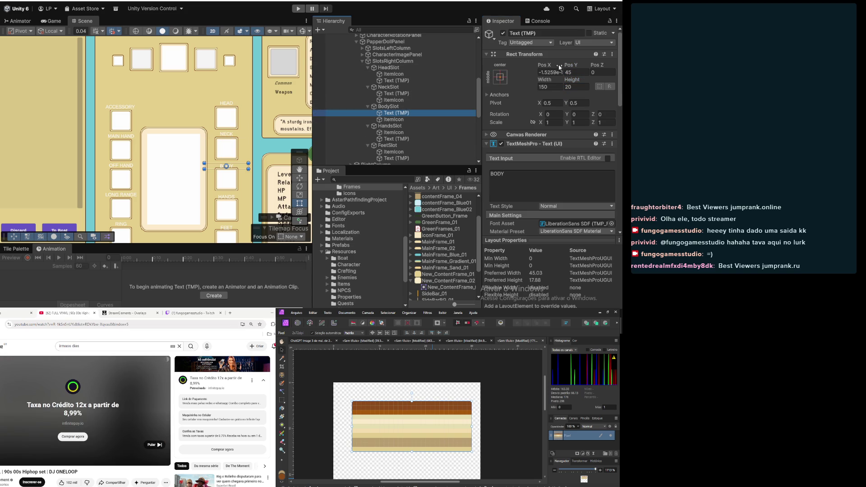
{"action": "left_click", "coordinate": [499, 76]}
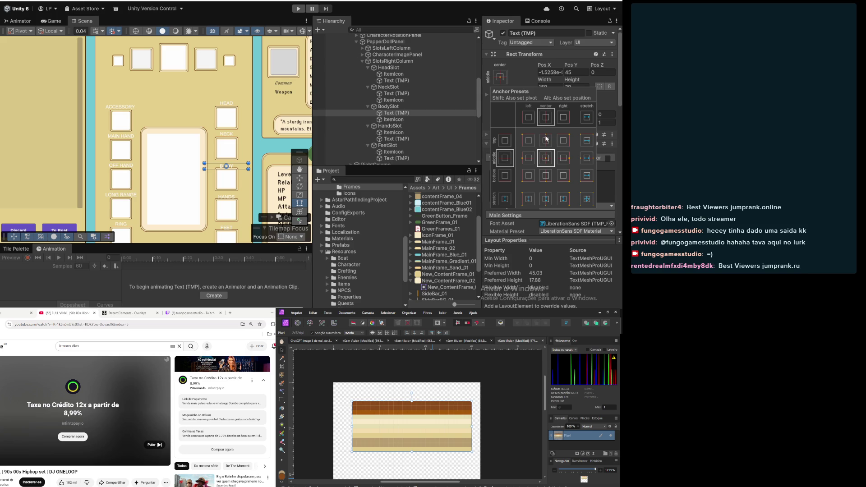
{"action": "left_click", "coordinate": [578, 55]}
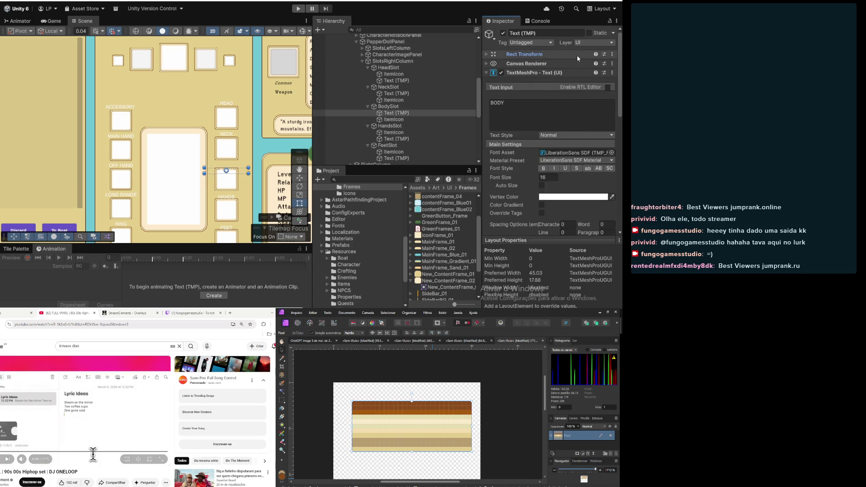
{"action": "left_click", "coordinate": [578, 56]}
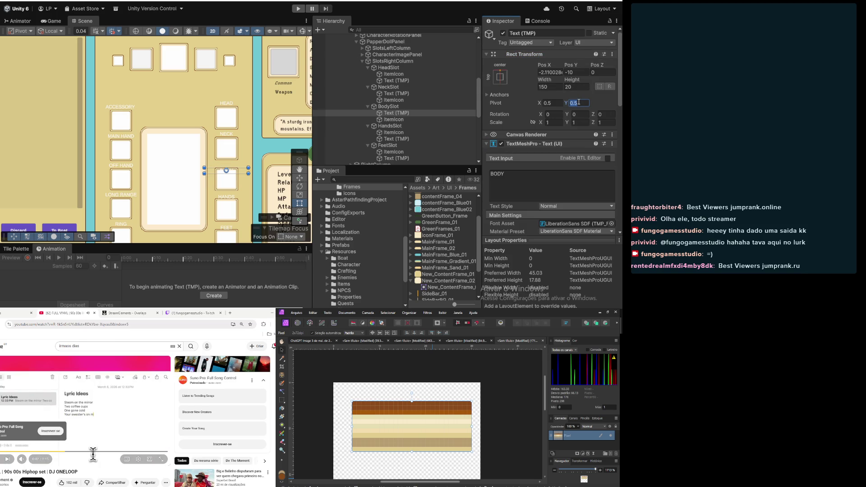
{"action": "type", "text": "0"}
{"action": "left_click", "coordinate": [578, 72]}
{"action": "type", "text": "0"}
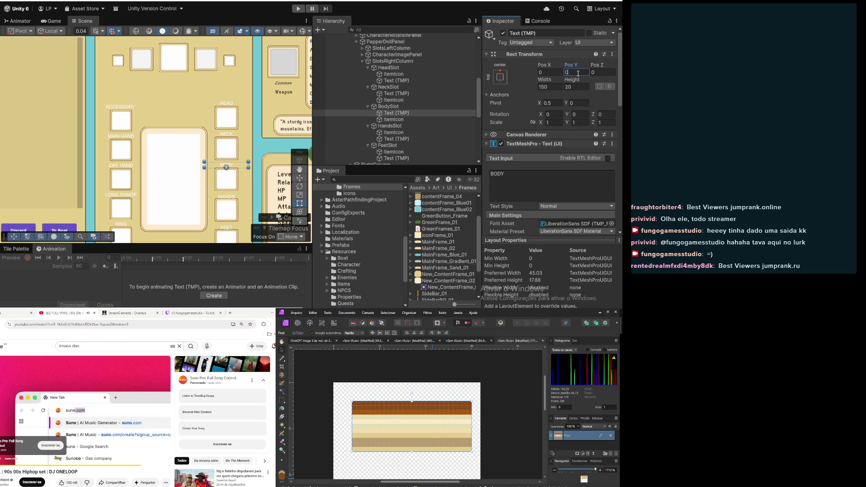
Anchor the HANDS label top-centre with pivot Y 0 and Pos Y 0
{"action": "left_click", "coordinate": [406, 138]}
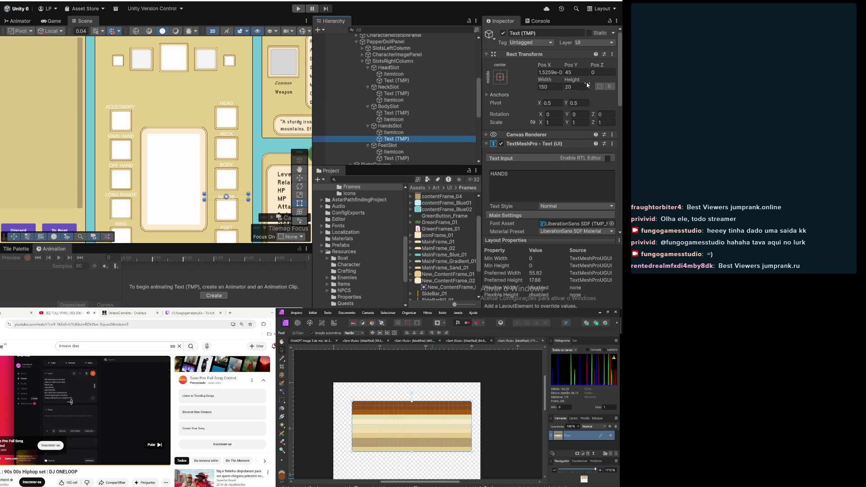
{"action": "left_click", "coordinate": [500, 77]}
{"action": "left_click", "coordinate": [545, 140]}
{"action": "left_click", "coordinate": [580, 73]}
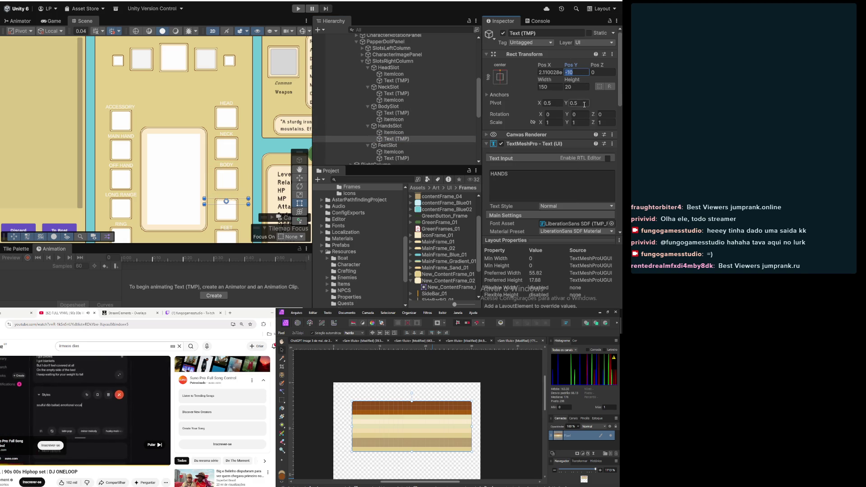
{"action": "type", "text": "0"}
{"action": "left_click", "coordinate": [577, 72]}
{"action": "type", "text": "0"}
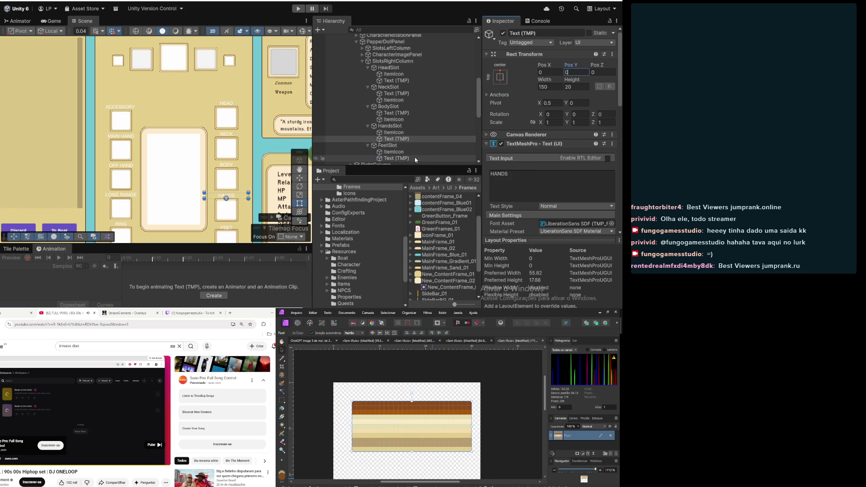
Anchor the FEET label top-centre with pivot Y 0 and Pos Y 0
{"action": "left_click", "coordinate": [415, 158]}
{"action": "left_click", "coordinate": [501, 81]}
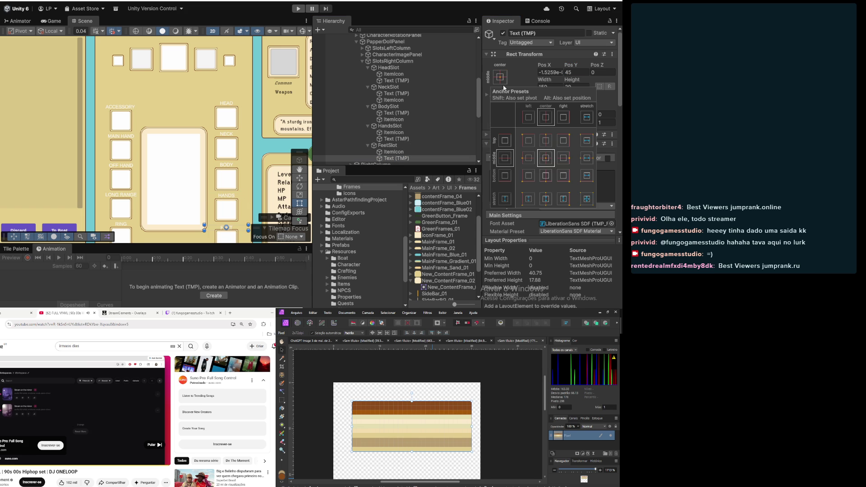
{"action": "left_click", "coordinate": [546, 140], "text": "alt"}
{"action": "left_click", "coordinate": [575, 86]}
{"action": "left_click", "coordinate": [578, 103]}
{"action": "type", "text": "0"}
{"action": "left_click", "coordinate": [577, 72]}
{"action": "type", "text": "0"}
{"action": "scroll", "coordinate": [440, 102], "scroll_direction": "down", "scroll_amount": 2}
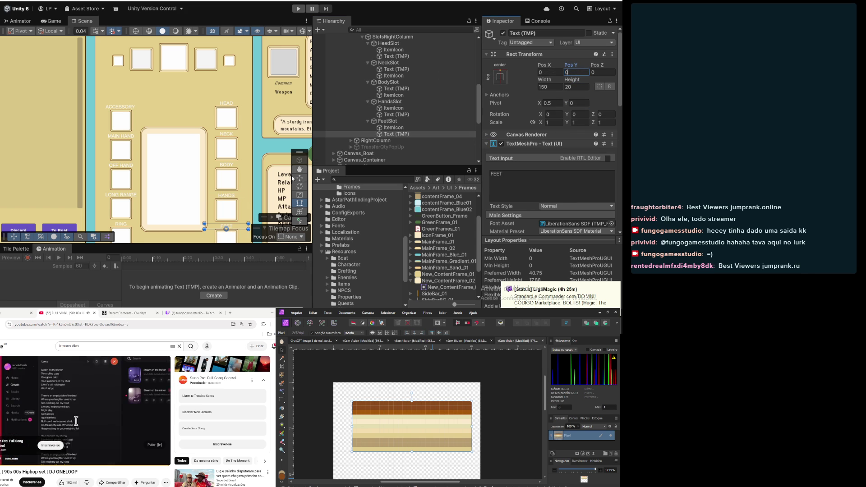
{"action": "scroll", "coordinate": [269, 177], "scroll_direction": "down", "scroll_amount": 2}
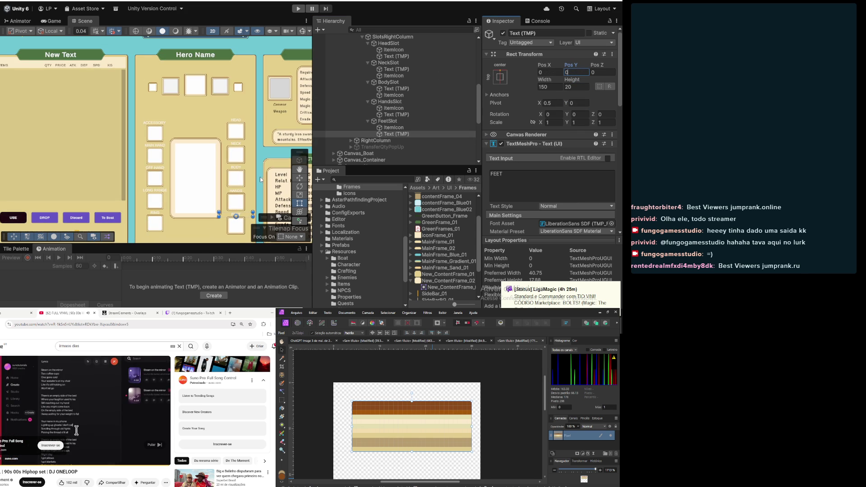
{"action": "scroll", "coordinate": [178, 187], "scroll_direction": "up", "scroll_amount": 5}
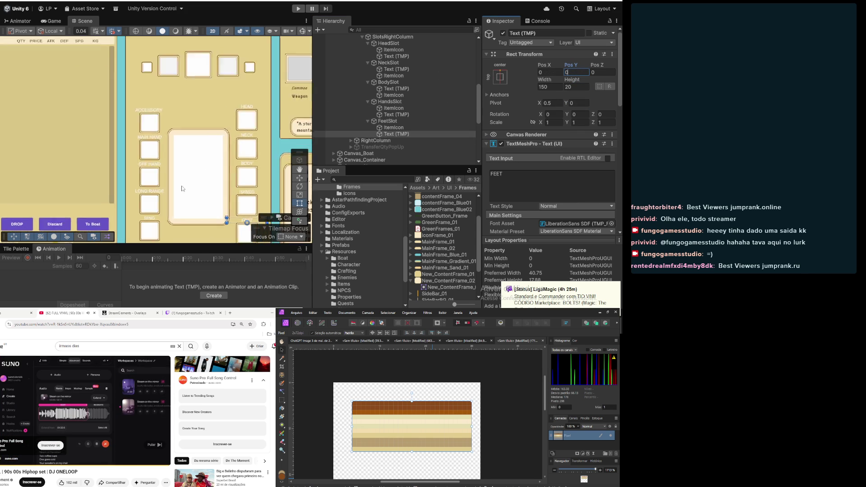
{"action": "scroll", "coordinate": [179, 186], "scroll_direction": "down", "scroll_amount": 3}
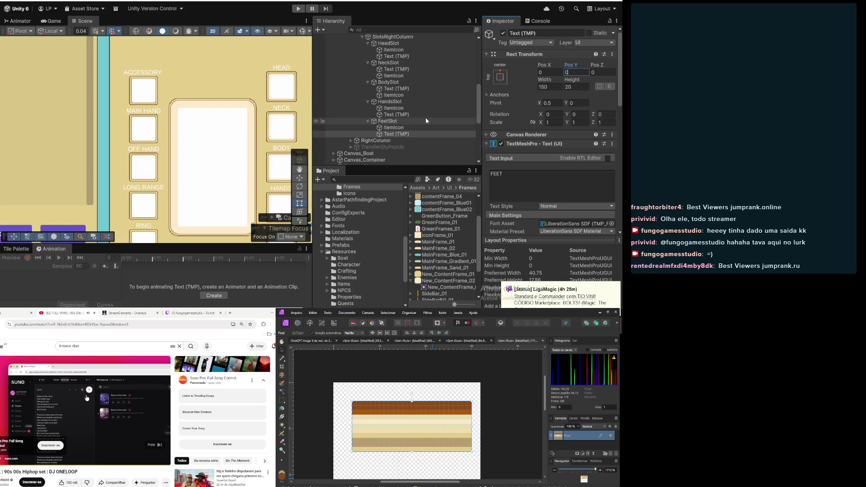
{"action": "scroll", "coordinate": [516, 131], "scroll_direction": "down", "scroll_amount": 3}
{"action": "scroll", "coordinate": [517, 130], "scroll_direction": "down", "scroll_amount": 5}
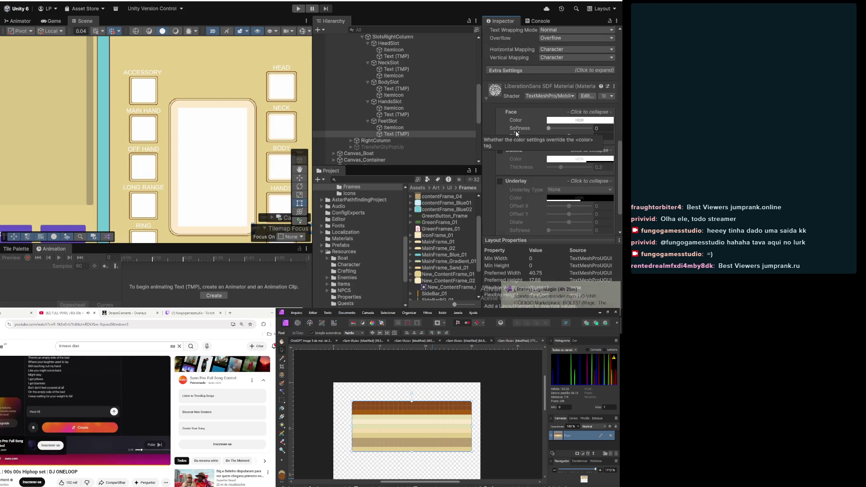
{"action": "scroll", "coordinate": [517, 134], "scroll_direction": "up", "scroll_amount": 10}
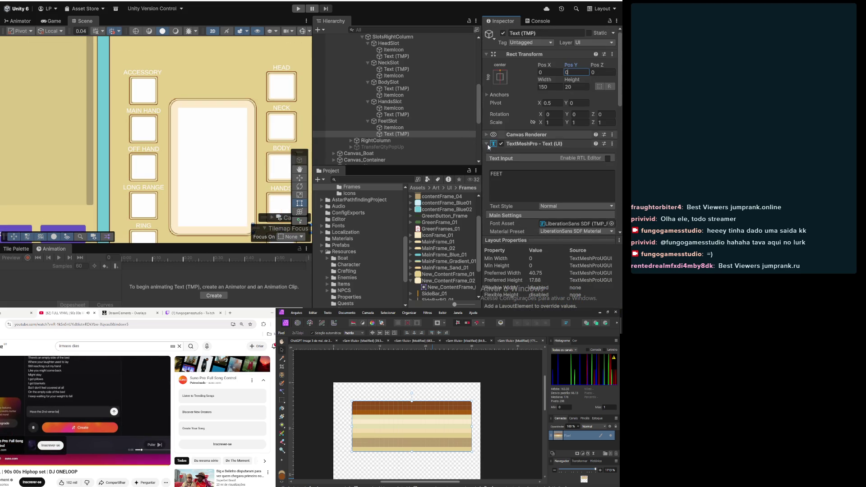
{"action": "left_click", "coordinate": [489, 143]}
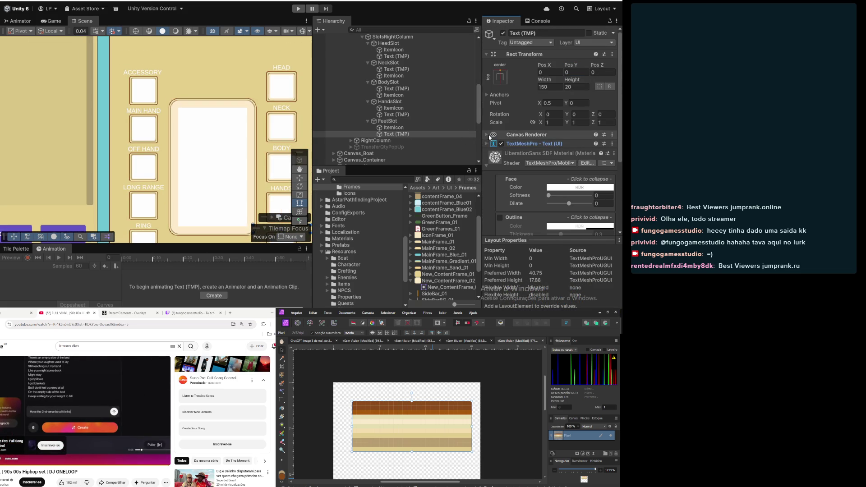
{"action": "left_click", "coordinate": [492, 54]}
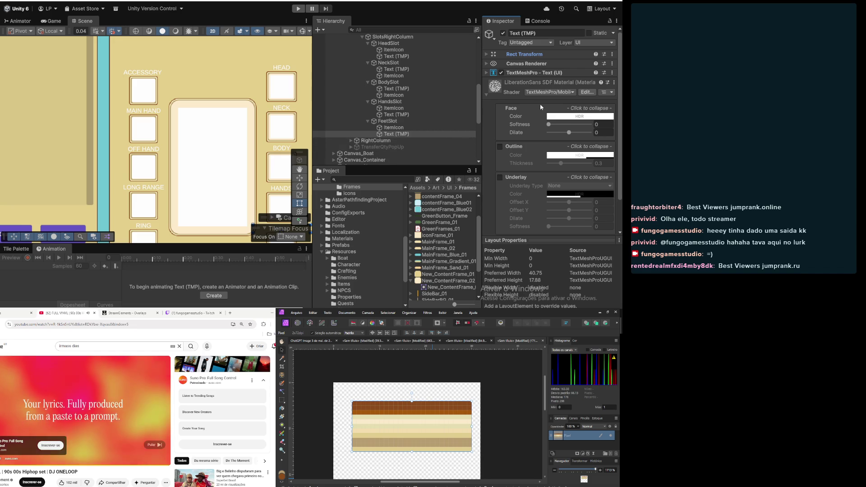
{"action": "scroll", "coordinate": [172, 128], "scroll_direction": "down", "scroll_amount": 5}
{"action": "scroll", "coordinate": [180, 132], "scroll_direction": "down", "scroll_amount": 3}
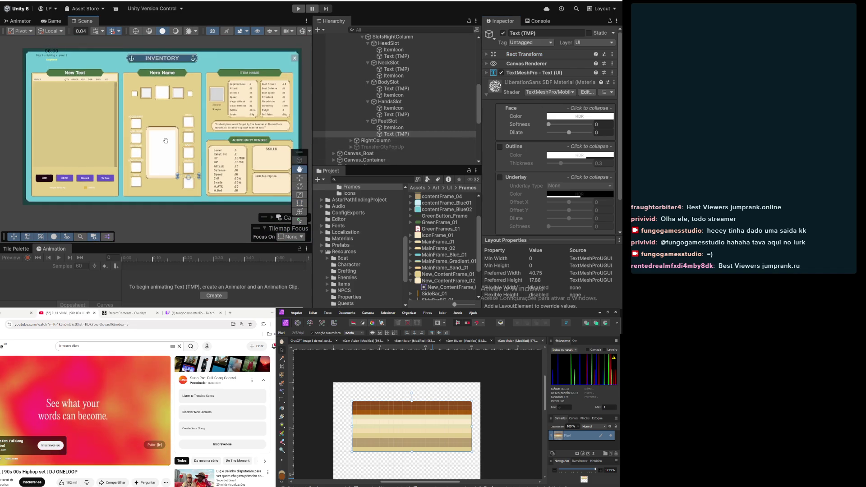
{"action": "left_click", "coordinate": [169, 187]}
{"action": "scroll", "coordinate": [170, 148], "scroll_direction": "up", "scroll_amount": 5}
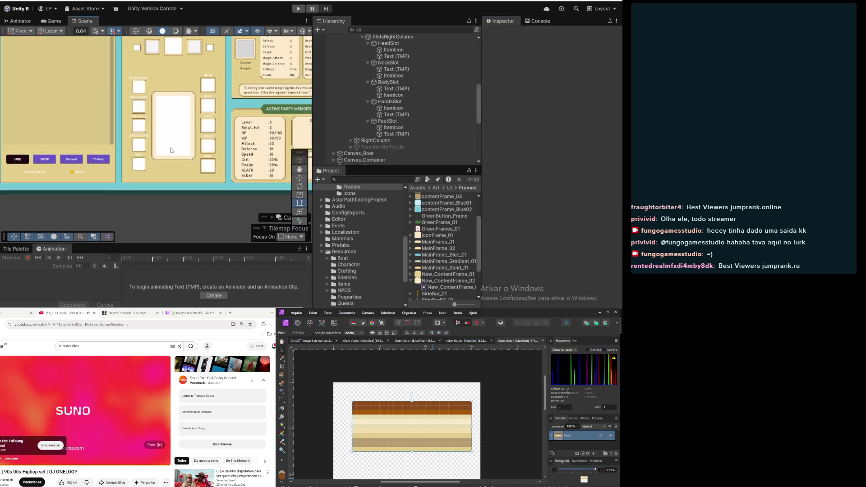
{"action": "scroll", "coordinate": [174, 157], "scroll_direction": "up", "scroll_amount": 5}
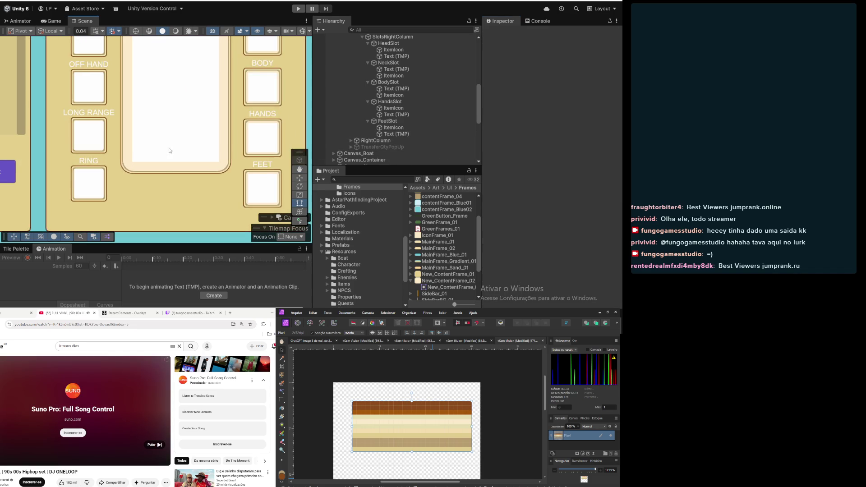
{"action": "scroll", "coordinate": [179, 89], "scroll_direction": "down", "scroll_amount": 5}
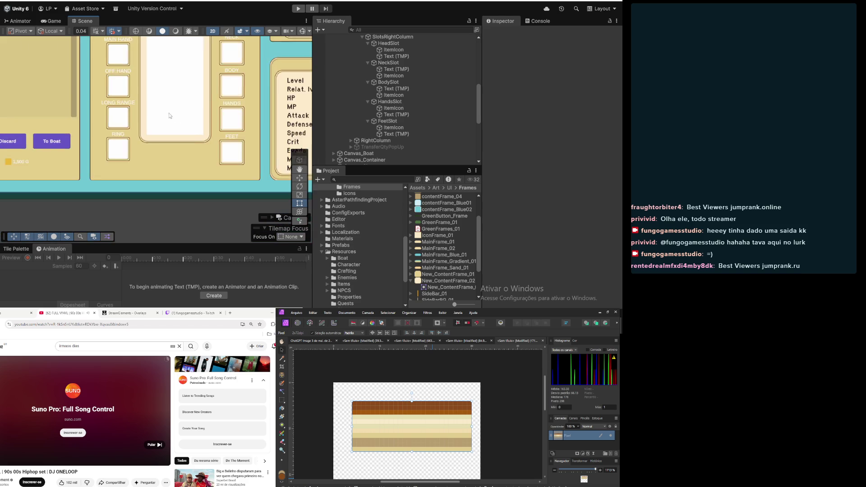
{"action": "left_click_drag", "start_coordinate": [177, 91], "coordinate": [169, 128]}
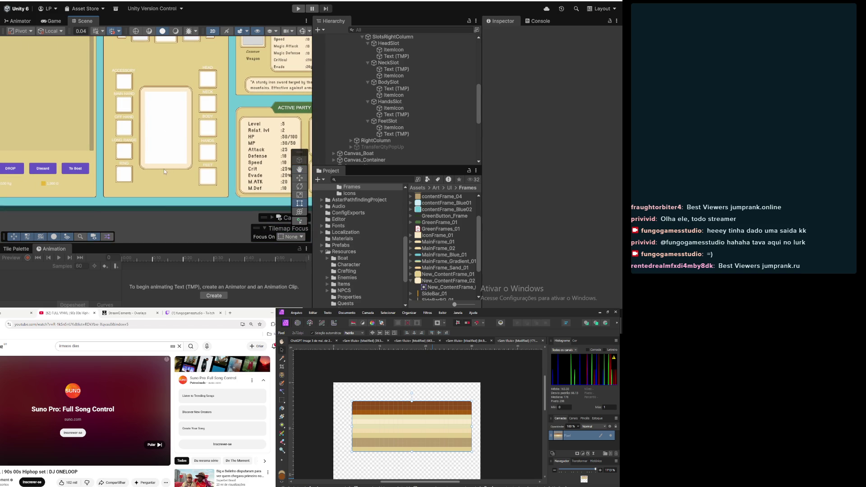
{"action": "scroll", "coordinate": [219, 155], "scroll_direction": "up", "scroll_amount": 2}
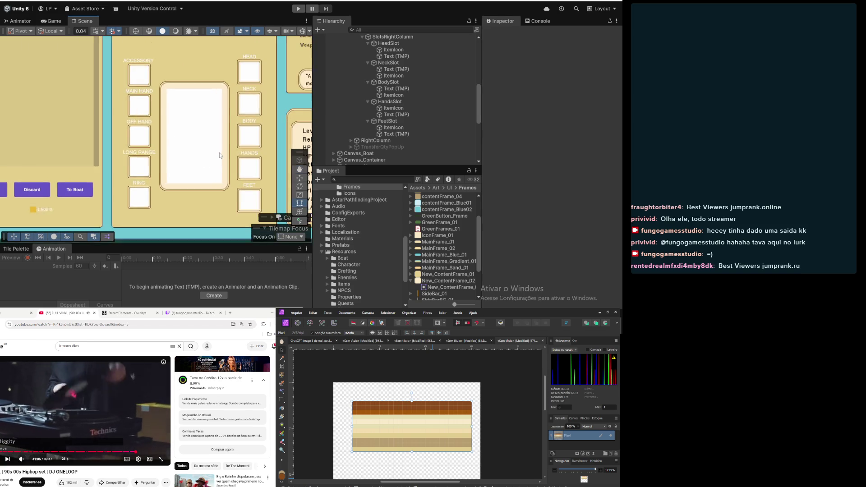
{"action": "scroll", "coordinate": [392, 128], "scroll_direction": "up", "scroll_amount": 5}
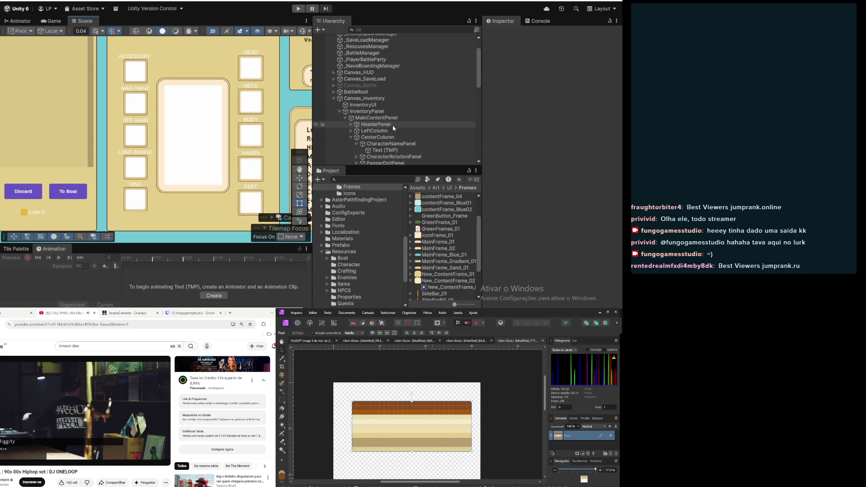
Select SlotsRightColumn and set its Grid Layout Group cell size to 70 × 70
{"action": "left_click", "coordinate": [340, 111]}
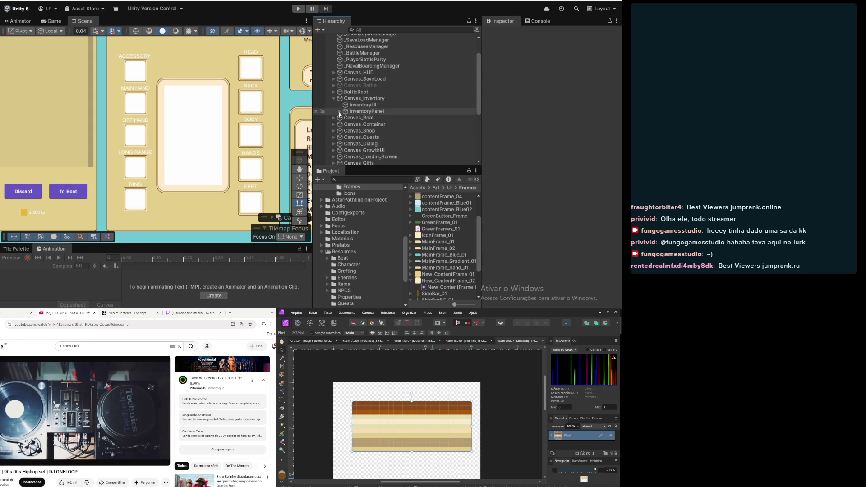
{"action": "left_click", "coordinate": [340, 112]}
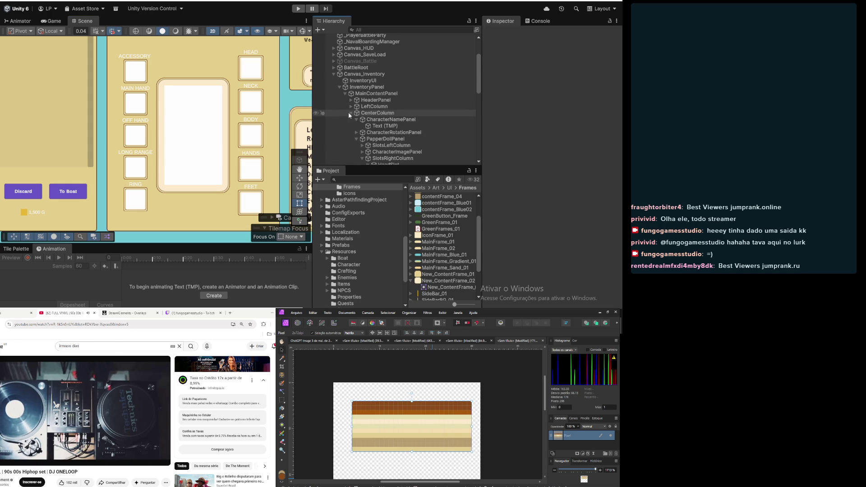
{"action": "left_click", "coordinate": [389, 115]}
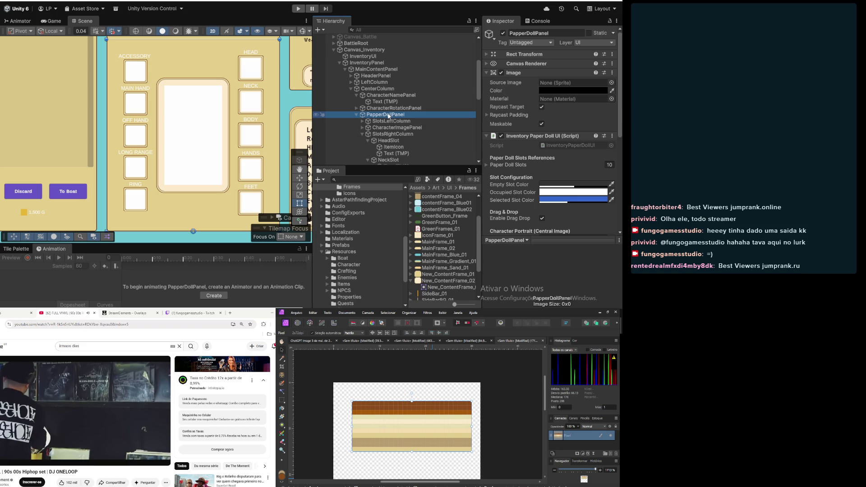
{"action": "left_click", "coordinate": [382, 134]}
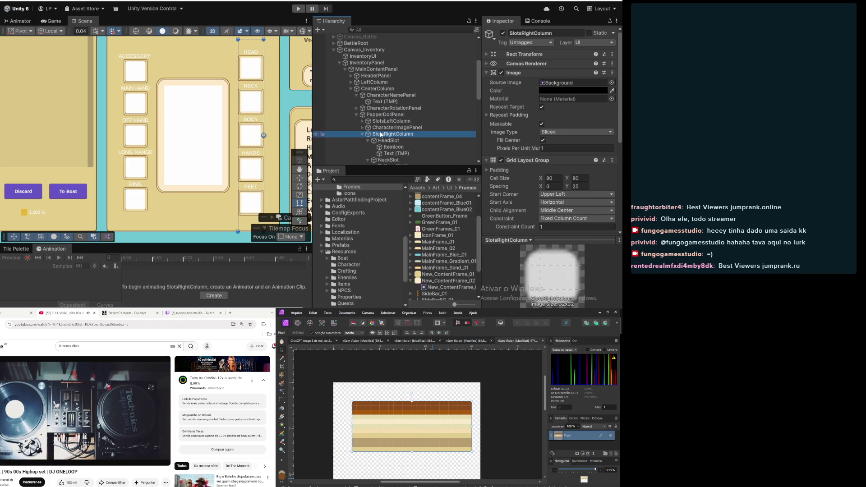
{"action": "left_click", "coordinate": [551, 180]}
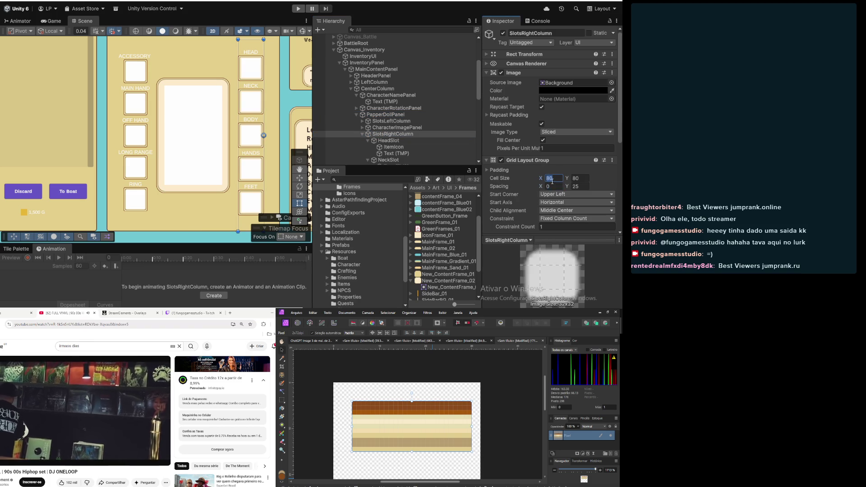
{"action": "type", "text": "70"}
{"action": "key", "text": "Tab"}
{"action": "type", "text": "70"}
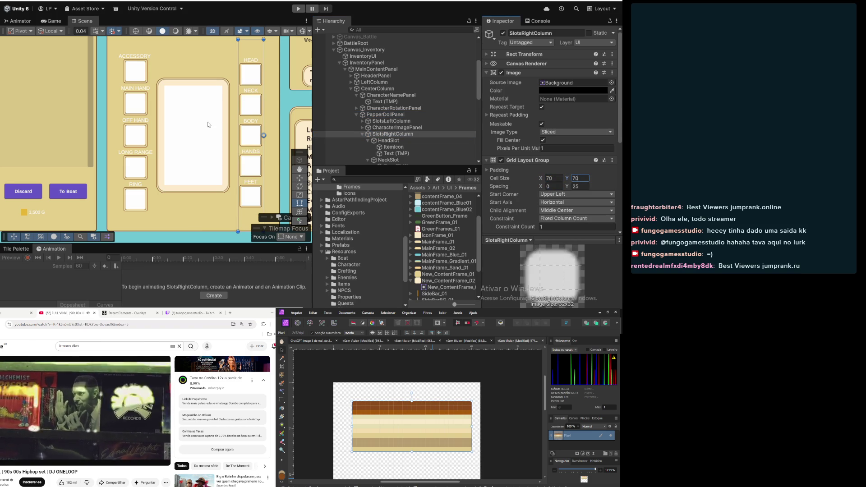
Change the right-column cell size to 75 × 75 and review the panel layout
{"action": "scroll", "coordinate": [188, 74], "scroll_direction": "down", "scroll_amount": 3}
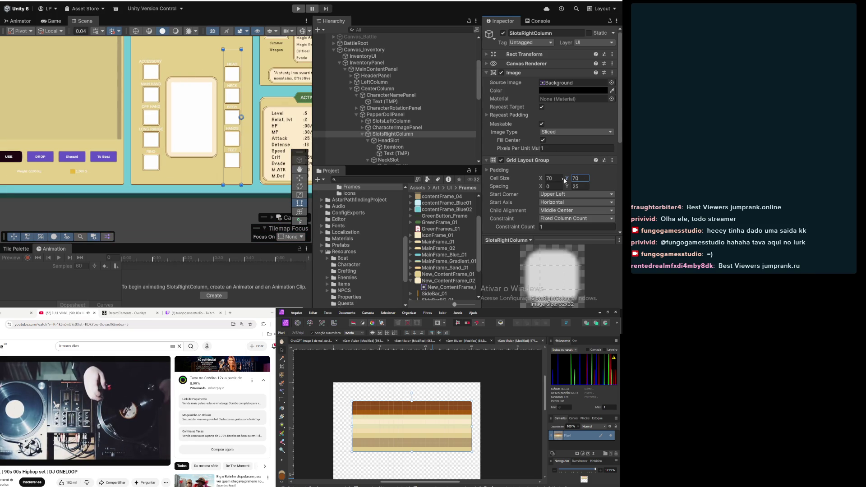
{"action": "type", "text": "75"}
{"action": "key", "text": "Tab"}
{"action": "type", "text": "75"}
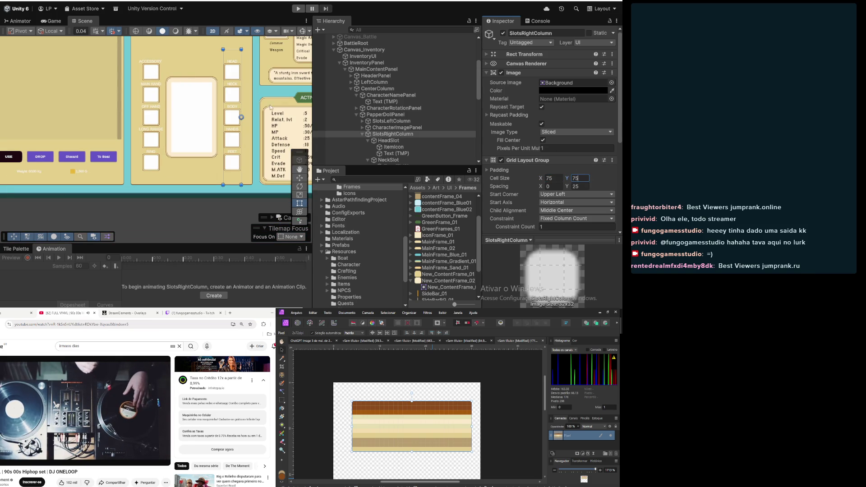
{"action": "scroll", "coordinate": [160, 101], "scroll_direction": "up", "scroll_amount": 3}
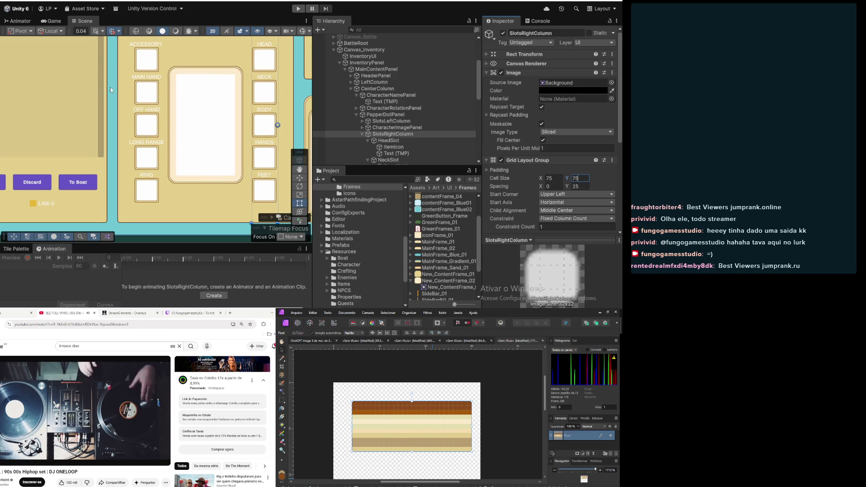
{"action": "scroll", "coordinate": [115, 86], "scroll_direction": "down", "scroll_amount": 6}
{"action": "left_click_drag", "start_coordinate": [157, 115], "coordinate": [199, 161]}
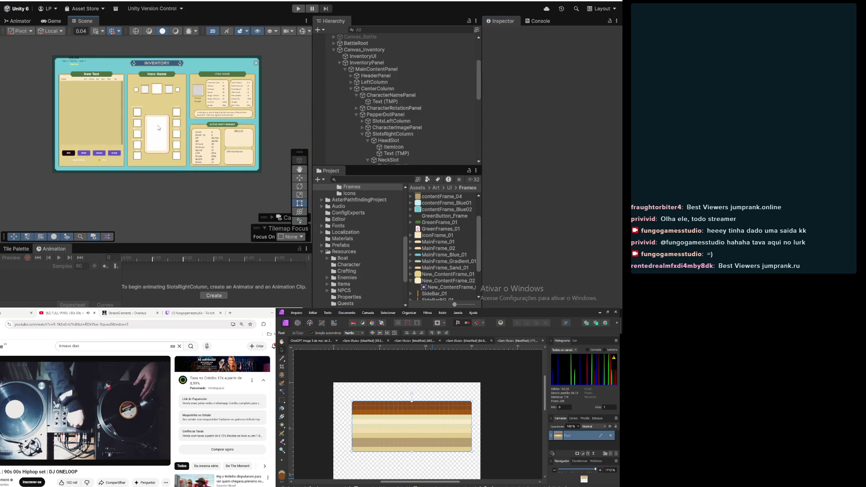
{"action": "scroll", "coordinate": [157, 124], "scroll_direction": "up", "scroll_amount": 3}
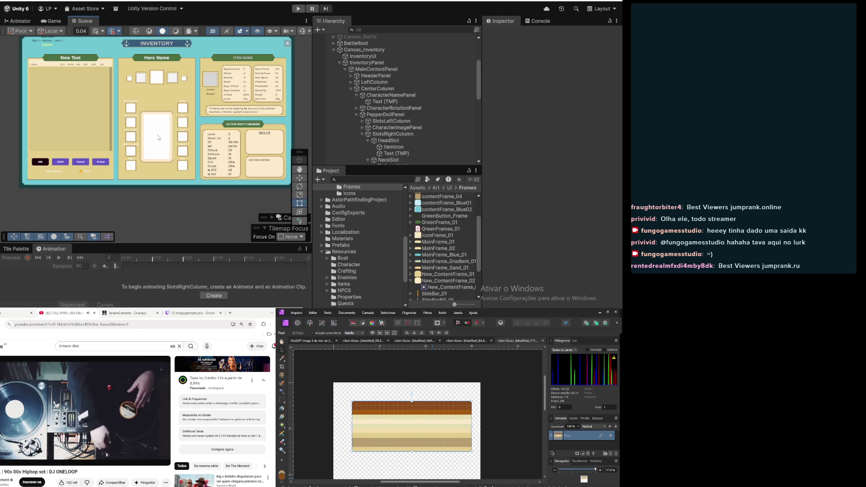
{"action": "scroll", "coordinate": [158, 138], "scroll_direction": "up", "scroll_amount": 2}
{"action": "scroll", "coordinate": [158, 136], "scroll_direction": "down", "scroll_amount": 2}
{"action": "scroll", "coordinate": [158, 129], "scroll_direction": "up", "scroll_amount": 1}
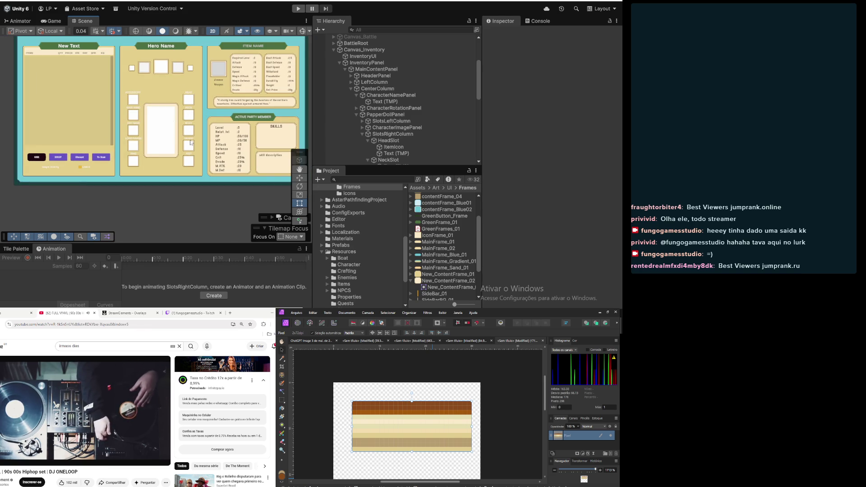
{"action": "scroll", "coordinate": [171, 149], "scroll_direction": "up", "scroll_amount": 2}
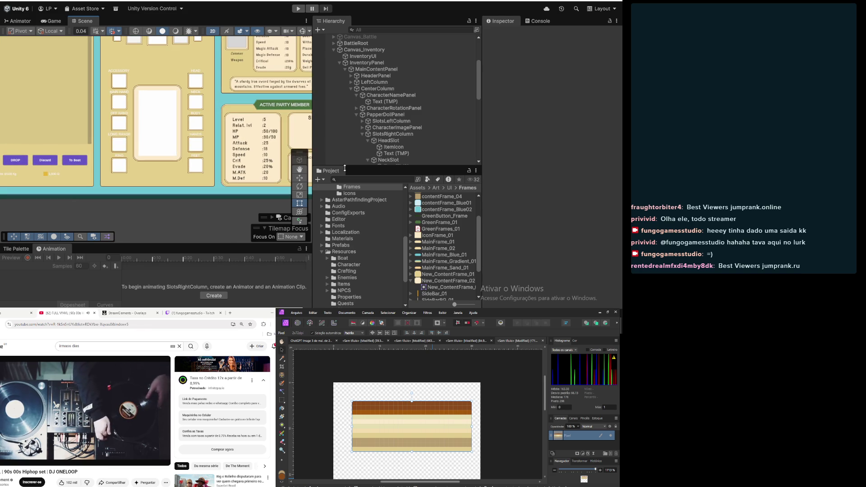
Set CharacterImagePanel's height to 300 and clear its Pos Y value
{"action": "left_click", "coordinate": [397, 122]}
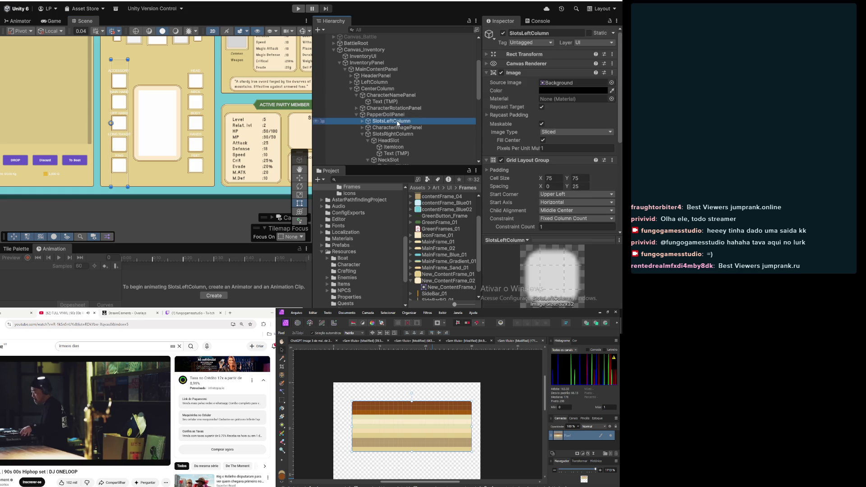
{"action": "left_click", "coordinate": [364, 136]}
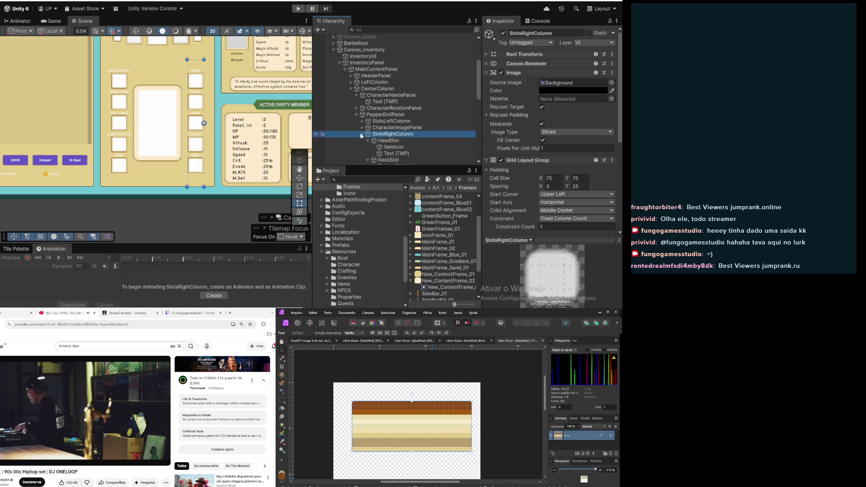
{"action": "left_click", "coordinate": [361, 134]}
{"action": "left_click", "coordinate": [370, 129]}
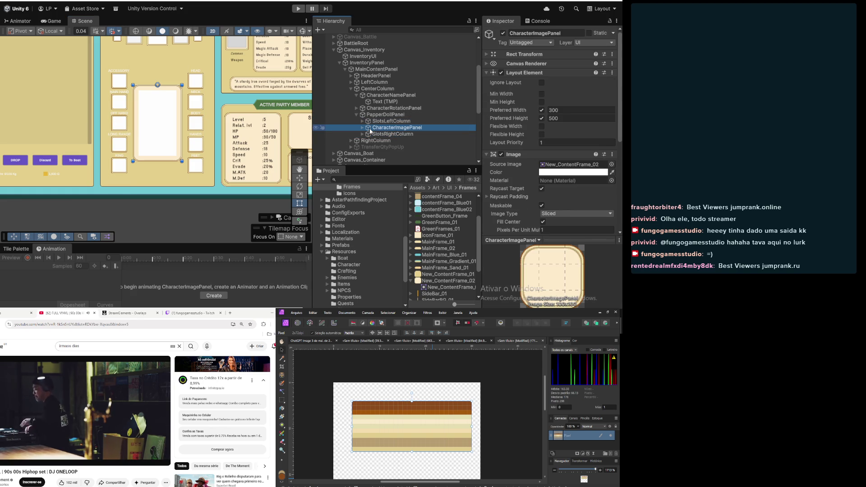
{"action": "left_click", "coordinate": [524, 54]}
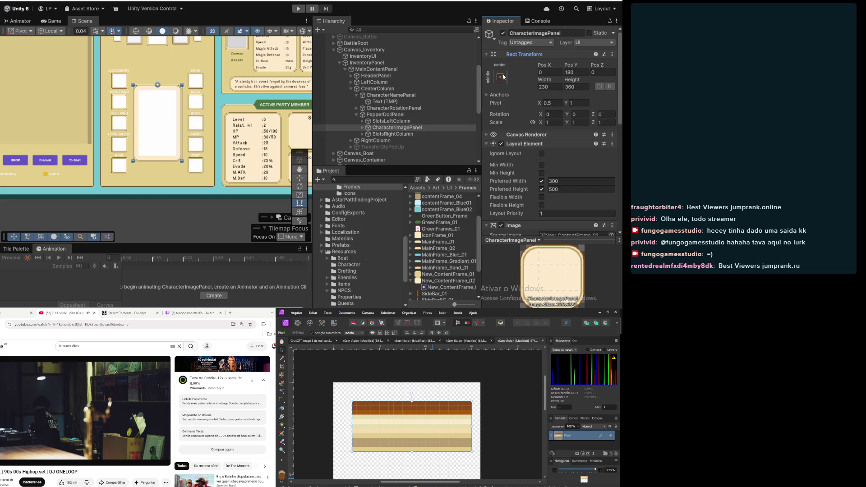
{"action": "left_click_drag", "start_coordinate": [571, 65], "coordinate": [595, 66]}
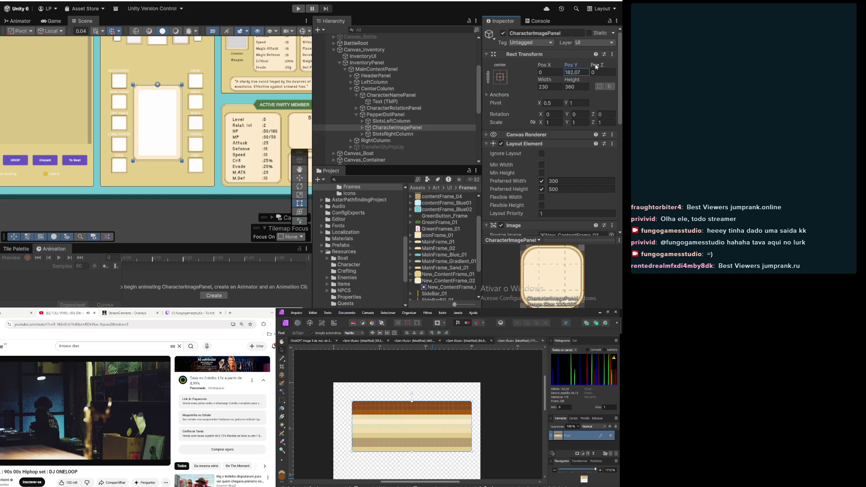
{"action": "left_click", "coordinate": [582, 85]}
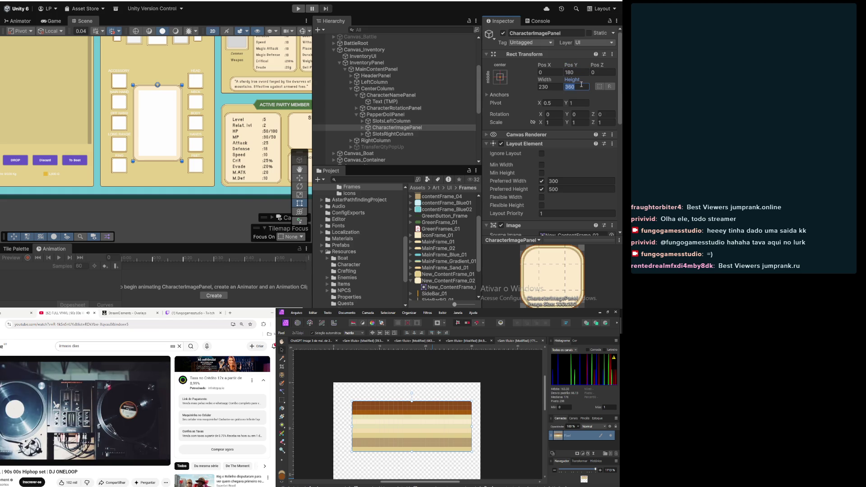
{"action": "type", "text": "300"}
{"action": "key", "text": "Tab"}
{"action": "type", "text": "200"}
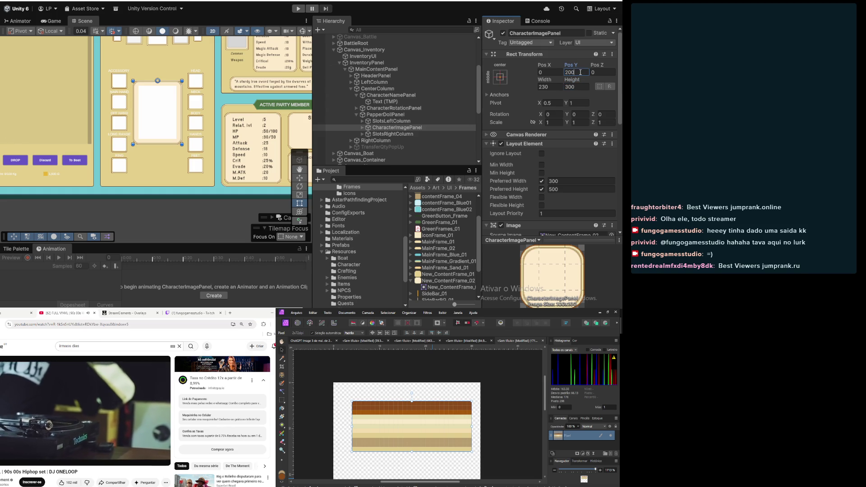
{"action": "key", "text": "BackSpace"}
{"action": "key", "text": "BackSpace"}
{"action": "key", "text": "BackSpace"}
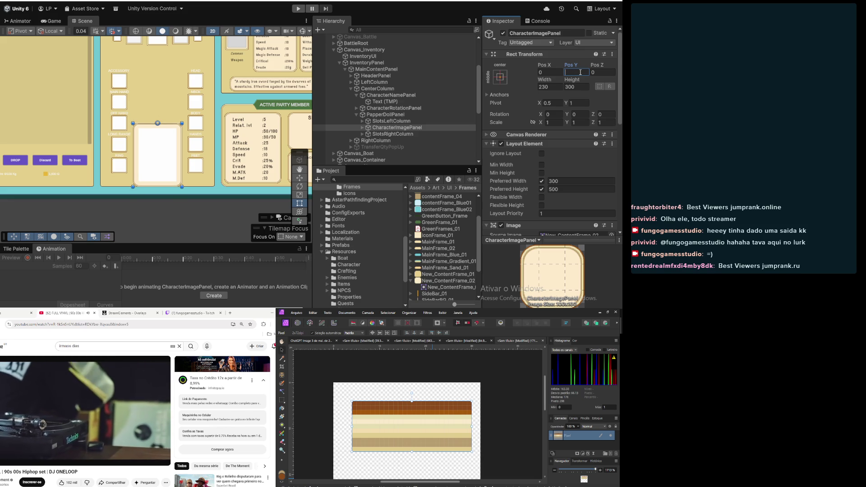
Keep CharacterRotationPanel anchored stretched along the top
{"action": "left_click", "coordinate": [499, 77]}
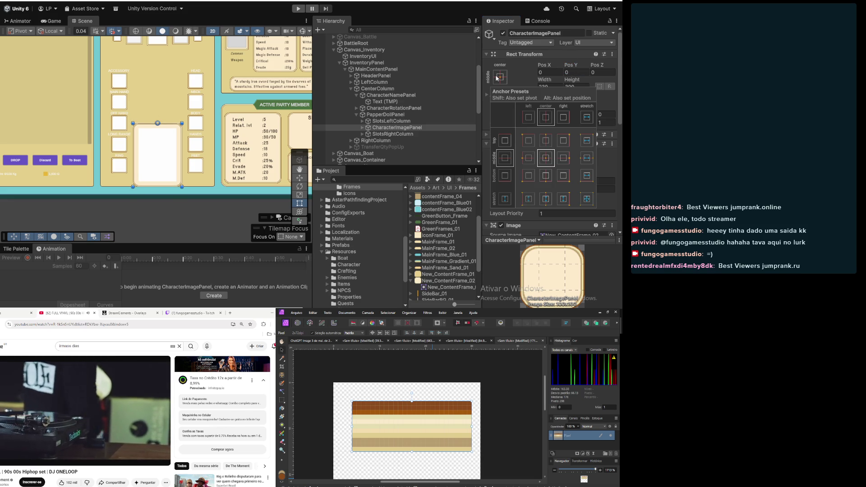
{"action": "left_click", "coordinate": [402, 109]}
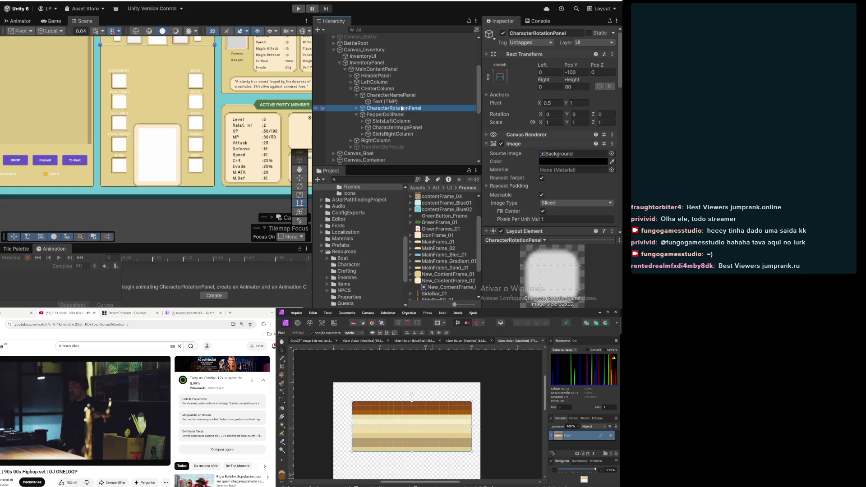
{"action": "left_click", "coordinate": [500, 77]}
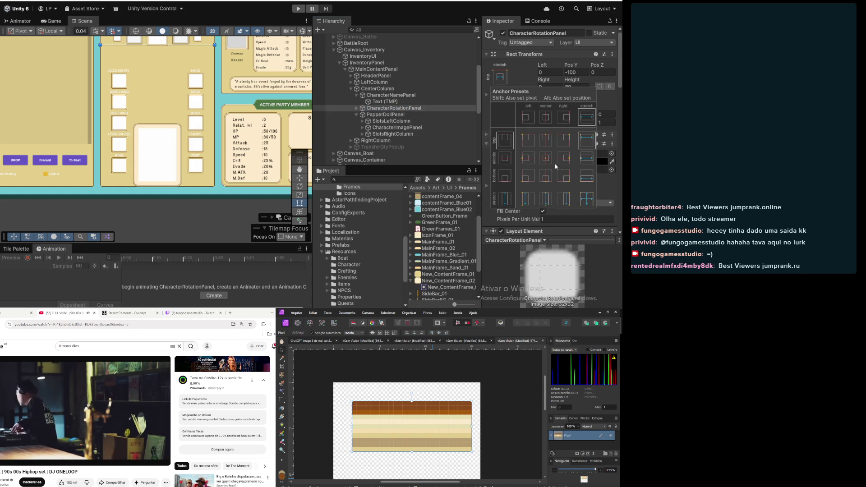
{"action": "left_click", "coordinate": [546, 159]}
{"action": "left_click", "coordinate": [586, 140]}
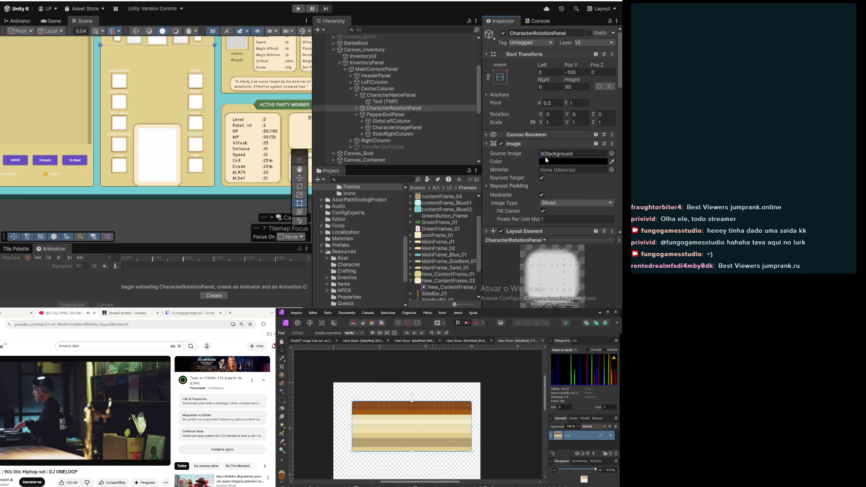
Anchor CharacterImagePanel to the middle centre so it sits at Pos Y 150
{"action": "left_click", "coordinate": [406, 115]}
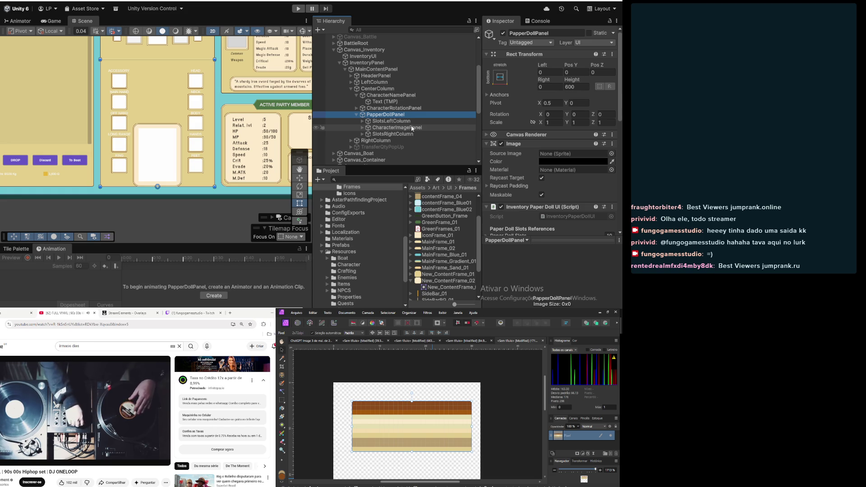
{"action": "left_click", "coordinate": [412, 128]}
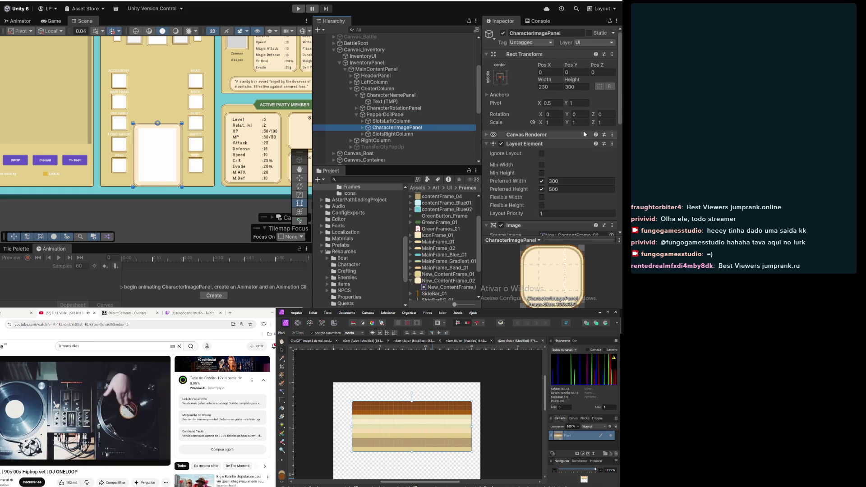
{"action": "left_click", "coordinate": [500, 77]}
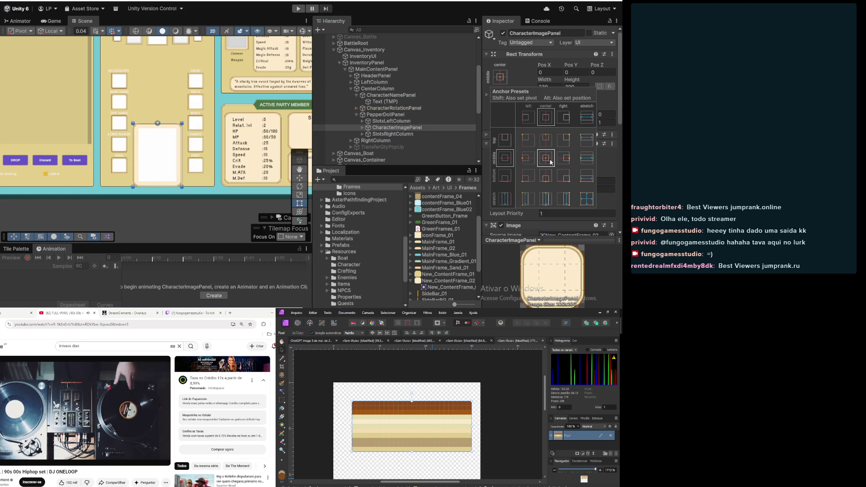
{"action": "left_click", "coordinate": [548, 162]}
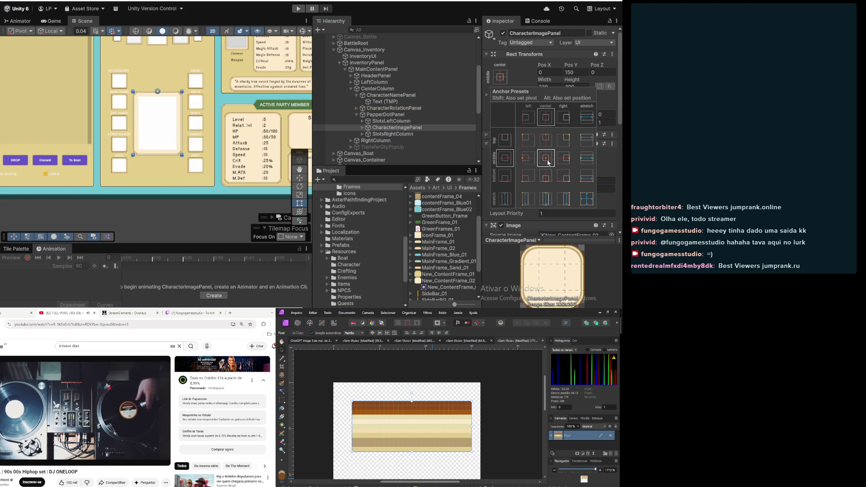
{"action": "left_click", "coordinate": [379, 89]}
{"action": "scroll", "coordinate": [176, 152], "scroll_direction": "down", "scroll_amount": 3}
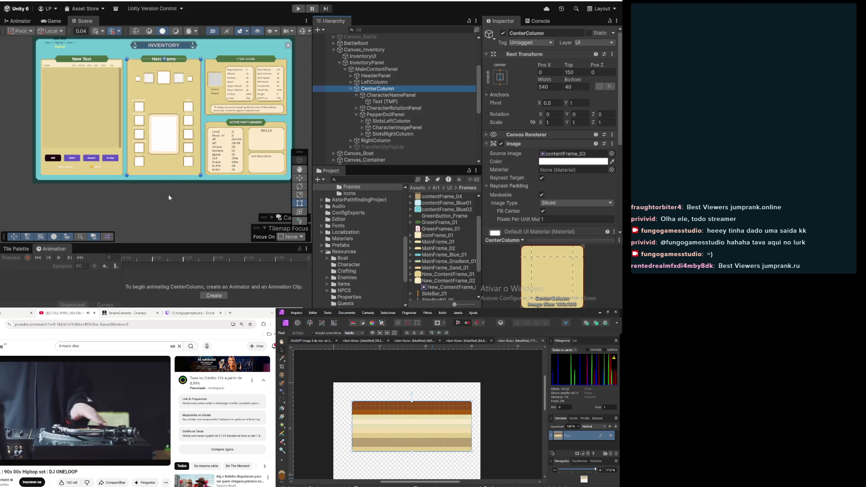
{"action": "scroll", "coordinate": [162, 161], "scroll_direction": "up", "scroll_amount": 2}
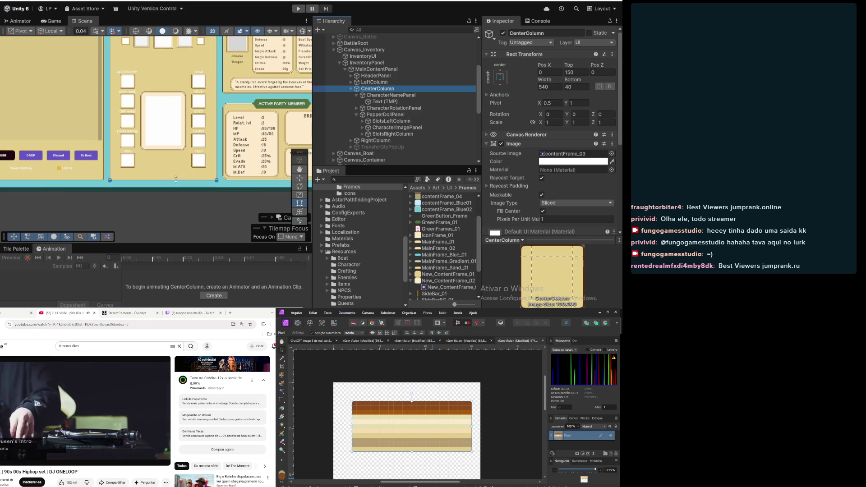
{"action": "scroll", "coordinate": [182, 177], "scroll_direction": "down", "scroll_amount": 1}
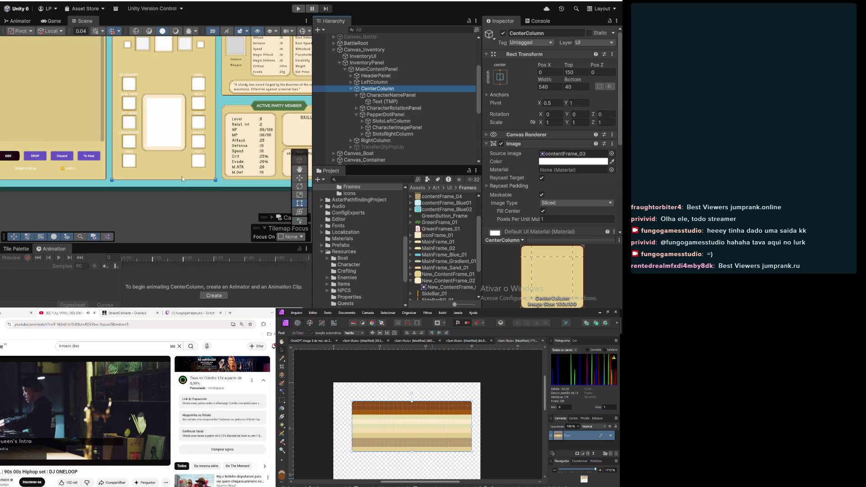
{"action": "scroll", "coordinate": [186, 178], "scroll_direction": "up", "scroll_amount": 1}
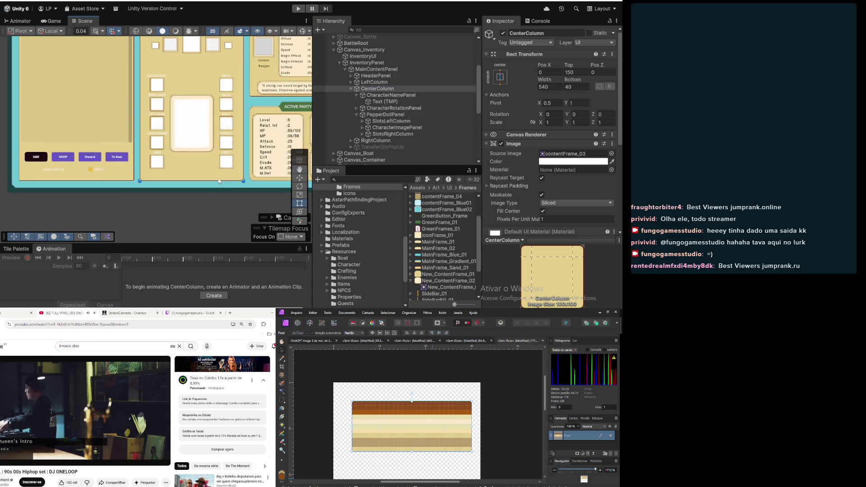
{"action": "left_click", "coordinate": [203, 186]}
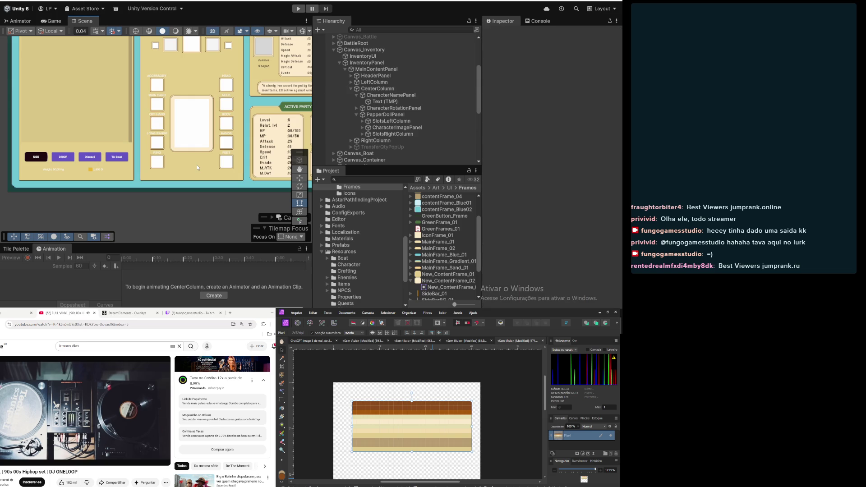
{"action": "scroll", "coordinate": [203, 186], "scroll_direction": "down", "scroll_amount": 1}
{"action": "mouse_move", "coordinate": [203, 187]}
{"action": "left_mouse_down"}
{"action": "mouse_move", "coordinate": [198, 177]}
{"action": "mouse_move", "coordinate": [162, 182]}
{"action": "left_mouse_up"}
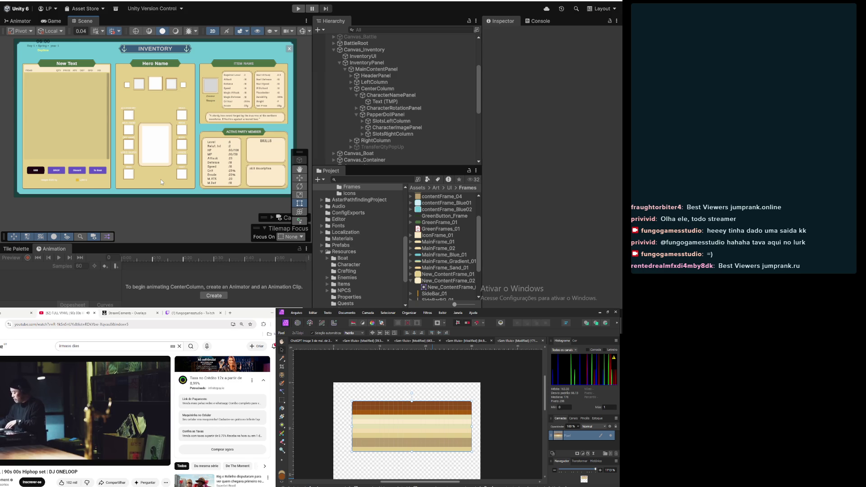
Set CharacterImagePanel's height to 340 and re-anchor it middle-centre at Pos Y 170
{"action": "left_click", "coordinate": [398, 128]}
{"action": "left_click", "coordinate": [542, 87]}
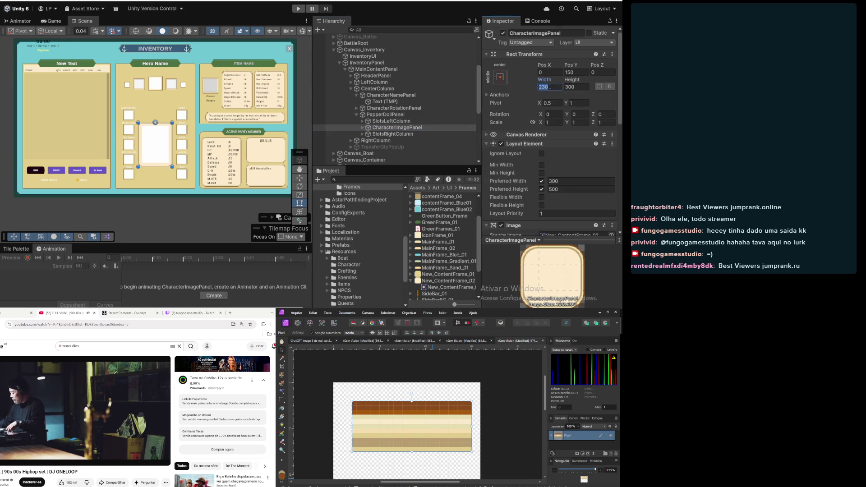
{"action": "left_click", "coordinate": [575, 87]}
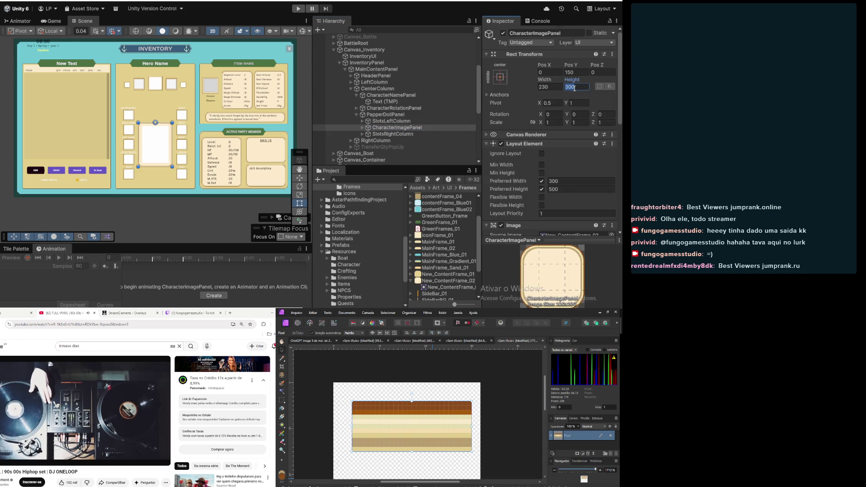
{"action": "type", "text": "340"}
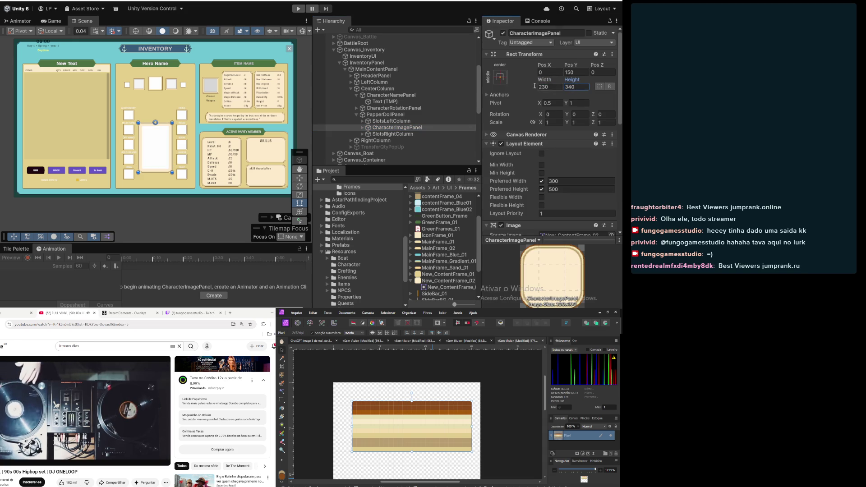
{"action": "left_click", "coordinate": [501, 76]}
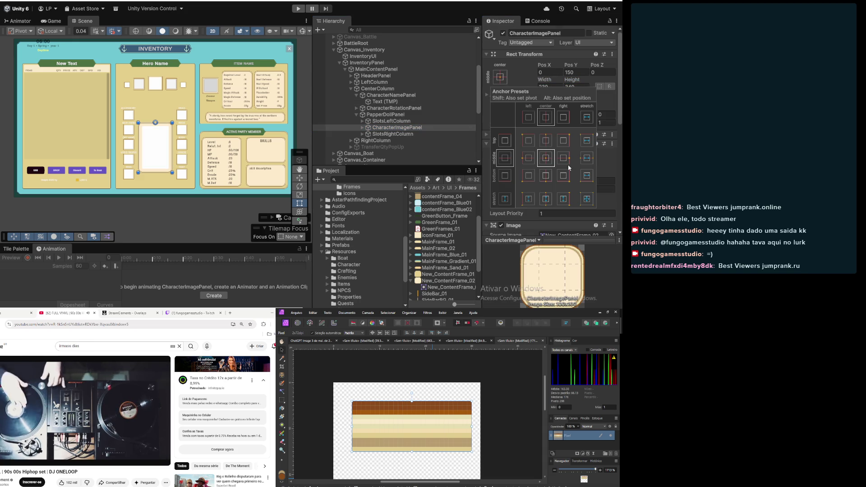
{"action": "left_click", "coordinate": [546, 159], "text": "shift"}
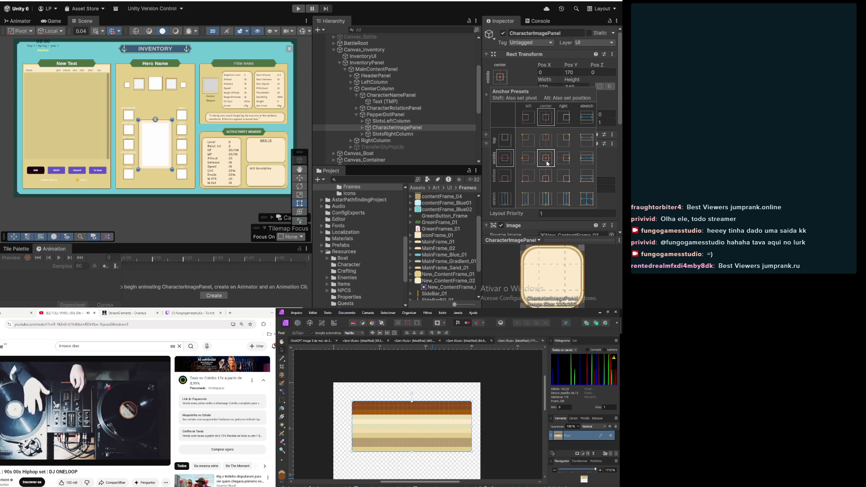
Check the neighbouring objects, deselect everything, and resize the Scene and Animation panels
{"action": "left_click", "coordinate": [378, 102]}
{"action": "left_click", "coordinate": [393, 134]}
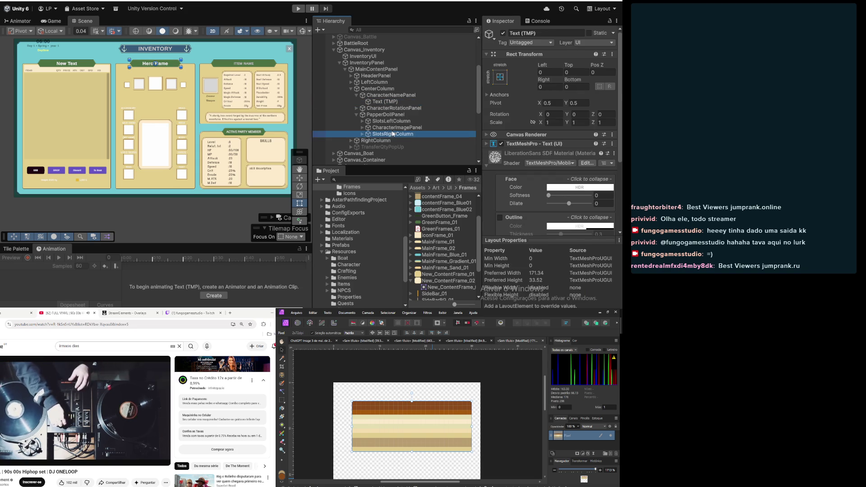
{"action": "left_click", "coordinate": [393, 128]}
{"action": "left_click", "coordinate": [203, 216]}
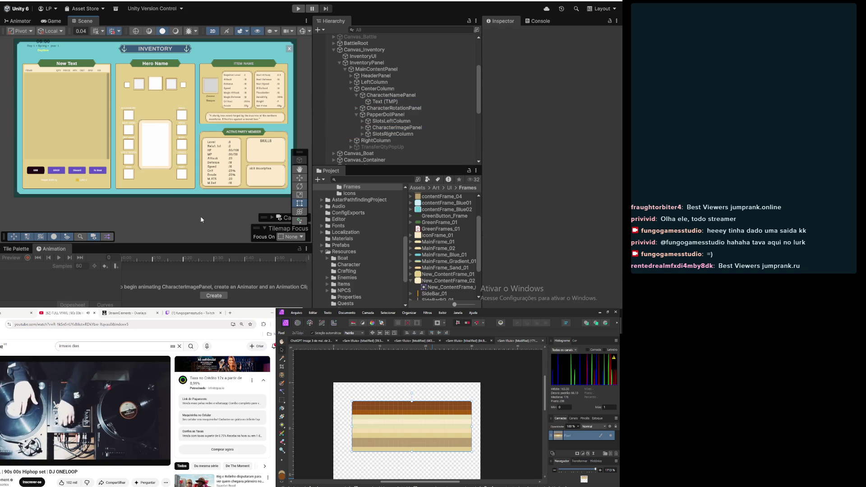
{"action": "scroll", "coordinate": [201, 220], "scroll_direction": "down", "scroll_amount": 2}
{"action": "left_click_drag", "start_coordinate": [245, 245], "coordinate": [245, 206]}
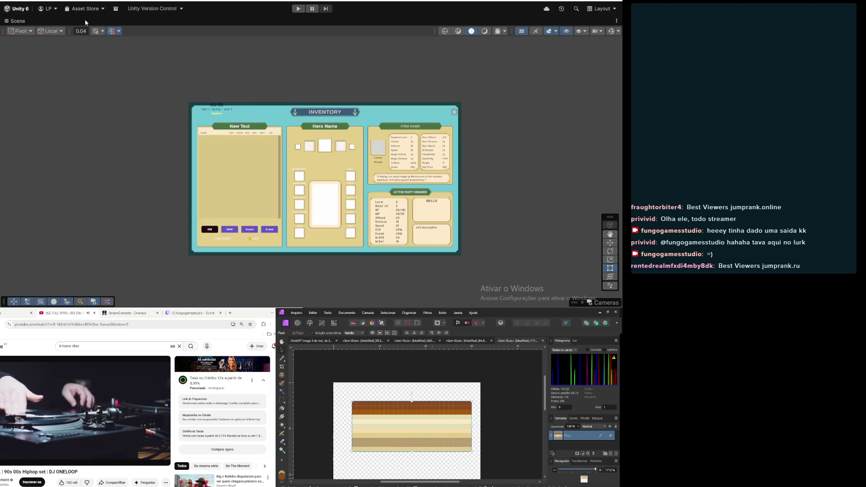
Maximize the Scene view, then zoom and pan to center the Inventory panel's equipment slots
{"action": "double_click", "coordinate": [85, 21]}
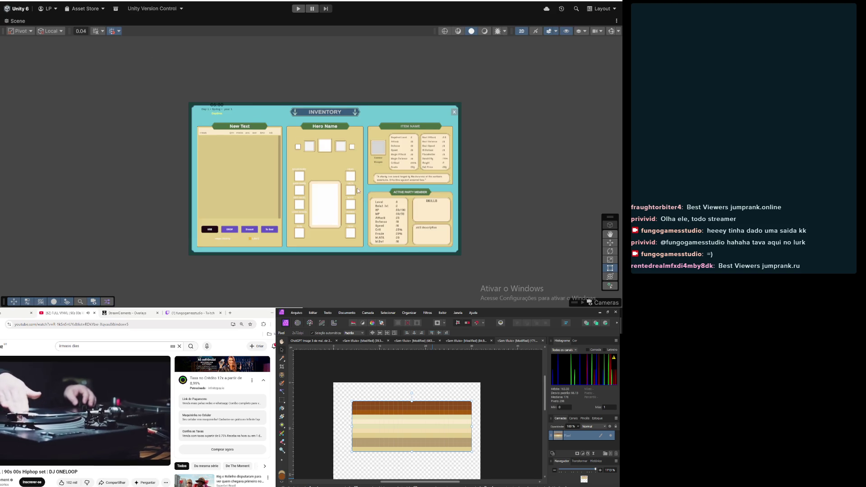
{"action": "scroll", "coordinate": [358, 191], "scroll_direction": "up", "scroll_amount": 5}
{"action": "mouse_move", "coordinate": [290, 191]}
{"action": "left_mouse_down"}
{"action": "mouse_move", "coordinate": [279, 186]}
{"action": "mouse_move", "coordinate": [277, 223]}
{"action": "mouse_move", "coordinate": [281, 208]}
{"action": "left_mouse_up"}
{"action": "scroll", "coordinate": [281, 208], "scroll_direction": "down", "scroll_amount": 2}
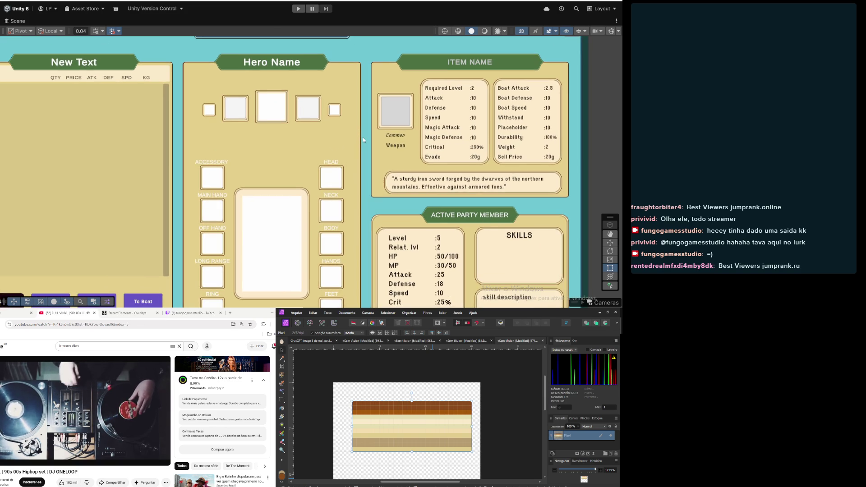
Shift the inventory view slightly left and restore the full editor layout
{"action": "scroll", "coordinate": [364, 140], "scroll_direction": "up", "scroll_amount": 1}
{"action": "mouse_move", "coordinate": [375, 147]}
{"action": "left_mouse_down"}
{"action": "mouse_move", "coordinate": [334, 142]}
{"action": "mouse_move", "coordinate": [364, 147]}
{"action": "left_mouse_up"}
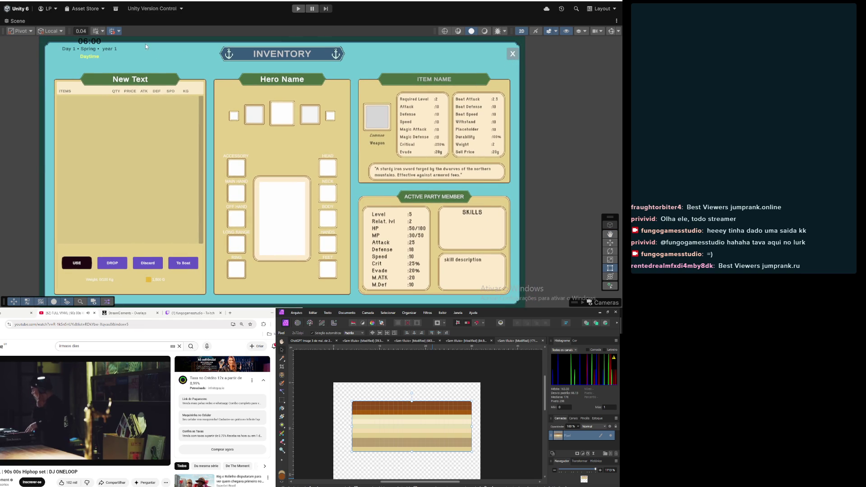
{"action": "double_click", "coordinate": [18, 21]}
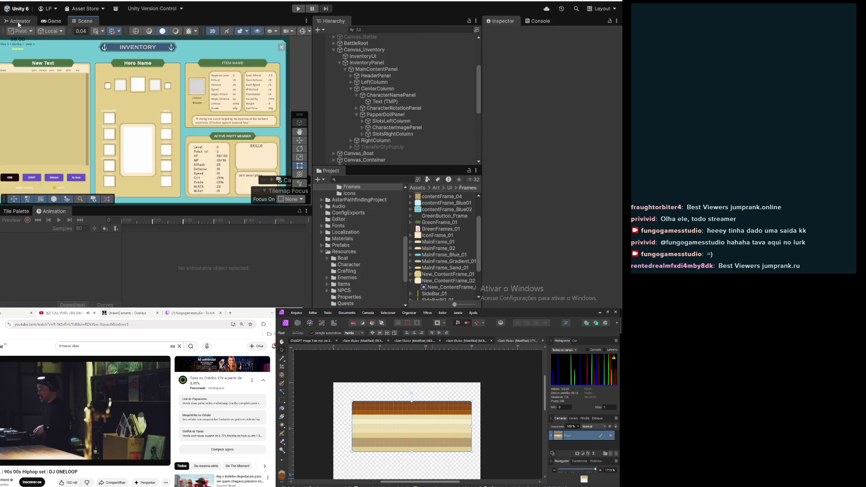
{"action": "mouse_move", "coordinate": [160, 157]}
{"action": "left_mouse_down"}
{"action": "mouse_move", "coordinate": [186, 151]}
{"action": "mouse_move", "coordinate": [176, 150]}
{"action": "left_mouse_up"}
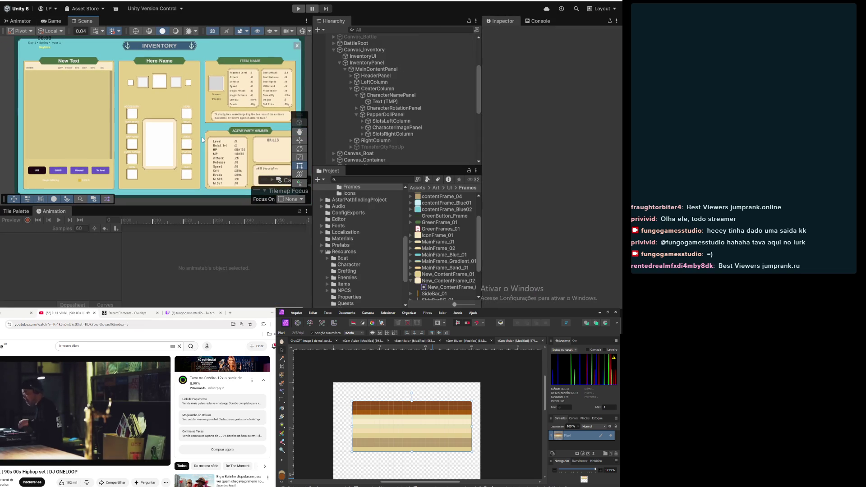
Expand RightColumn in the Hierarchy and select ItemDetailsPanel
{"action": "left_click", "coordinate": [379, 115]}
{"action": "left_click", "coordinate": [351, 83]}
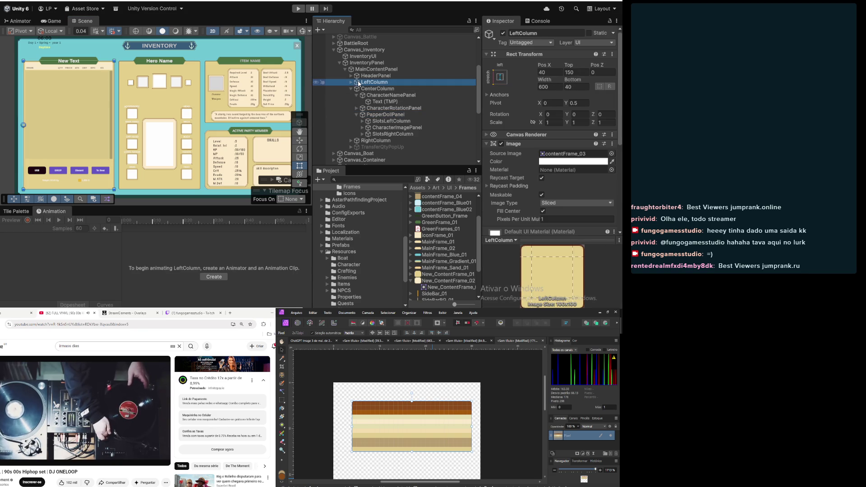
{"action": "left_click", "coordinate": [351, 83]}
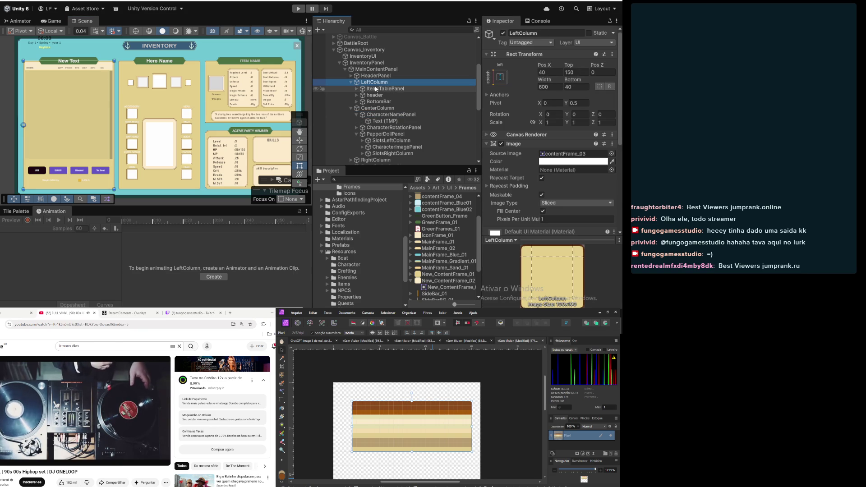
{"action": "left_click", "coordinate": [350, 82]}
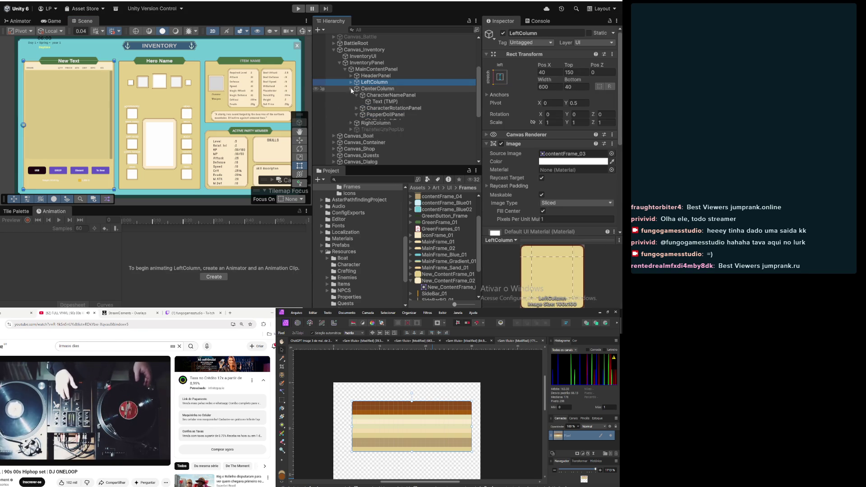
{"action": "left_click", "coordinate": [351, 88]}
{"action": "left_click", "coordinate": [373, 95]}
{"action": "left_click", "coordinate": [351, 95]}
{"action": "left_click", "coordinate": [367, 102]}
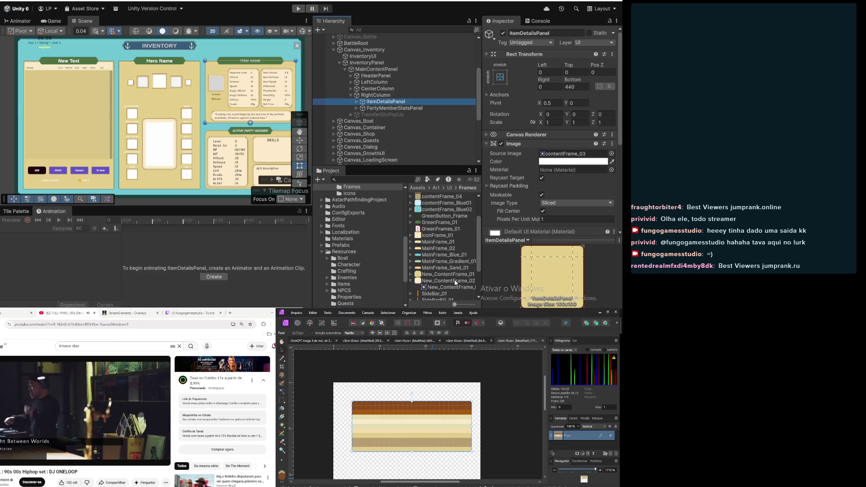
Set ItemDetailsPanel's Image Source Image to New_ContentFrame_01 and deselect it
{"action": "scroll", "coordinate": [533, 175], "scroll_direction": "down", "scroll_amount": 5}
{"action": "scroll", "coordinate": [533, 175], "scroll_direction": "up", "scroll_amount": 2}
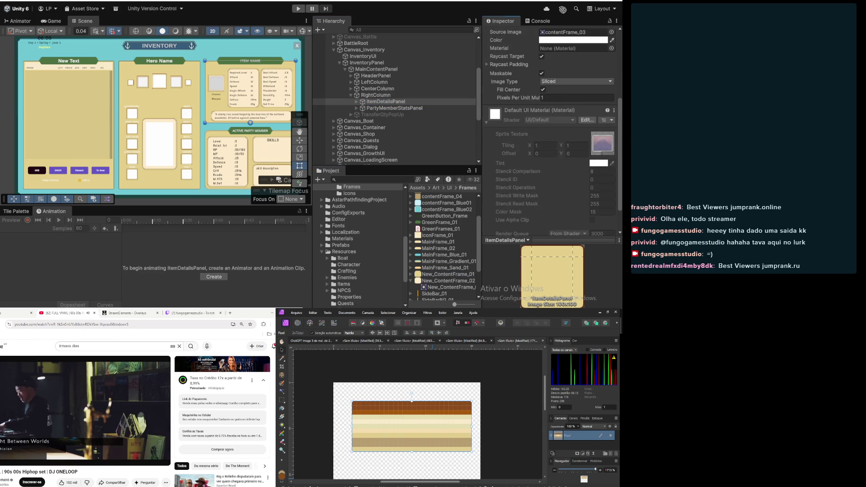
{"action": "left_click", "coordinate": [570, 34]}
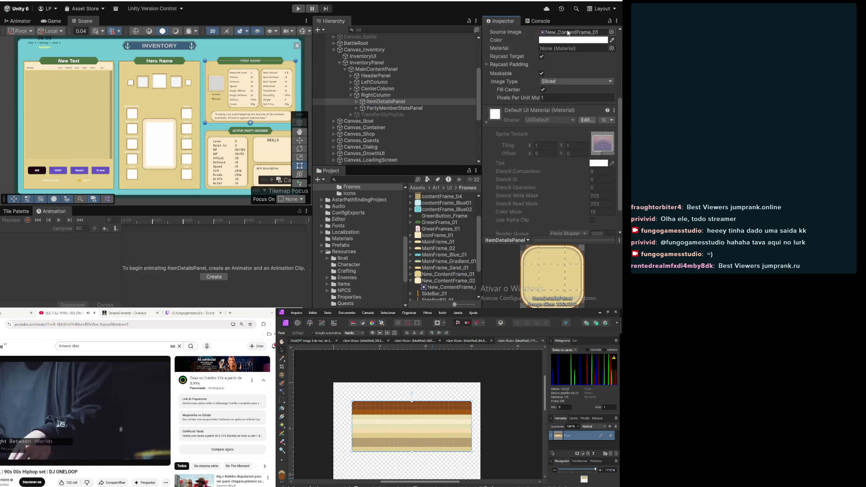
{"action": "left_click", "coordinate": [240, 54]}
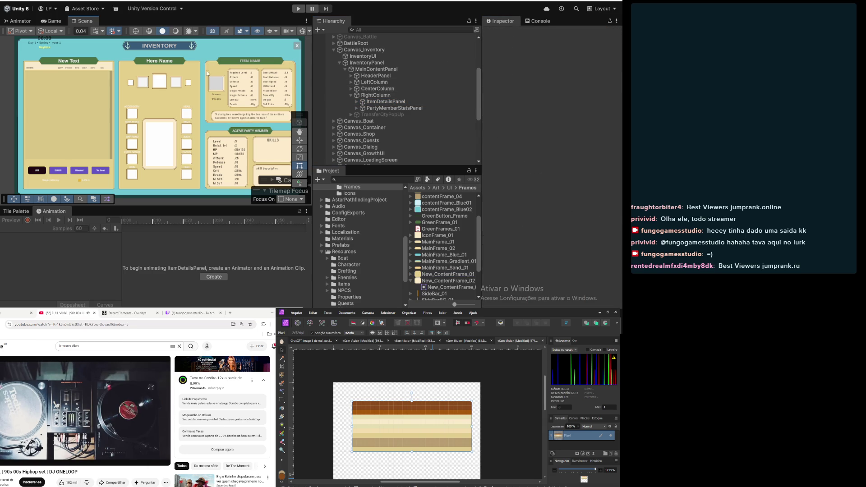
Zoom and pan across the inventory to check the reskinned panel and the Hero Name column
{"action": "scroll", "coordinate": [207, 73], "scroll_direction": "up", "scroll_amount": 2}
{"action": "left_click_drag", "start_coordinate": [225, 86], "coordinate": [183, 121]}
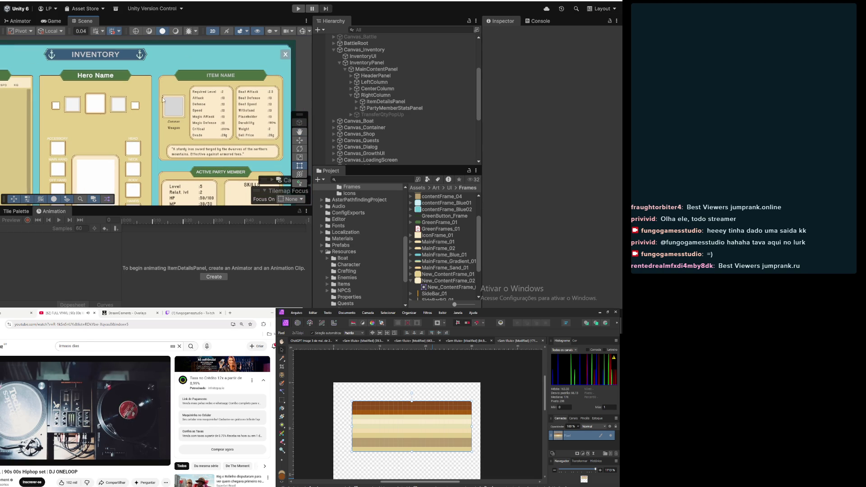
{"action": "scroll", "coordinate": [159, 88], "scroll_direction": "up", "scroll_amount": 2}
{"action": "scroll", "coordinate": [167, 107], "scroll_direction": "down", "scroll_amount": 3}
{"action": "left_click_drag", "start_coordinate": [142, 163], "coordinate": [209, 105]}
{"action": "left_click_drag", "start_coordinate": [156, 90], "coordinate": [179, 109]}
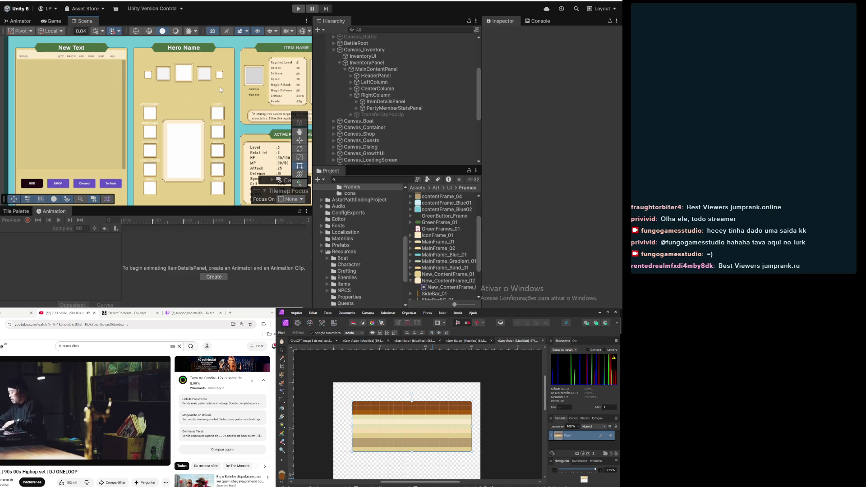
Frame CenterColumn and assign New_ContentFrame_01 to its Image Source Image
{"action": "left_click", "coordinate": [379, 90]}
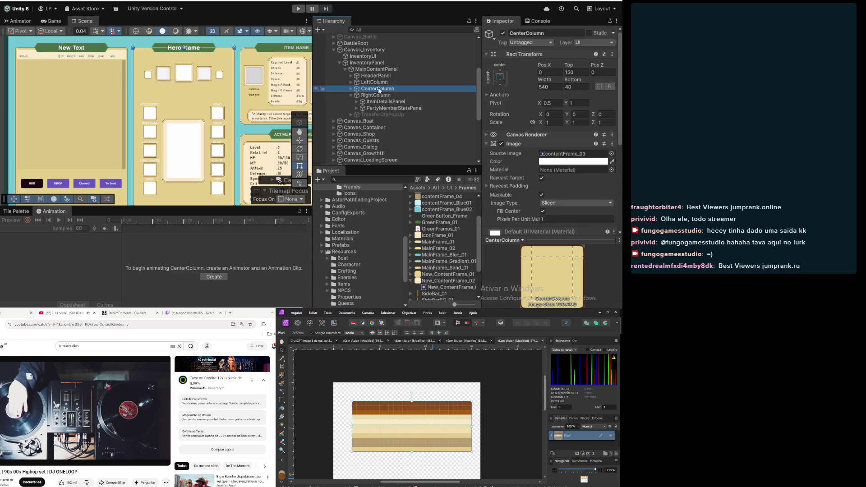
{"action": "key", "text": "f"}
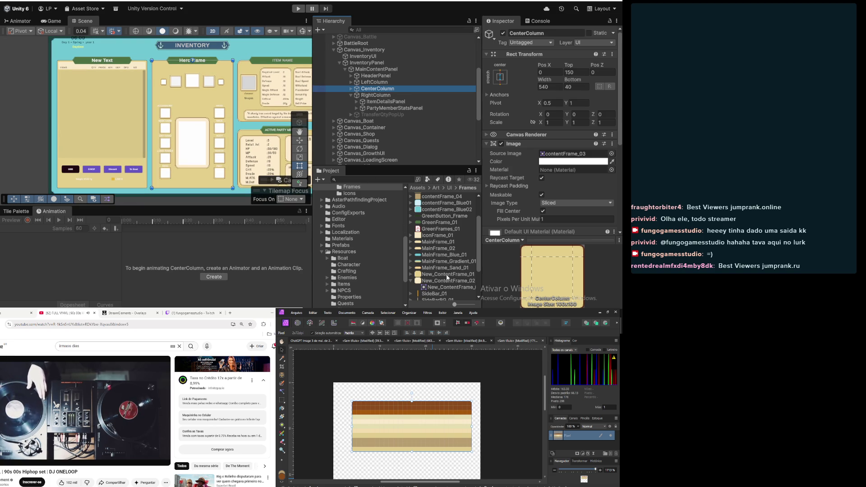
{"action": "scroll", "coordinate": [528, 204], "scroll_direction": "down", "scroll_amount": 5}
{"action": "scroll", "coordinate": [536, 78], "scroll_direction": "up", "scroll_amount": 3}
{"action": "mouse_move", "coordinate": [536, 78]}
{"action": "left_mouse_down"}
{"action": "mouse_move", "coordinate": [535, 67]}
{"action": "mouse_move", "coordinate": [572, 108]}
{"action": "left_mouse_up"}
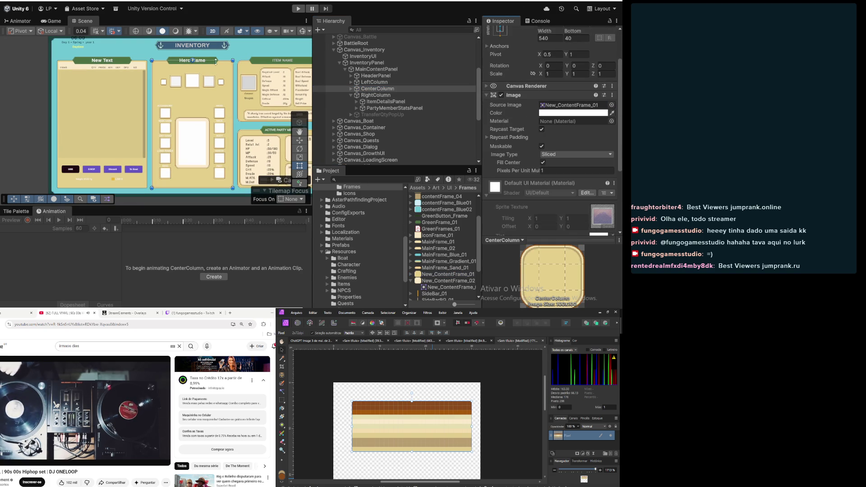
{"action": "left_click", "coordinate": [239, 49]}
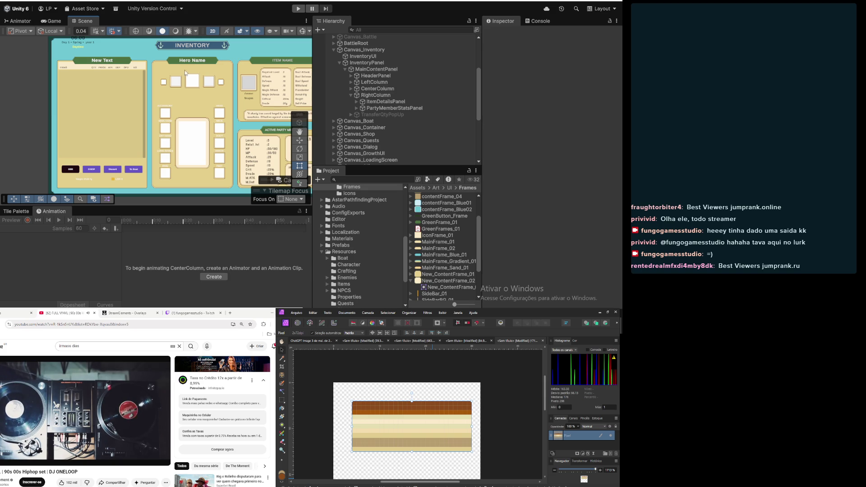
{"action": "scroll", "coordinate": [146, 83], "scroll_direction": "up", "scroll_amount": 4}
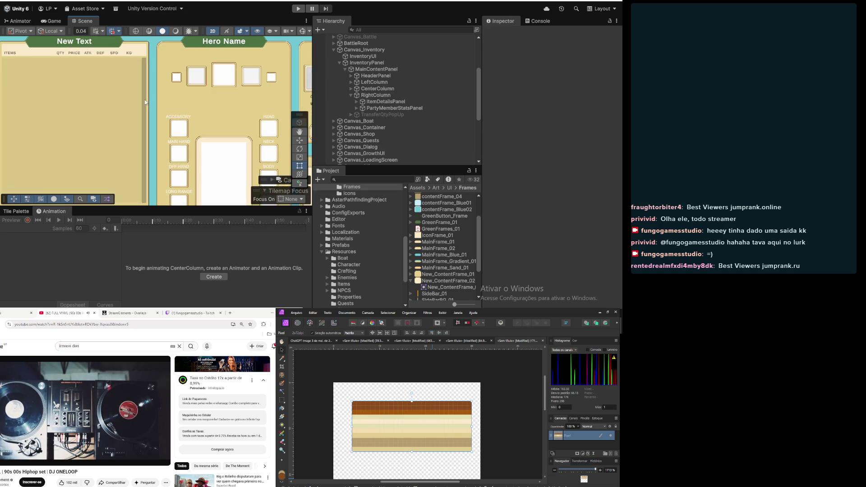
{"action": "scroll", "coordinate": [145, 102], "scroll_direction": "up", "scroll_amount": 5}
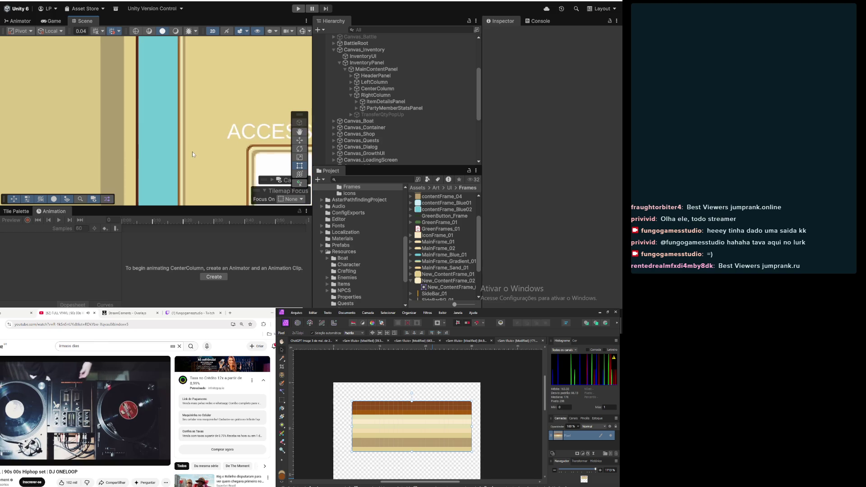
{"action": "scroll", "coordinate": [193, 154], "scroll_direction": "up", "scroll_amount": 5}
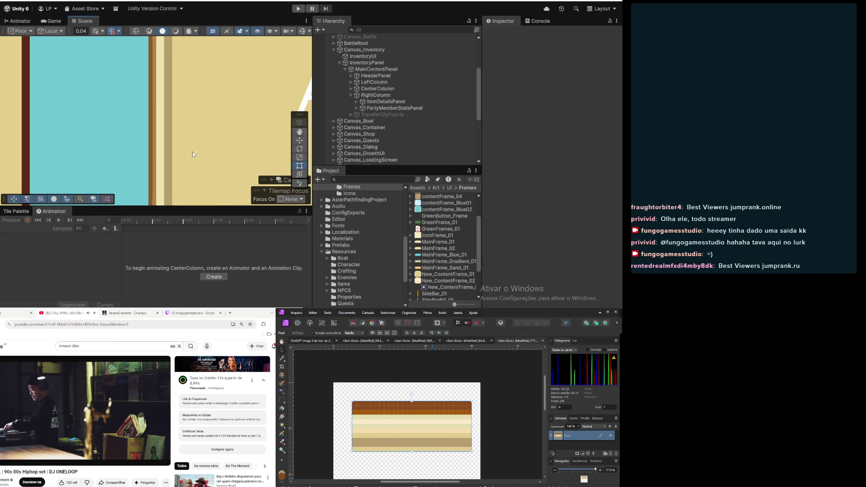
{"action": "scroll", "coordinate": [192, 154], "scroll_direction": "down", "scroll_amount": 5}
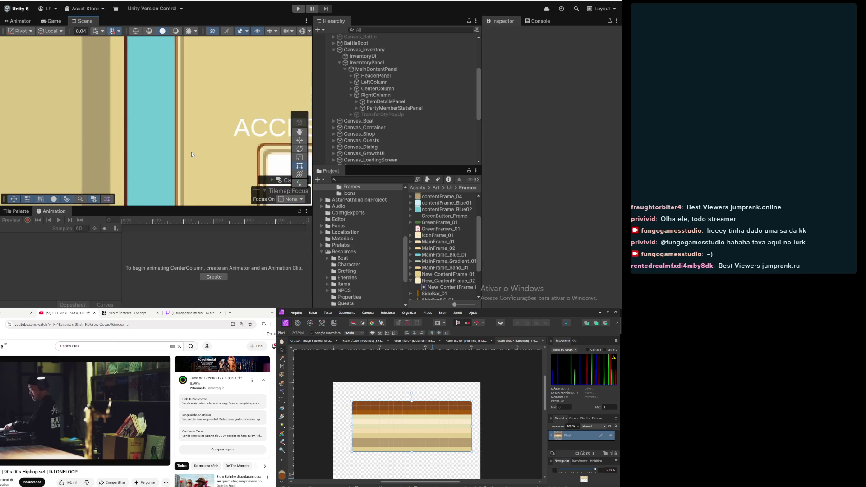
{"action": "scroll", "coordinate": [192, 150], "scroll_direction": "down", "scroll_amount": 6}
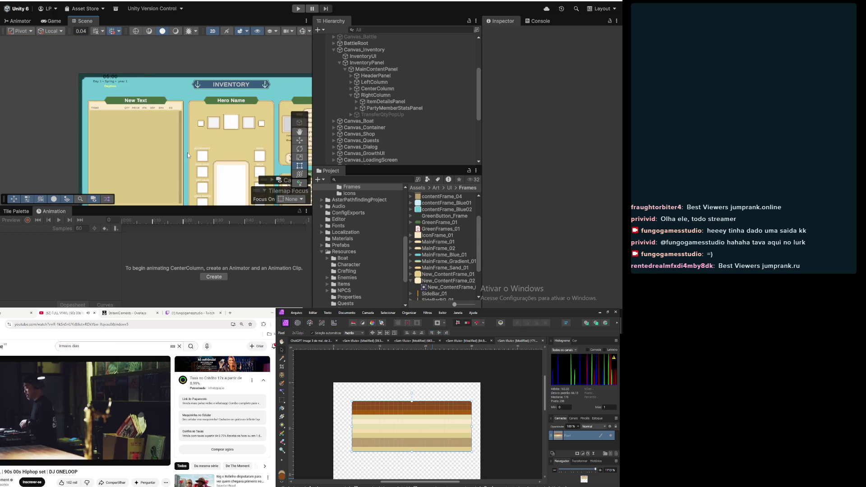
{"action": "scroll", "coordinate": [188, 155], "scroll_direction": "down", "scroll_amount": 5}
{"action": "left_click_drag", "start_coordinate": [177, 130], "coordinate": [180, 137]}
{"action": "scroll", "coordinate": [133, 138], "scroll_direction": "up", "scroll_amount": 2}
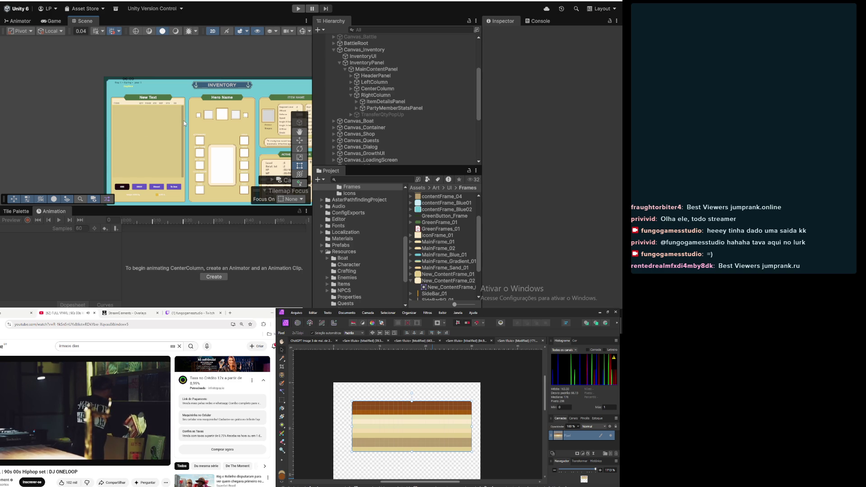
{"action": "scroll", "coordinate": [184, 121], "scroll_direction": "up", "scroll_amount": 2}
{"action": "scroll", "coordinate": [212, 109], "scroll_direction": "up", "scroll_amount": 2}
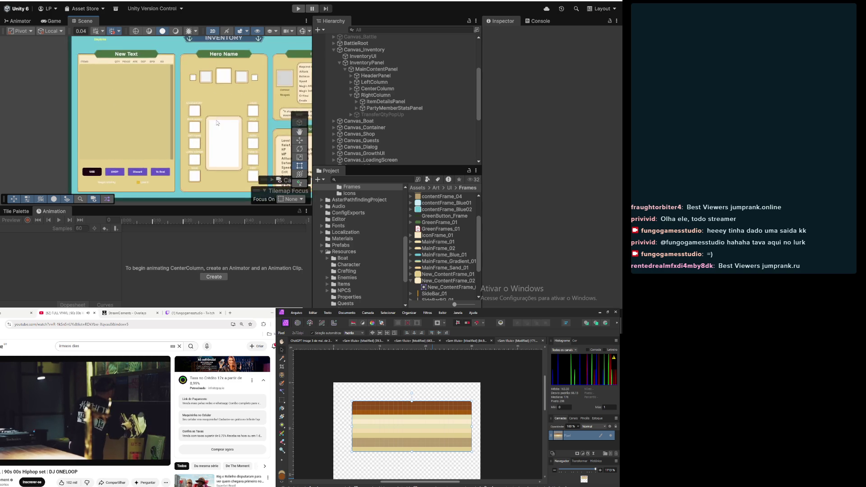
{"action": "scroll", "coordinate": [216, 115], "scroll_direction": "up", "scroll_amount": 3}
{"action": "scroll", "coordinate": [237, 110], "scroll_direction": "up", "scroll_amount": 1}
{"action": "left_click", "coordinate": [350, 88]}
Browse the Hierarchy's center column and paper doll slots, checking the hero name and ACCESSORY label
{"action": "left_click", "coordinate": [348, 83]}
{"action": "left_click", "coordinate": [351, 95]}
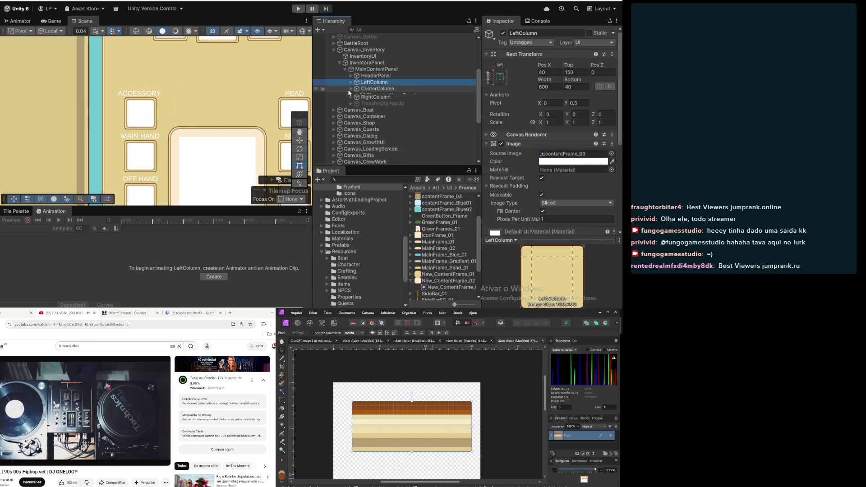
{"action": "left_click", "coordinate": [350, 88]}
{"action": "left_click", "coordinate": [377, 101]}
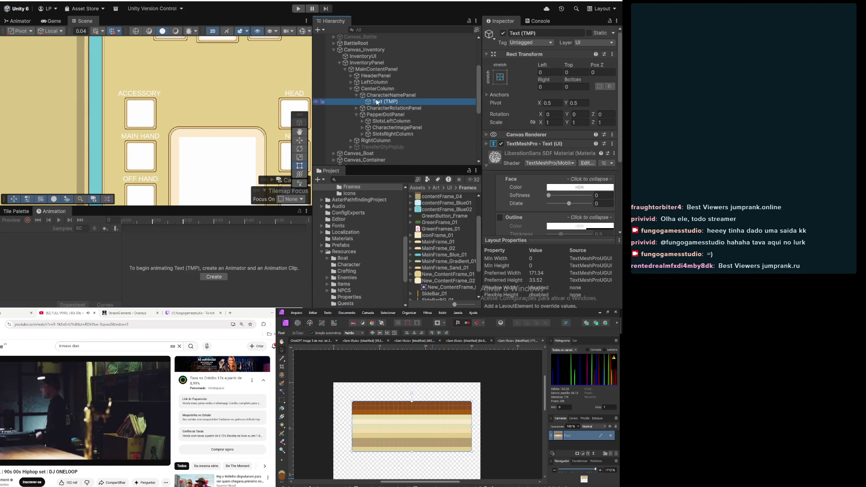
{"action": "left_click", "coordinate": [357, 95]}
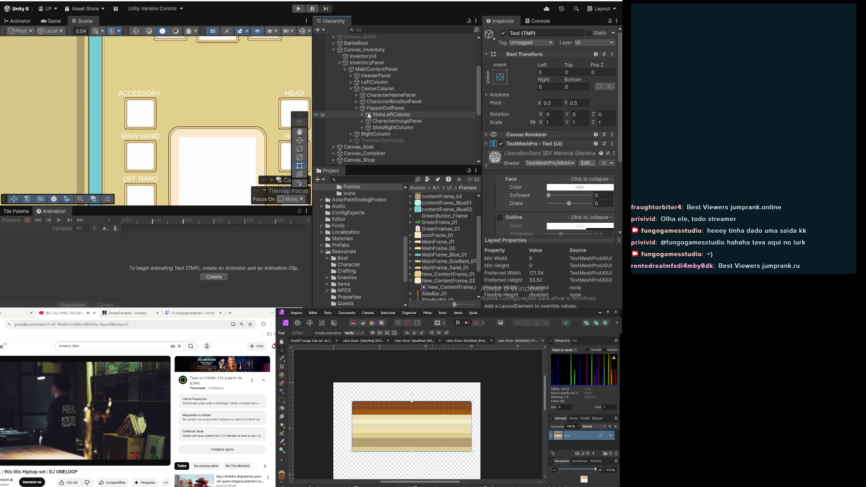
{"action": "left_click", "coordinate": [362, 114]}
{"action": "left_click", "coordinate": [392, 129]}
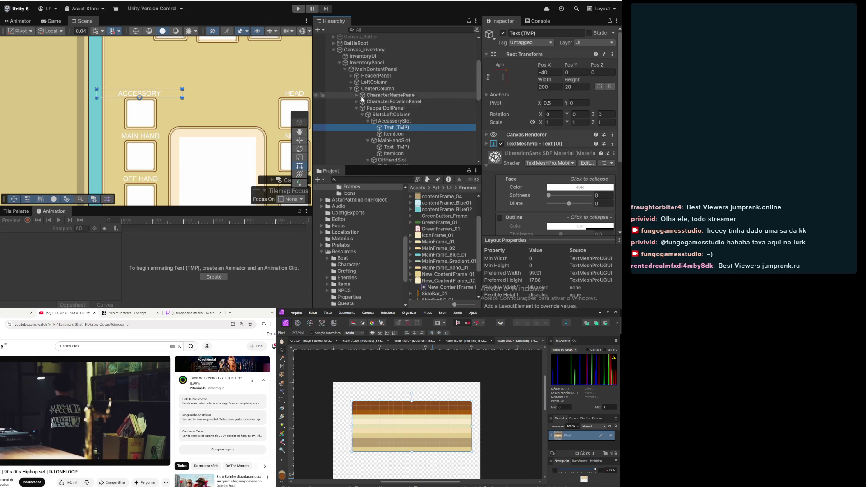
{"action": "left_click", "coordinate": [357, 108]}
Set the item details TypeText vertex colour to near-black hex 130200
{"action": "left_click", "coordinate": [355, 116]}
{"action": "left_click", "coordinate": [351, 115]}
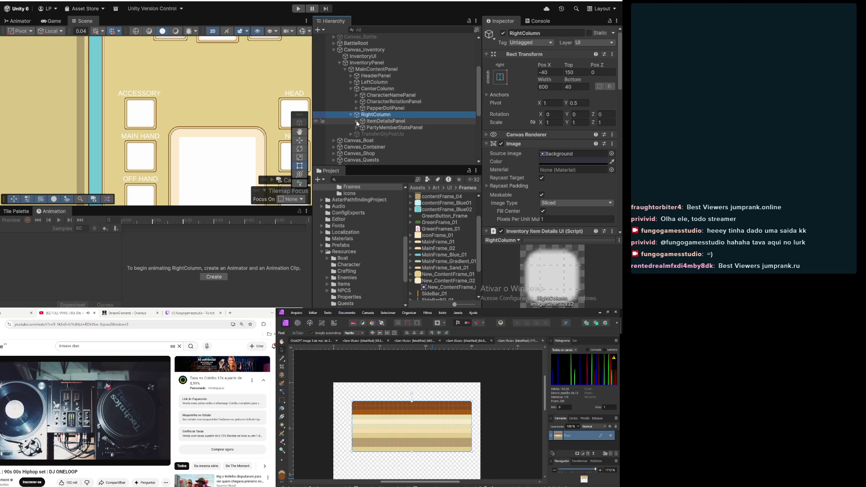
{"action": "left_click", "coordinate": [357, 121]}
{"action": "left_click", "coordinate": [388, 147]}
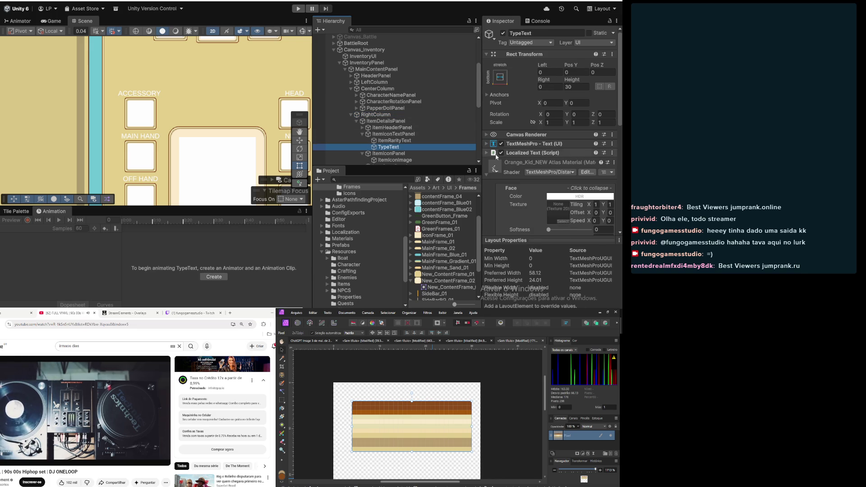
{"action": "left_click", "coordinate": [488, 144]}
{"action": "scroll", "coordinate": [572, 200], "scroll_direction": "down", "scroll_amount": 2}
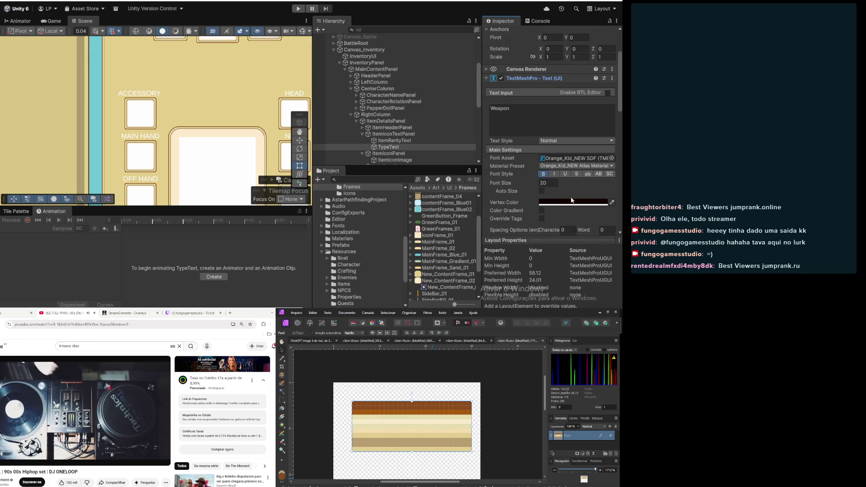
{"action": "left_click", "coordinate": [572, 200]}
{"action": "left_click", "coordinate": [600, 229]}
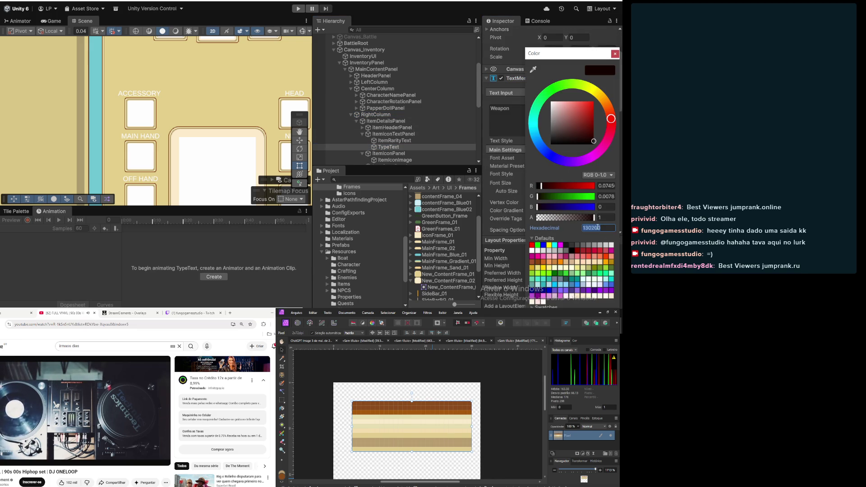
{"action": "left_click", "coordinate": [351, 115]}
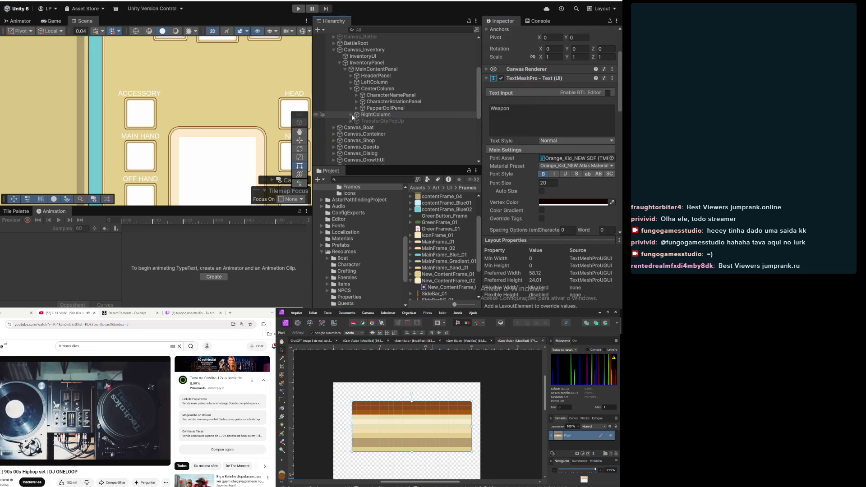
Give the ACCESSORY label colour 1A0000, bold style and the Orange_Kid_NEW SDF font
{"action": "left_click", "coordinate": [356, 108]}
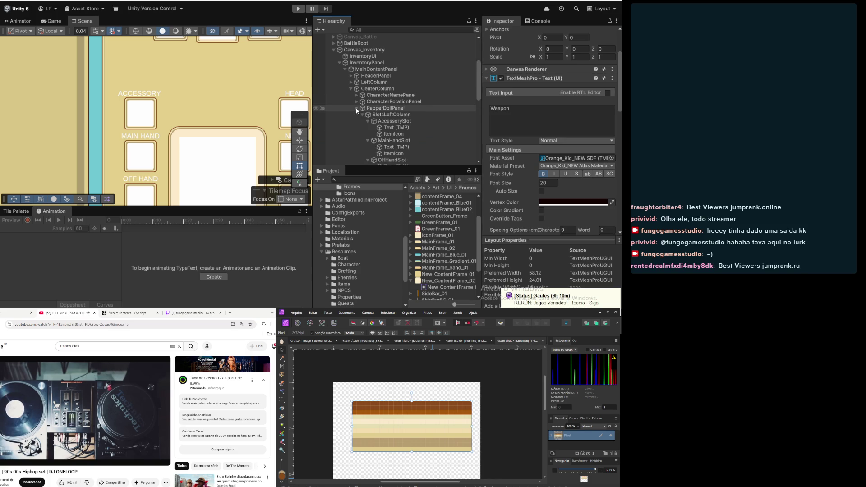
{"action": "left_click", "coordinate": [396, 128]}
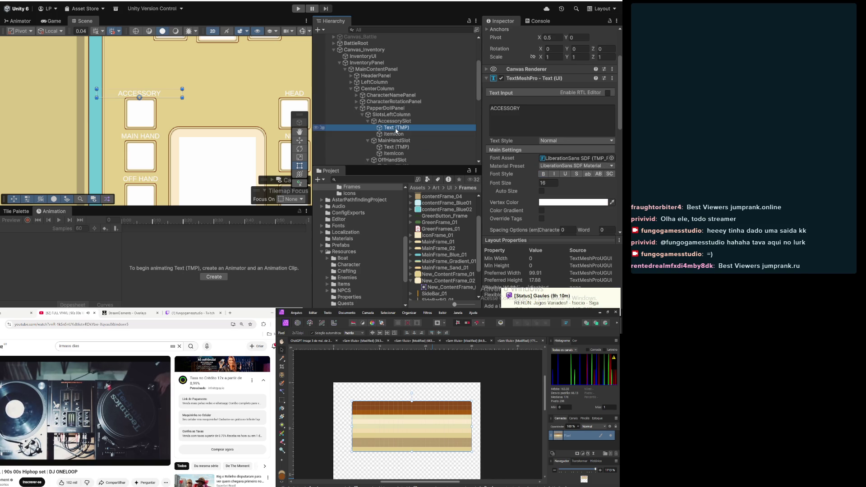
{"action": "left_click", "coordinate": [581, 203]}
{"action": "left_click", "coordinate": [607, 229]}
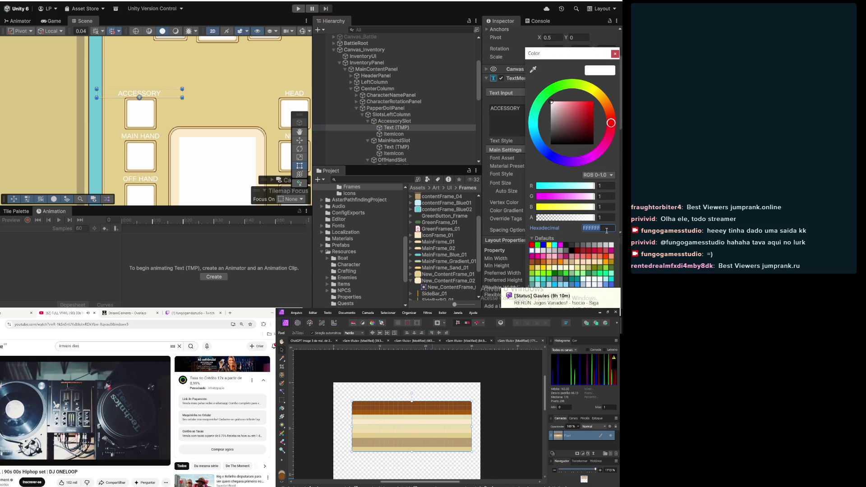
{"action": "type", "text": "1A0000"}
{"action": "key", "text": "Return"}
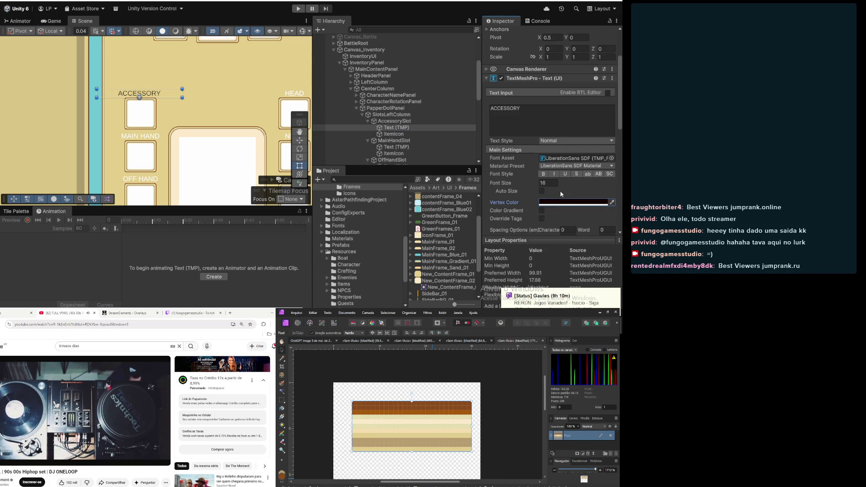
{"action": "scroll", "coordinate": [563, 198], "scroll_direction": "down", "scroll_amount": 3}
{"action": "scroll", "coordinate": [568, 211], "scroll_direction": "down", "scroll_amount": 3}
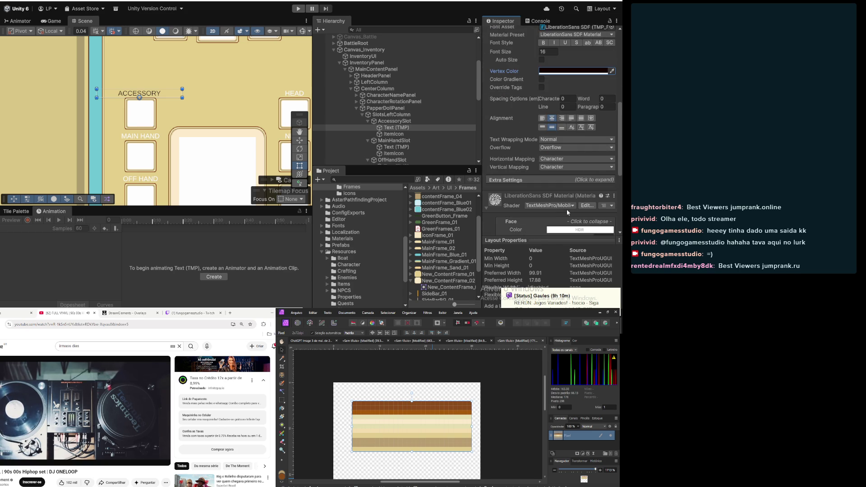
{"action": "scroll", "coordinate": [567, 211], "scroll_direction": "up", "scroll_amount": 4}
{"action": "left_click", "coordinate": [544, 131]}
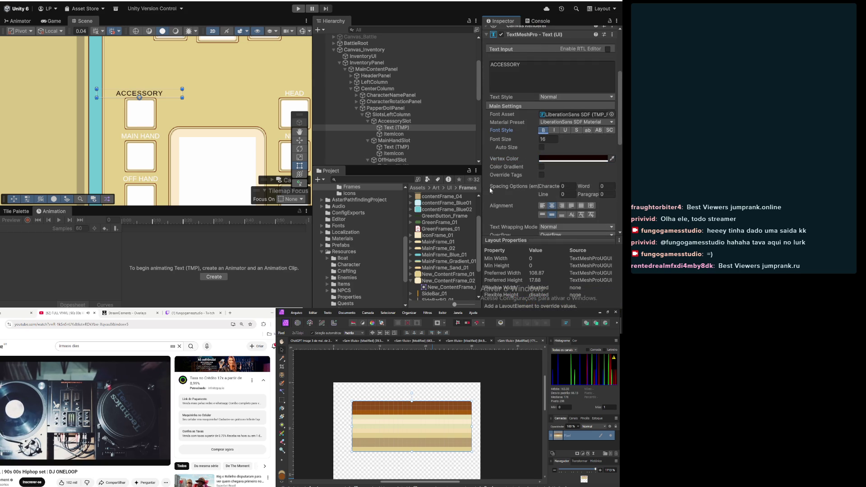
{"action": "type", "text": "orange"}
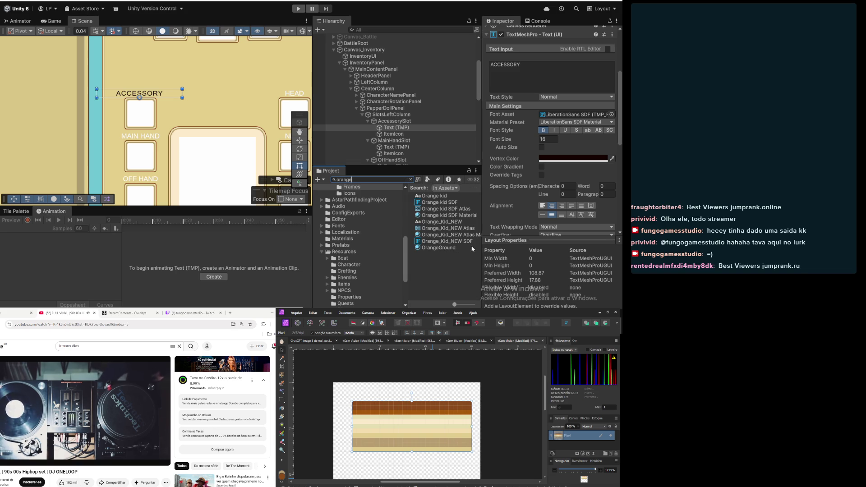
{"action": "scroll", "coordinate": [512, 215], "scroll_direction": "down", "scroll_amount": 3}
{"action": "left_click_drag", "start_coordinate": [557, 42], "coordinate": [558, 44]}
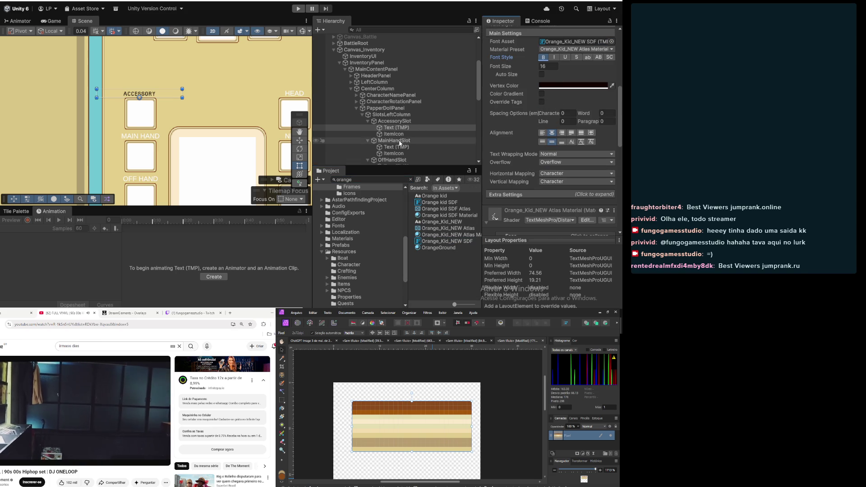
Give the MAIN HAND label the Orange_Kid_NEW SDF font and colour 130200
{"action": "left_click", "coordinate": [395, 148]}
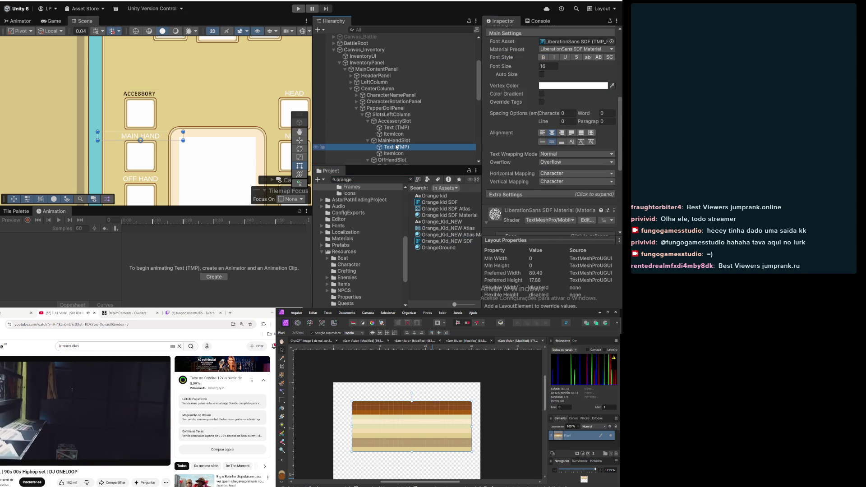
{"action": "mouse_move", "coordinate": [476, 241]}
{"action": "left_mouse_down"}
{"action": "mouse_move", "coordinate": [558, 119]}
{"action": "mouse_move", "coordinate": [575, 44]}
{"action": "left_mouse_up"}
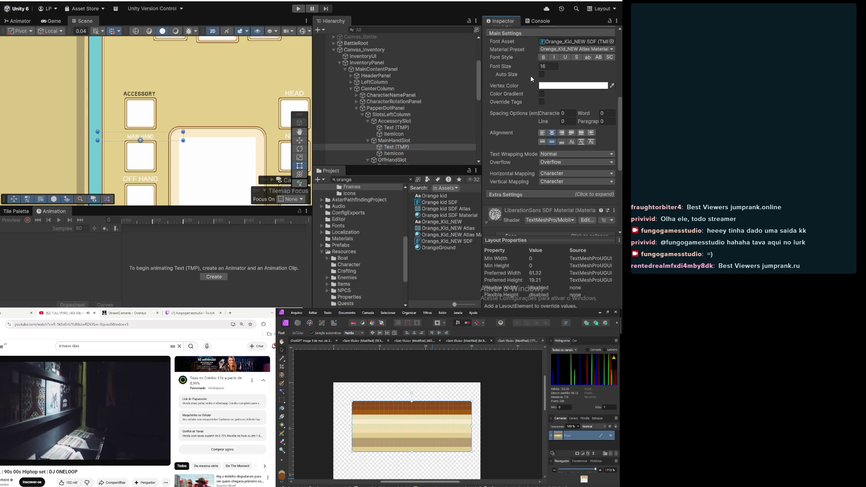
{"action": "left_click", "coordinate": [560, 85]}
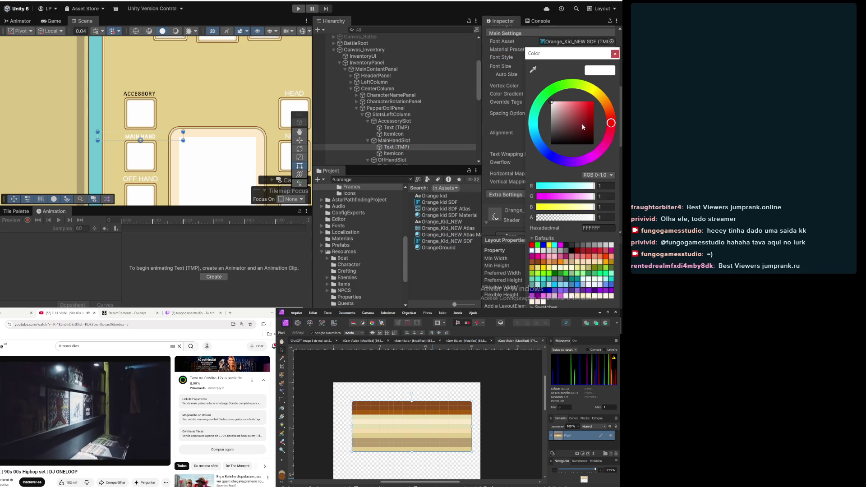
{"action": "left_click", "coordinate": [598, 228]}
{"action": "type", "text": "130200"}
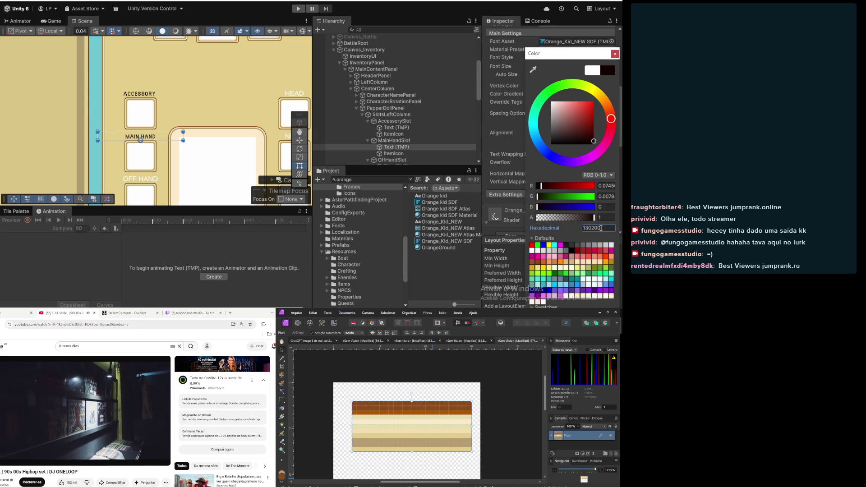
{"action": "left_click", "coordinate": [615, 53]}
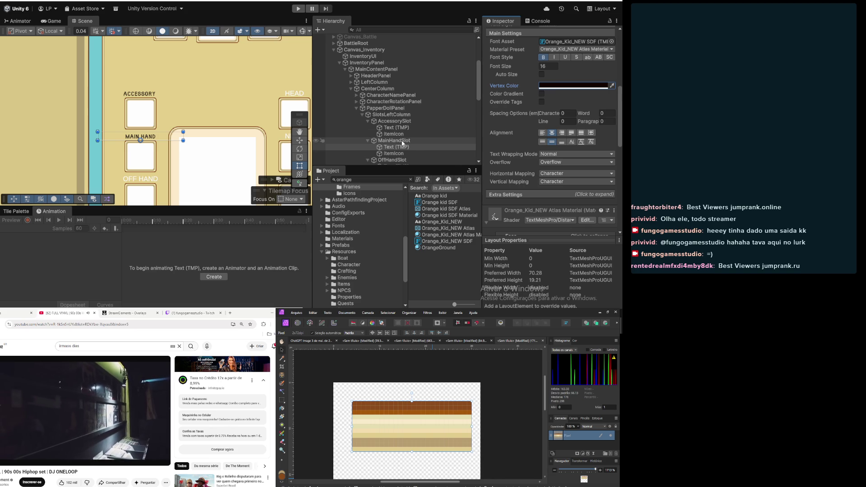
{"action": "scroll", "coordinate": [403, 143], "scroll_direction": "down", "scroll_amount": 3}
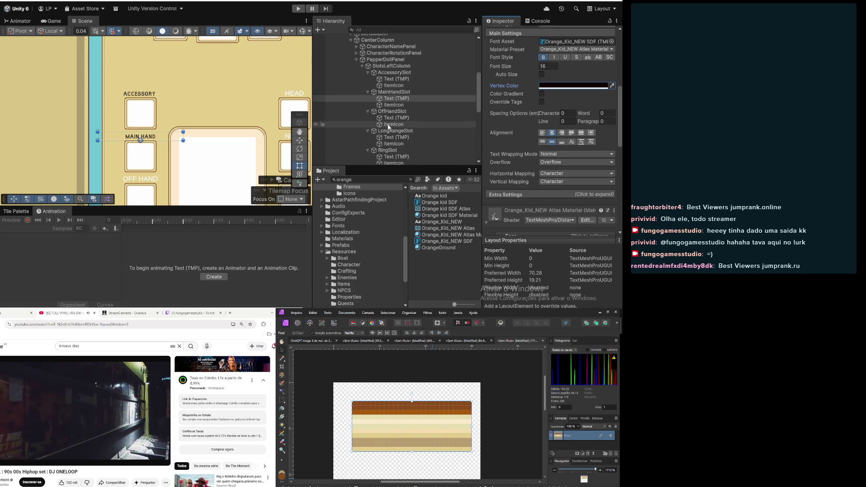
Give the OFF HAND label colour 130200, bold style and the Orange_Kid_NEW SDF font
{"action": "left_click", "coordinate": [390, 118]}
{"action": "left_click", "coordinate": [544, 86]}
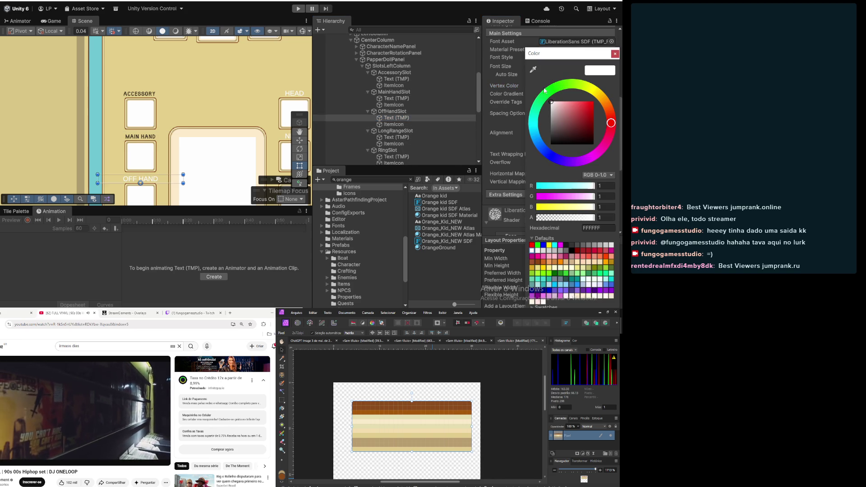
{"action": "left_click", "coordinate": [606, 229]}
{"action": "type", "text": "130200"}
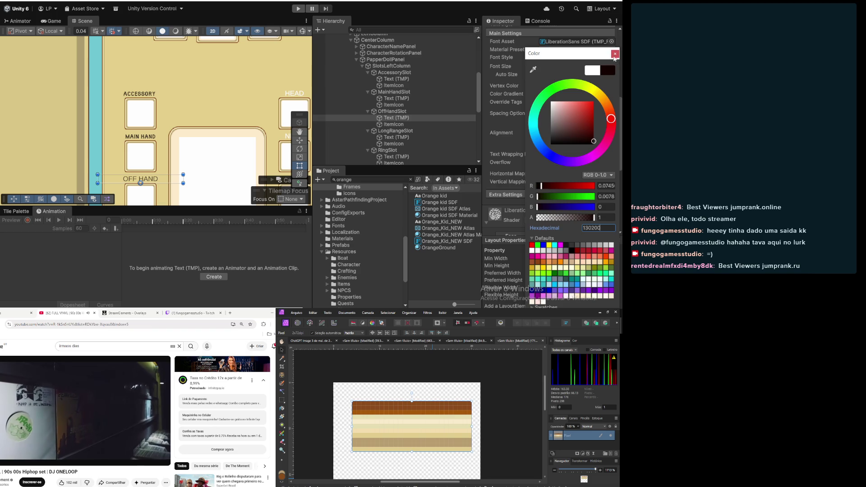
{"action": "left_click", "coordinate": [614, 55]}
{"action": "left_click", "coordinate": [542, 59]}
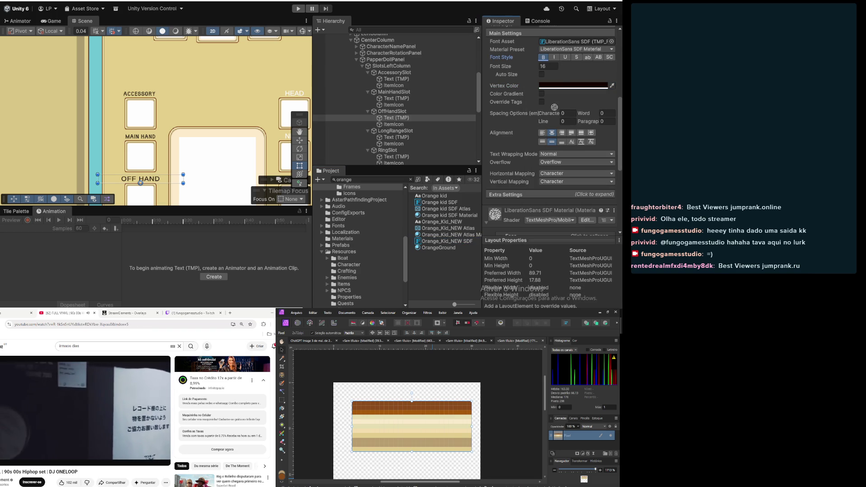
{"action": "left_click_drag", "start_coordinate": [564, 105], "coordinate": [576, 41]}
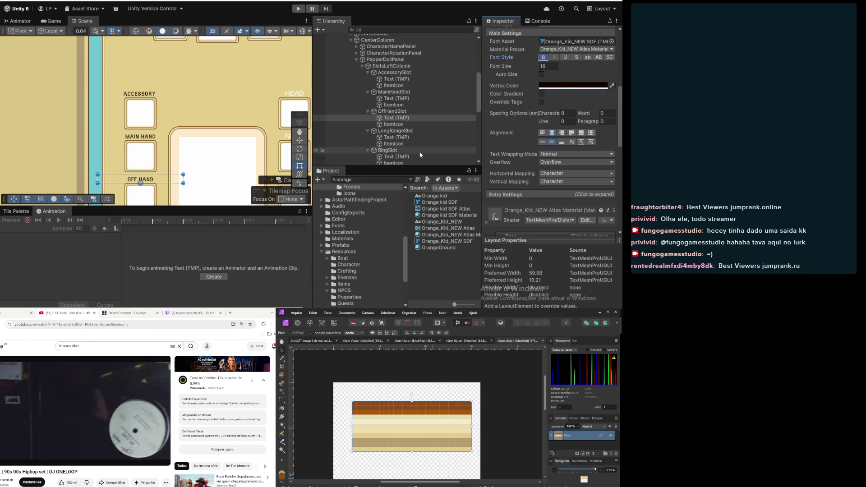
Apply the Orange_Kid_NEW SDF font to the LongRangeSlot and RingSlot labels
{"action": "left_click", "coordinate": [392, 137]}
{"action": "left_click", "coordinate": [466, 244]}
{"action": "left_click_drag", "start_coordinate": [466, 243], "coordinate": [564, 41]}
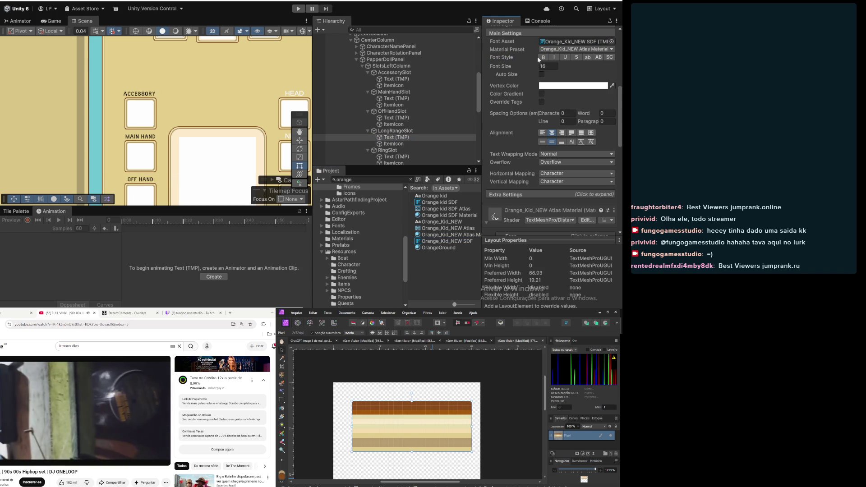
{"action": "left_click", "coordinate": [418, 153]}
{"action": "mouse_move", "coordinate": [451, 241]}
{"action": "left_mouse_down"}
{"action": "mouse_move", "coordinate": [536, 119]}
{"action": "mouse_move", "coordinate": [564, 41]}
{"action": "left_mouse_up"}
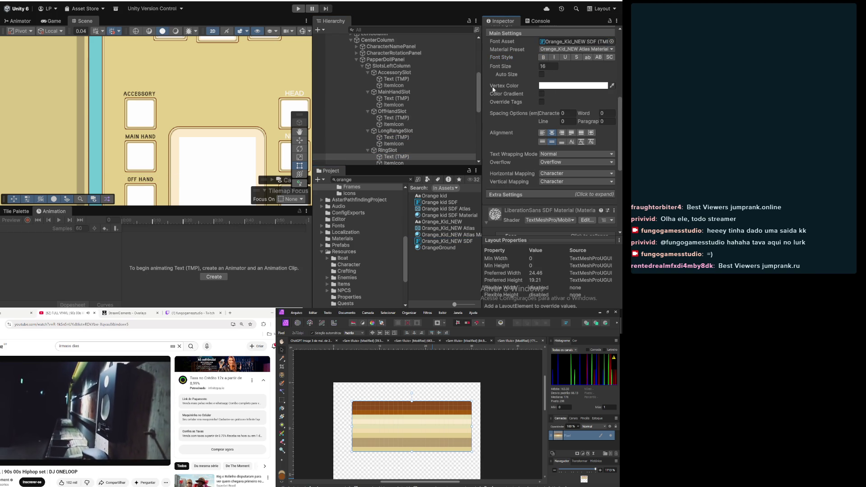
Make the LongRangeSlot label bold with colour 1A0000
{"action": "left_click", "coordinate": [395, 138]}
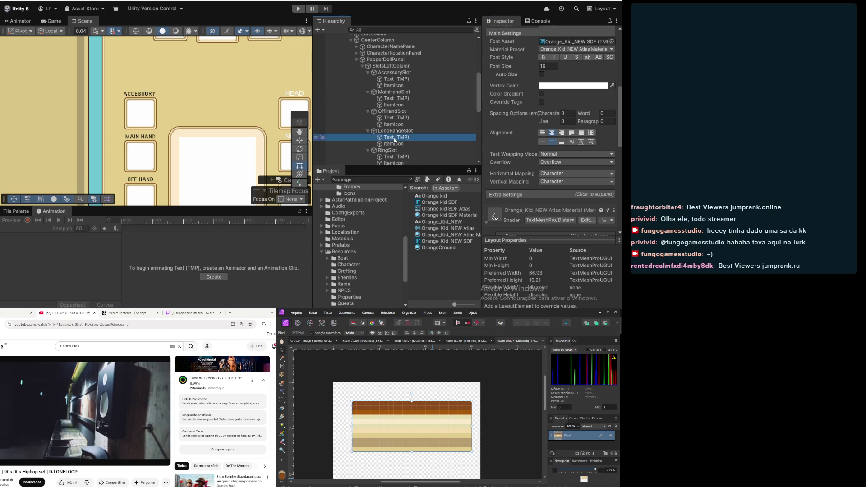
{"action": "left_click", "coordinate": [543, 58]}
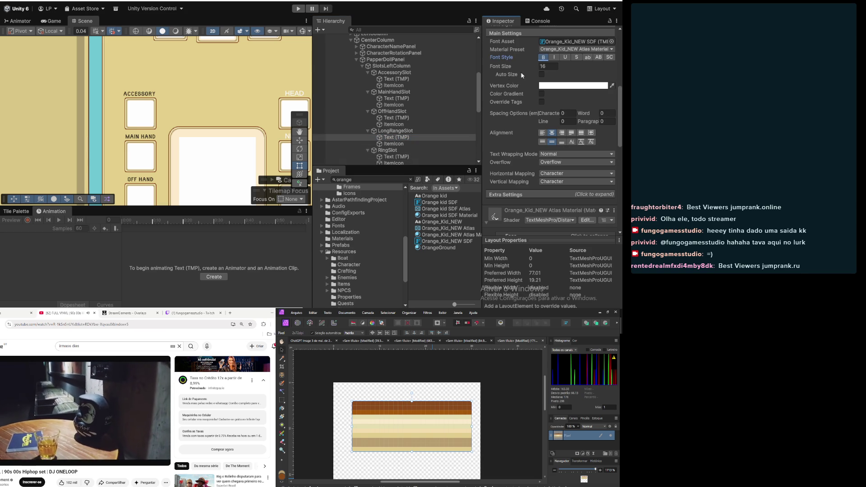
{"action": "left_click", "coordinate": [582, 85]}
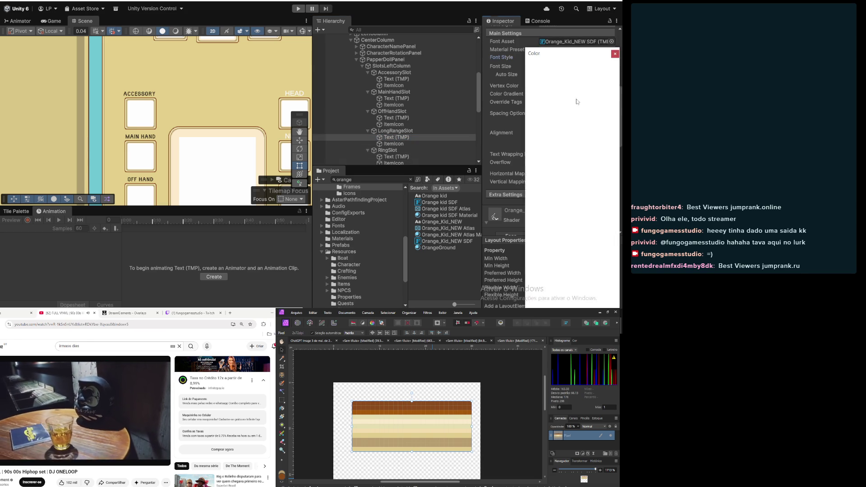
{"action": "left_click", "coordinate": [603, 228]}
{"action": "type", "text": "1A0000"}
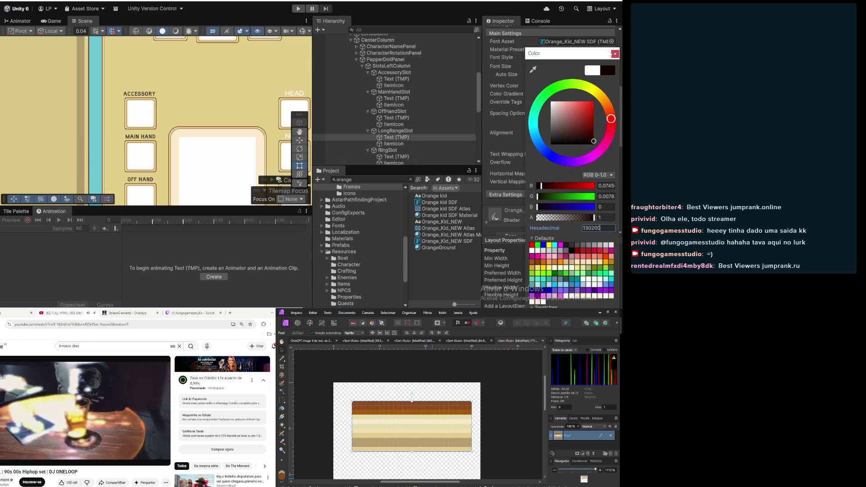
{"action": "key", "text": "Return"}
Set the RING label colour to 130200 and make it bold
{"action": "left_click", "coordinate": [423, 156]}
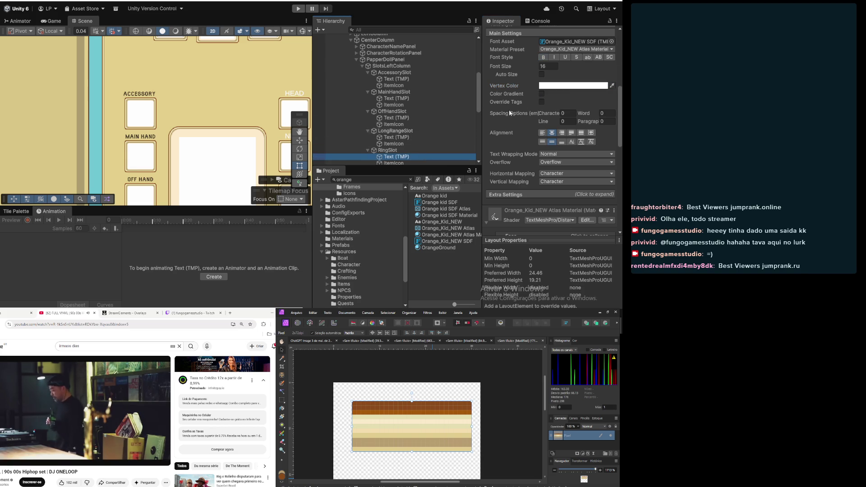
{"action": "left_click", "coordinate": [576, 89]}
{"action": "left_click", "coordinate": [601, 228]}
{"action": "type", "text": "130200"}
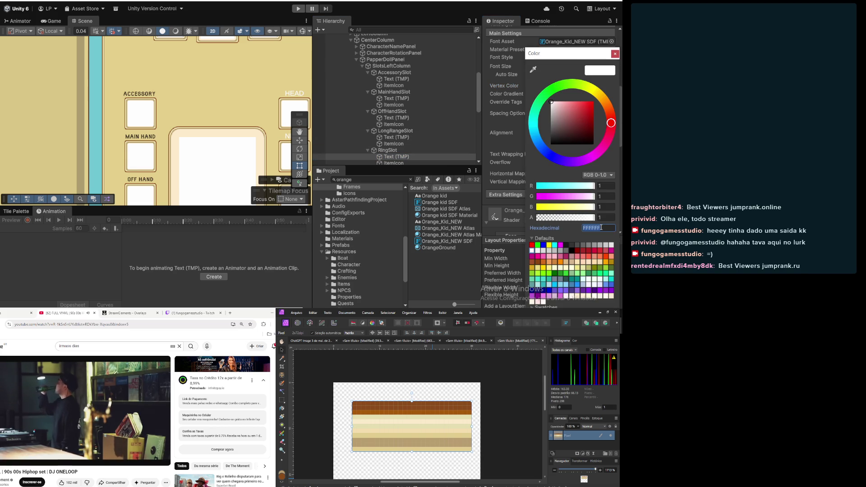
{"action": "left_click", "coordinate": [615, 54]}
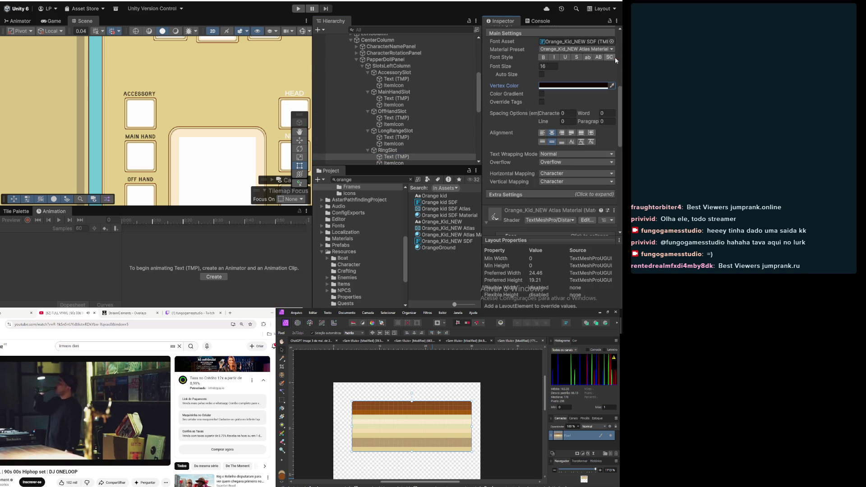
{"action": "left_click", "coordinate": [543, 57]}
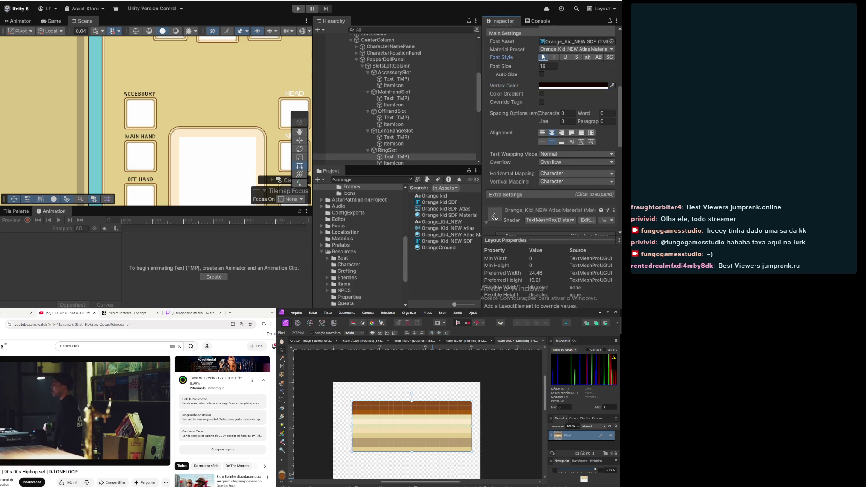
{"action": "scroll", "coordinate": [408, 126], "scroll_direction": "down", "scroll_amount": 2}
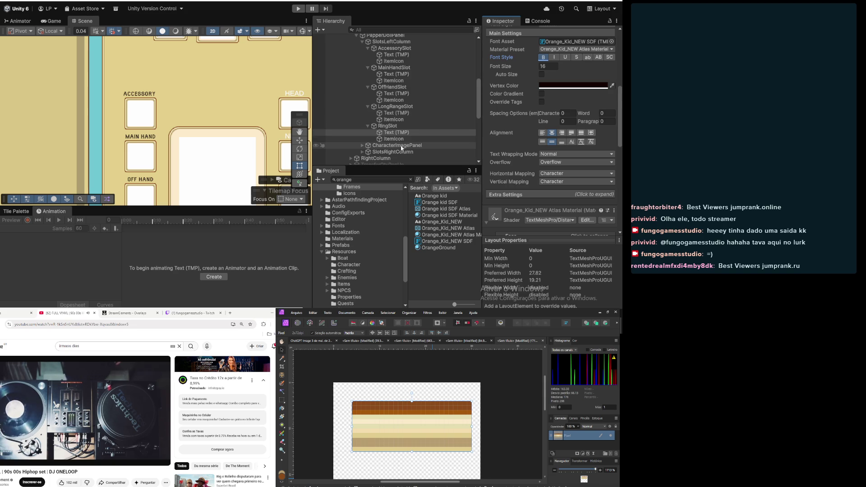
{"action": "scroll", "coordinate": [214, 121], "scroll_direction": "down", "scroll_amount": 2}
{"action": "left_click_drag", "start_coordinate": [214, 122], "coordinate": [214, 75]}
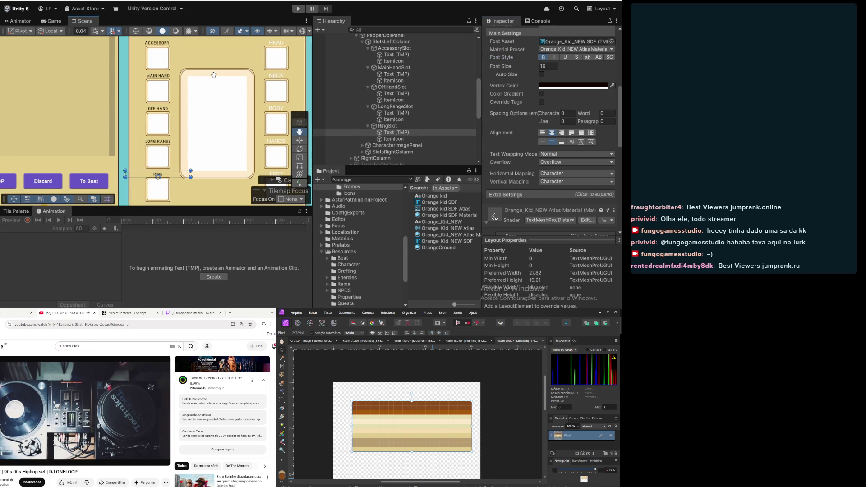
{"action": "left_click", "coordinate": [425, 106]}
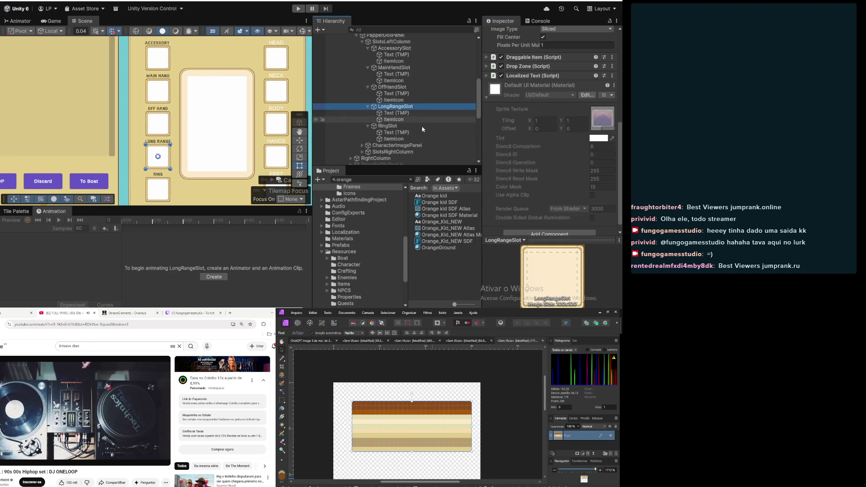
{"action": "left_click", "coordinate": [436, 267]}
{"action": "scroll", "coordinate": [173, 163], "scroll_direction": "down", "scroll_amount": 2}
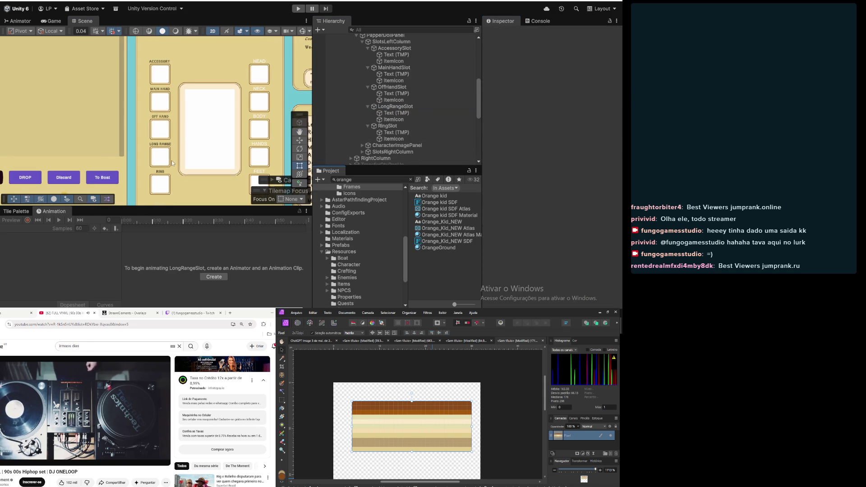
{"action": "mouse_move", "coordinate": [199, 173]}
{"action": "left_mouse_down"}
{"action": "mouse_move", "coordinate": [186, 178]}
{"action": "mouse_move", "coordinate": [187, 190]}
{"action": "mouse_move", "coordinate": [179, 156]}
{"action": "left_mouse_up"}
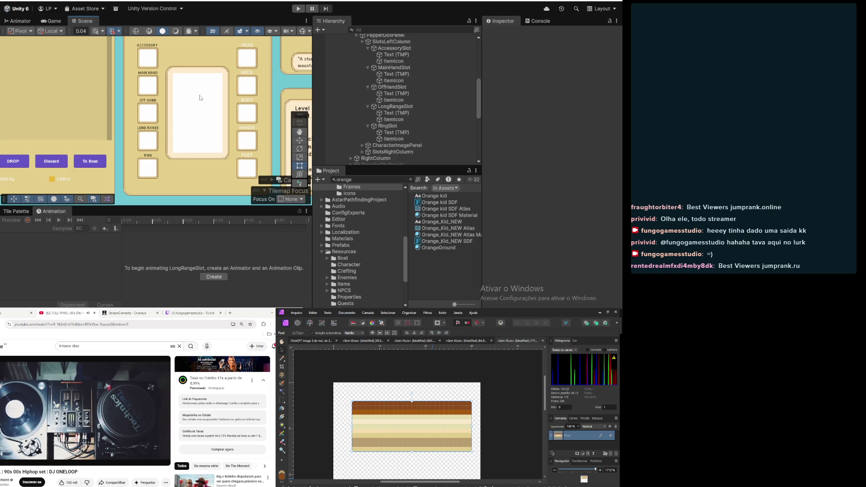
{"action": "scroll", "coordinate": [134, 64], "scroll_direction": "up", "scroll_amount": 3}
{"action": "mouse_move", "coordinate": [130, 61]}
{"action": "left_mouse_down"}
{"action": "mouse_move", "coordinate": [162, 120]}
{"action": "mouse_move", "coordinate": [207, 119]}
{"action": "left_mouse_up"}
{"action": "scroll", "coordinate": [205, 109], "scroll_direction": "up", "scroll_amount": 3}
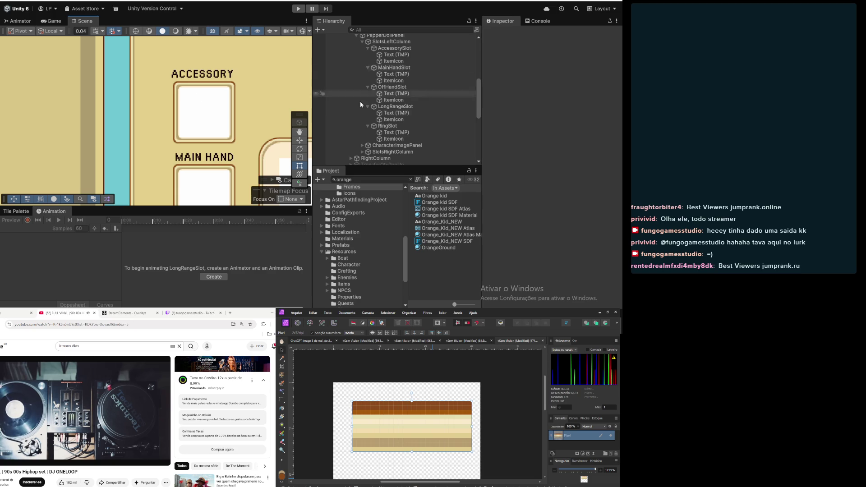
{"action": "left_click", "coordinate": [400, 127]}
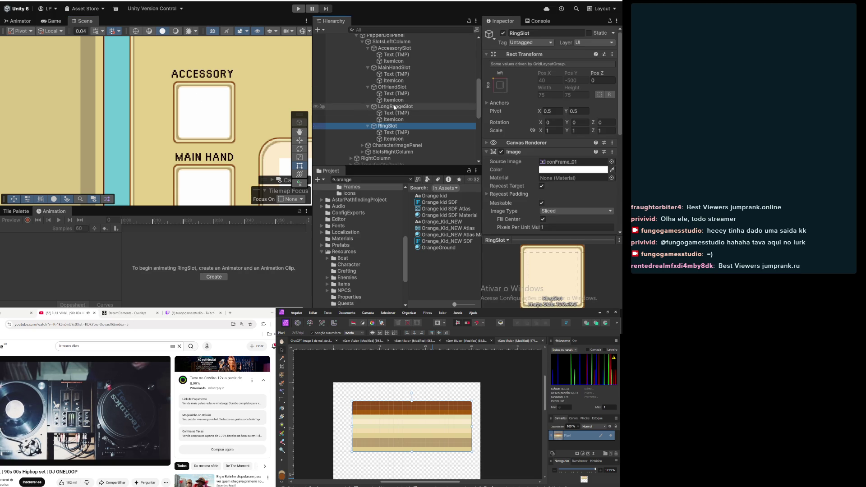
Select the AccessorySlot's Text (TMP) label in the Hierarchy
{"action": "left_click", "coordinate": [395, 107]}
{"action": "left_click", "coordinate": [392, 87]}
{"action": "left_click", "coordinate": [393, 81]}
{"action": "left_click", "coordinate": [392, 74]}
{"action": "left_click", "coordinate": [389, 54]}
{"action": "key", "text": "Down"}
{"action": "key", "text": "Up"}
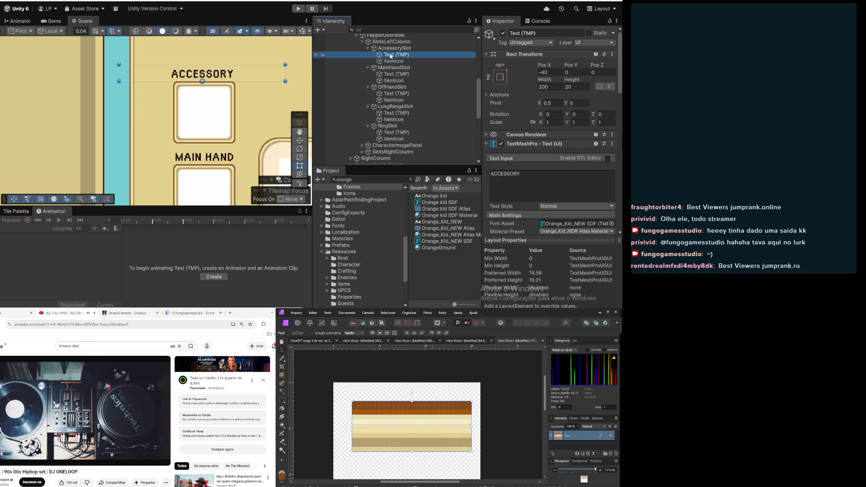
{"action": "scroll", "coordinate": [515, 111], "scroll_direction": "down", "scroll_amount": 3}
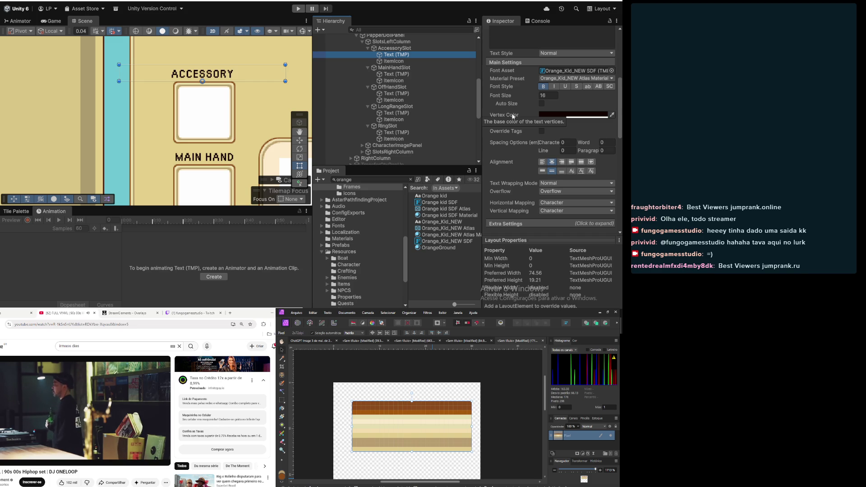
Center-align the ACCESSORY label text, then review SlotsLeftColumn and reselect the label
{"action": "left_click", "coordinate": [562, 161]}
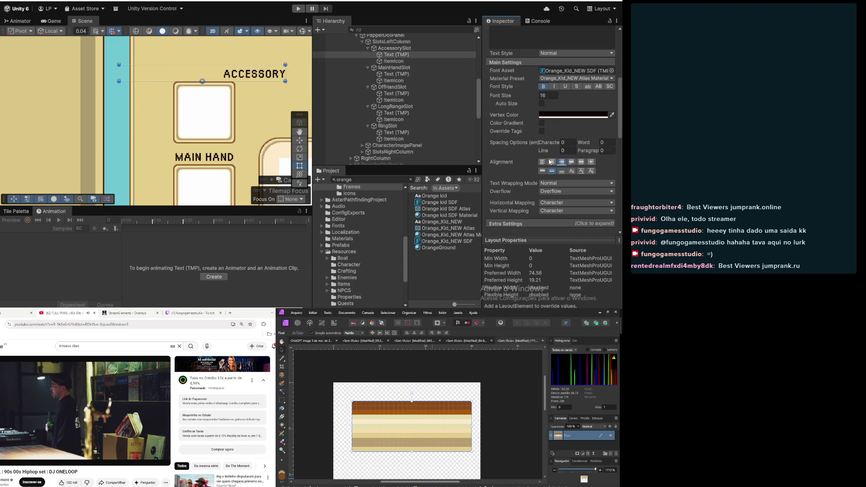
{"action": "left_click", "coordinate": [556, 165]}
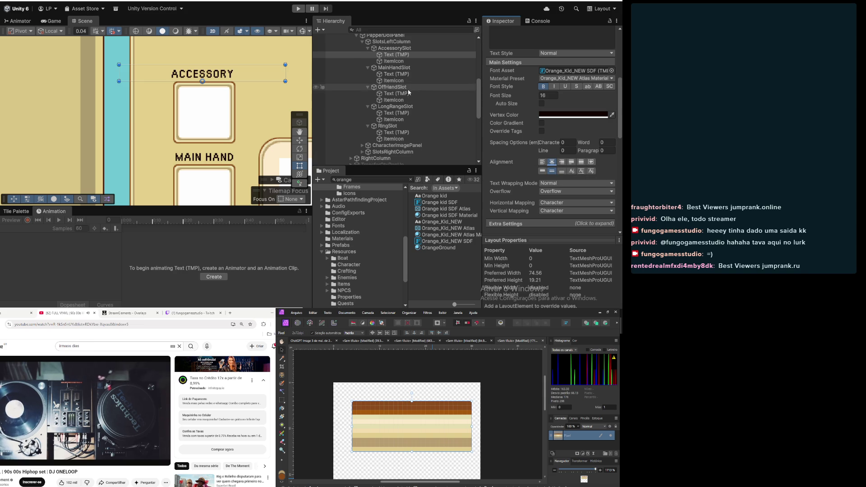
{"action": "scroll", "coordinate": [410, 99], "scroll_direction": "up", "scroll_amount": 5}
{"action": "left_click", "coordinate": [391, 90]}
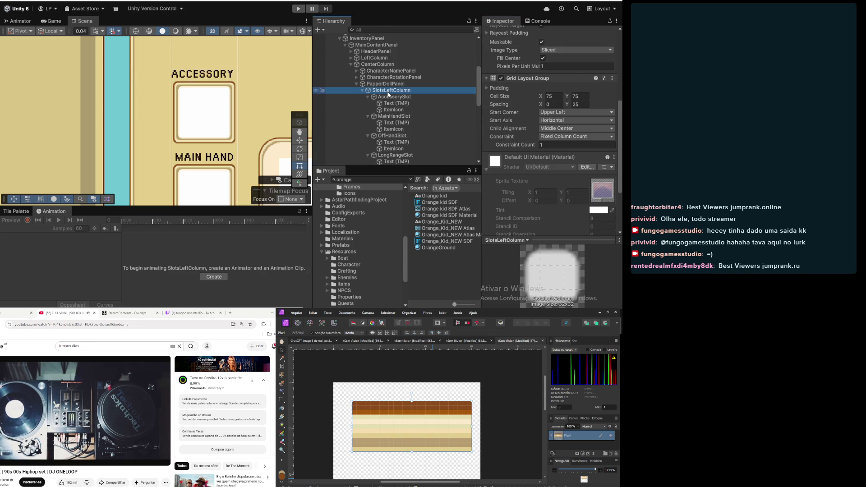
{"action": "left_click", "coordinate": [394, 99]}
{"action": "left_click", "coordinate": [398, 110]}
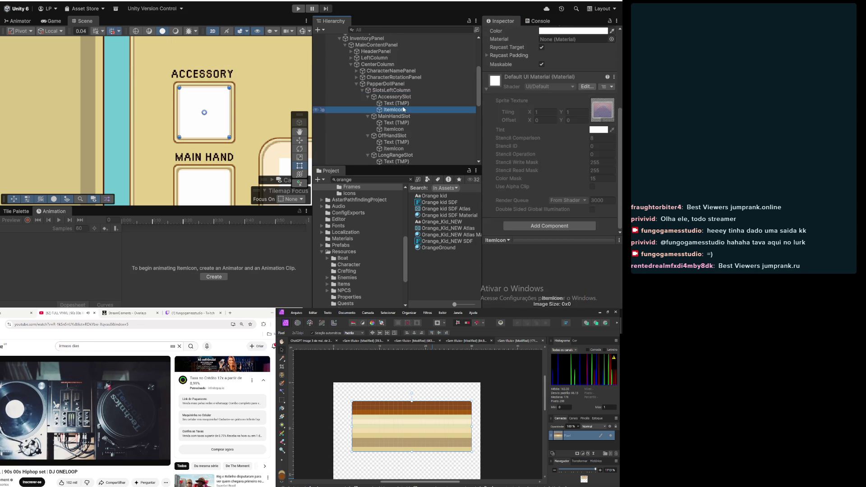
{"action": "left_click", "coordinate": [394, 104]}
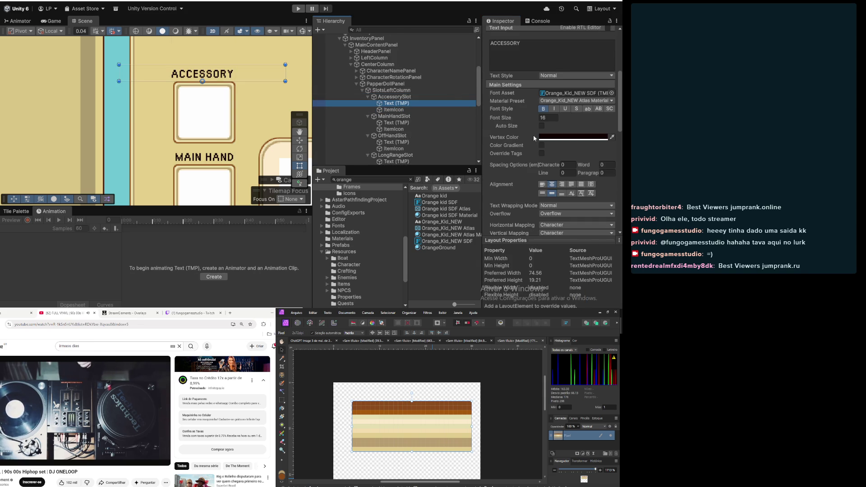
{"action": "scroll", "coordinate": [534, 134], "scroll_direction": "up", "scroll_amount": 3}
{"action": "scroll", "coordinate": [529, 142], "scroll_direction": "up", "scroll_amount": 2}
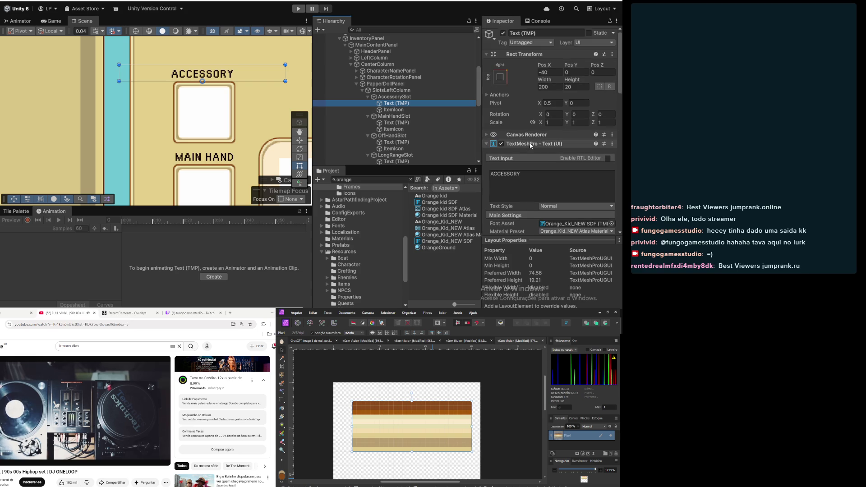
Try X positions 0, -40 and 37 for the ACCESSORY label
{"action": "left_click", "coordinate": [553, 70]}
{"action": "type", "text": "0"}
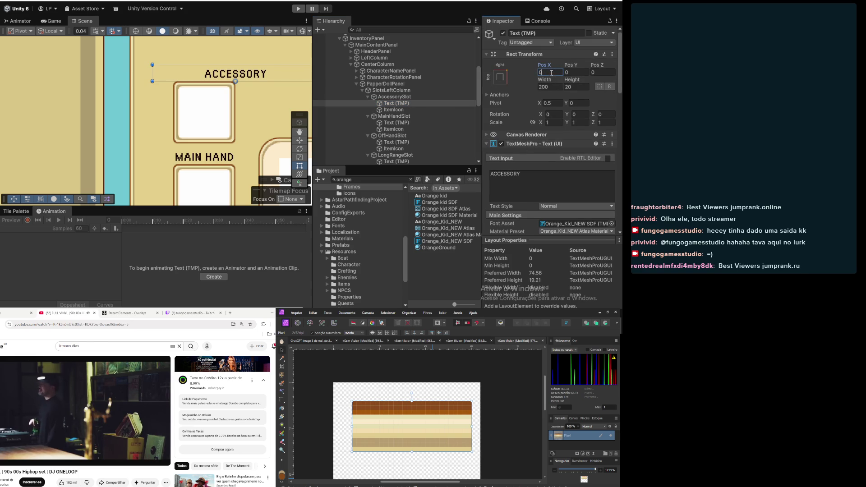
{"action": "scroll", "coordinate": [555, 78], "scroll_direction": "down", "scroll_amount": 2}
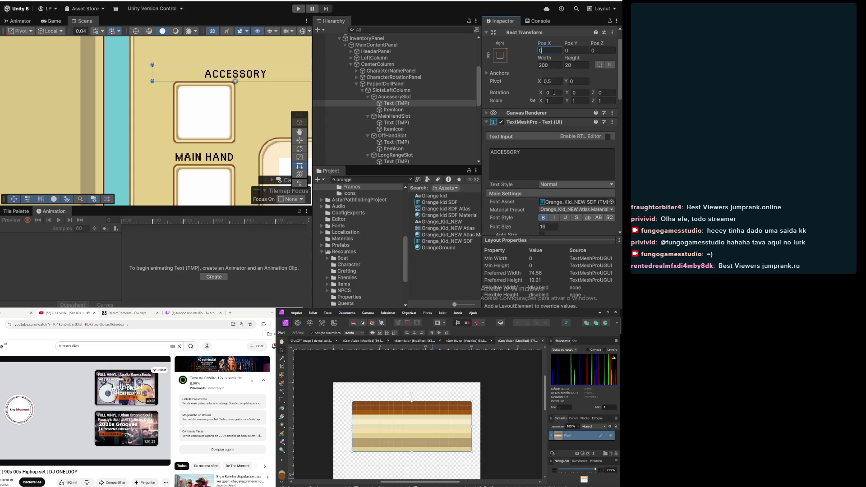
{"action": "type", "text": "-40"}
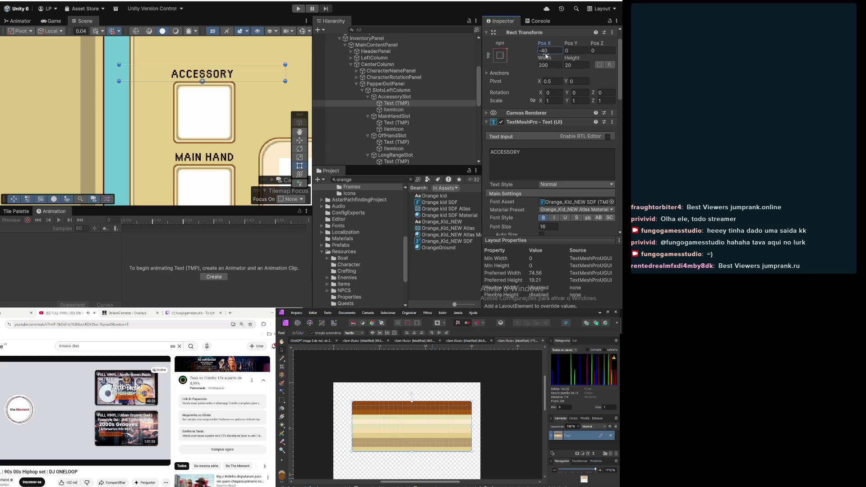
{"action": "left_click_drag", "start_coordinate": [545, 45], "coordinate": [550, 46]}
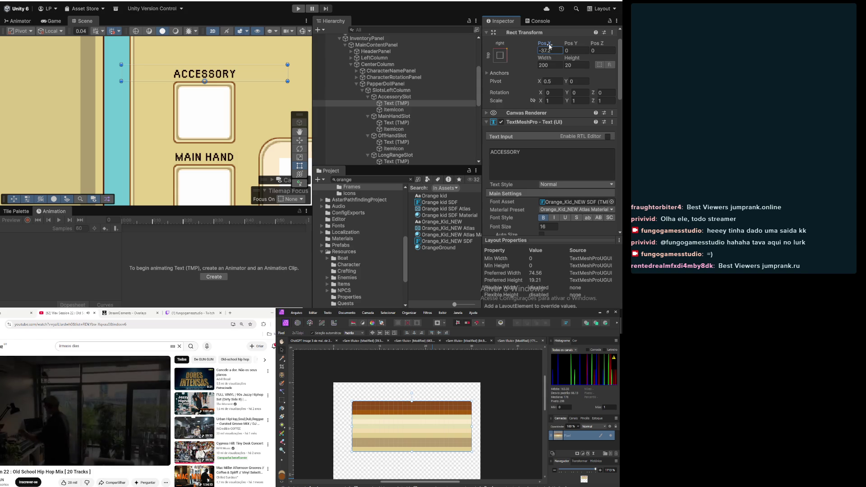
{"action": "key", "text": "BackSpace"}
{"action": "key", "text": "BackSpace"}
{"action": "key", "text": "BackSpace"}
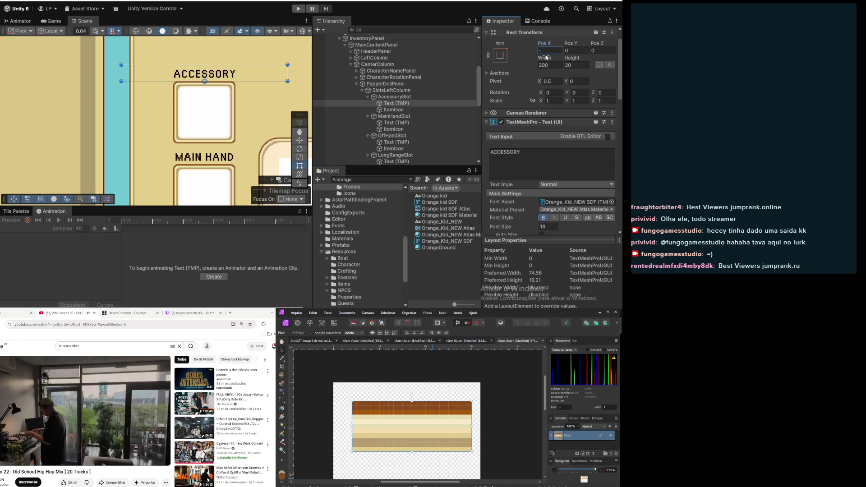
{"action": "type", "text": "37"}
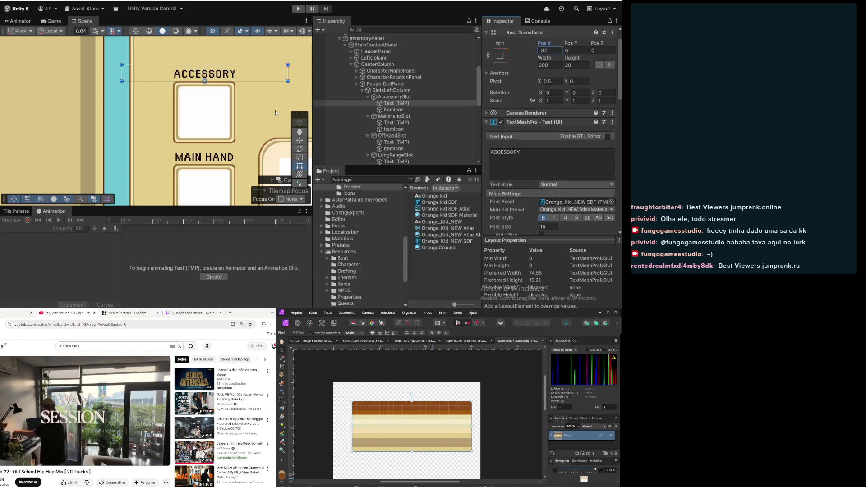
{"action": "scroll", "coordinate": [155, 145], "scroll_direction": "down", "scroll_amount": 3}
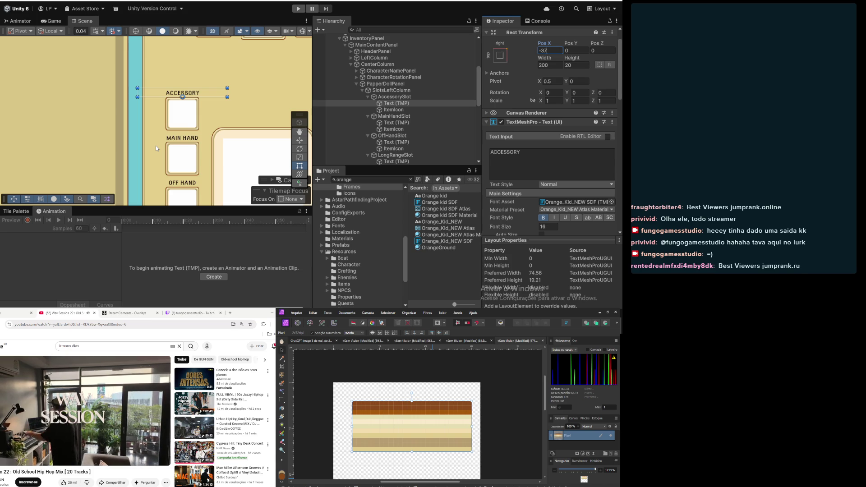
Set the ACCESSORY label's width to 100, Pos X to 0 and Pivot X to 0
{"action": "left_click", "coordinate": [397, 97]}
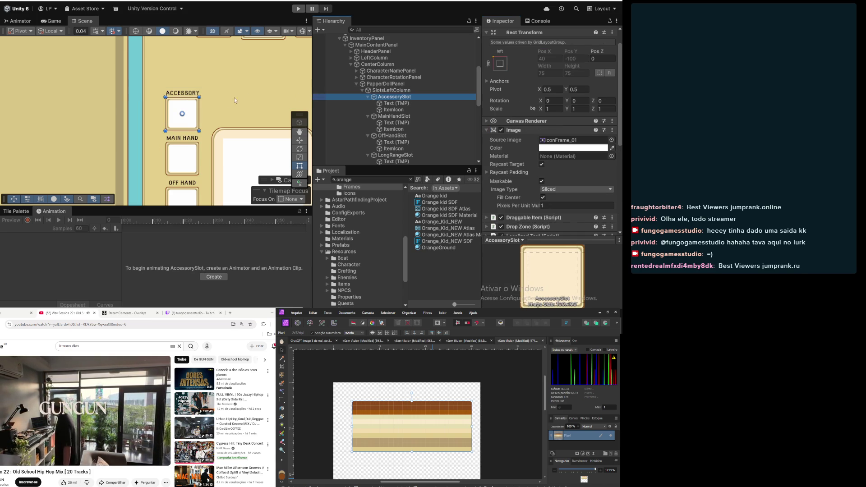
{"action": "left_click", "coordinate": [388, 104]}
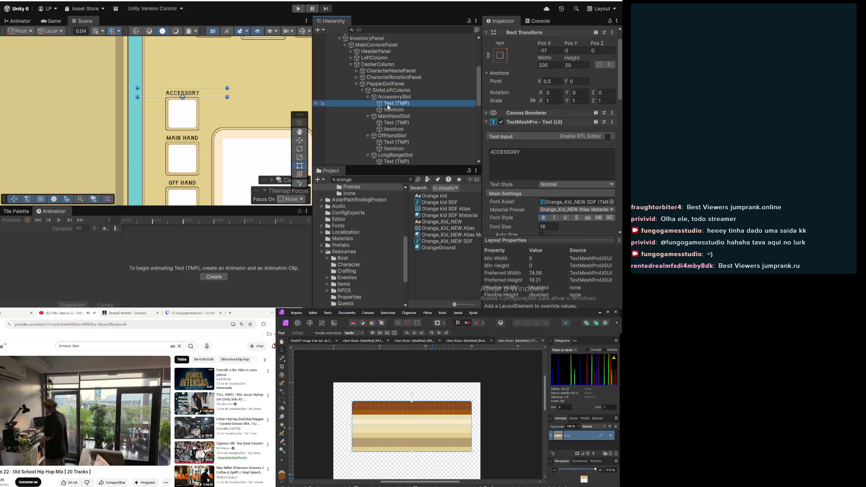
{"action": "left_click", "coordinate": [562, 65]}
{"action": "type", "text": "100"}
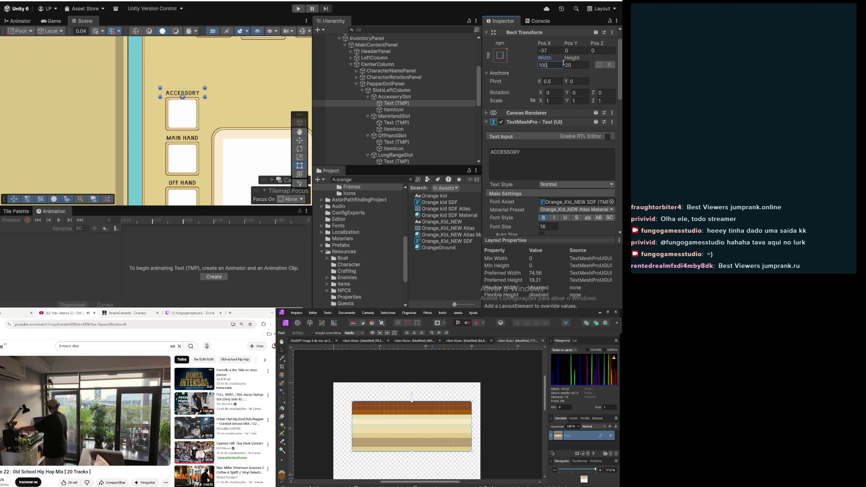
{"action": "left_click", "coordinate": [562, 51]}
{"action": "type", "text": "0"}
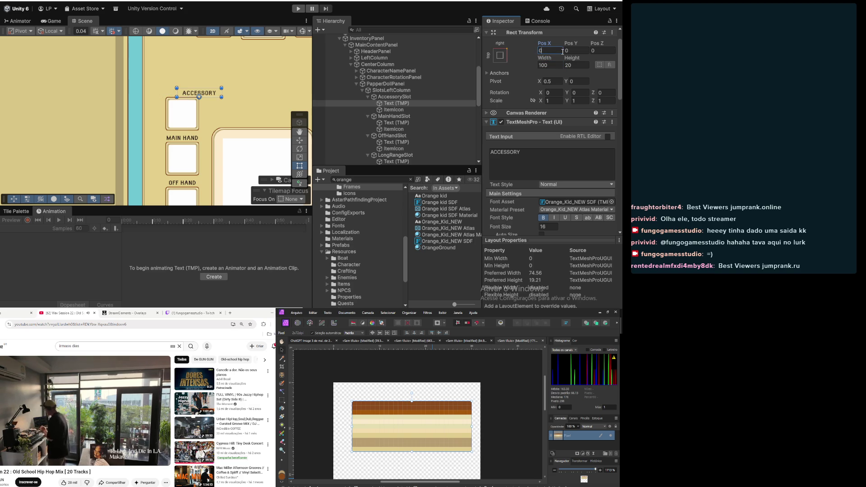
{"action": "left_click", "coordinate": [552, 81]}
{"action": "type", "text": "0"}
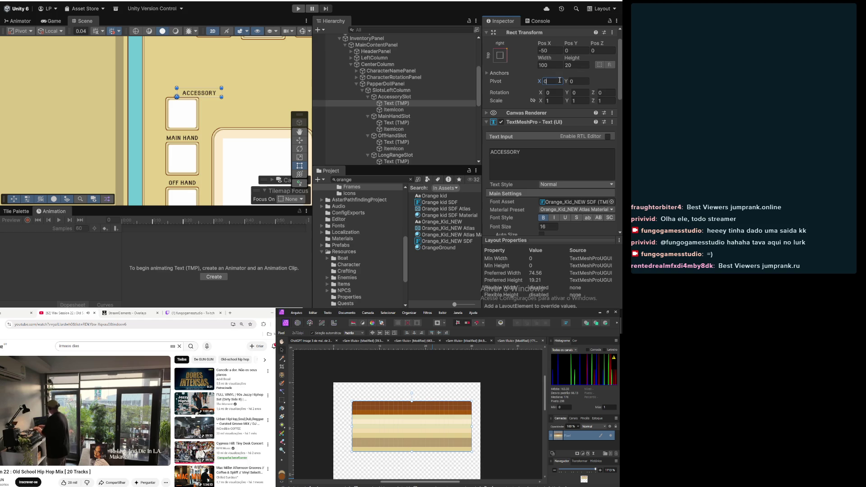
{"action": "left_click", "coordinate": [558, 51]}
{"action": "type", "text": "0"}
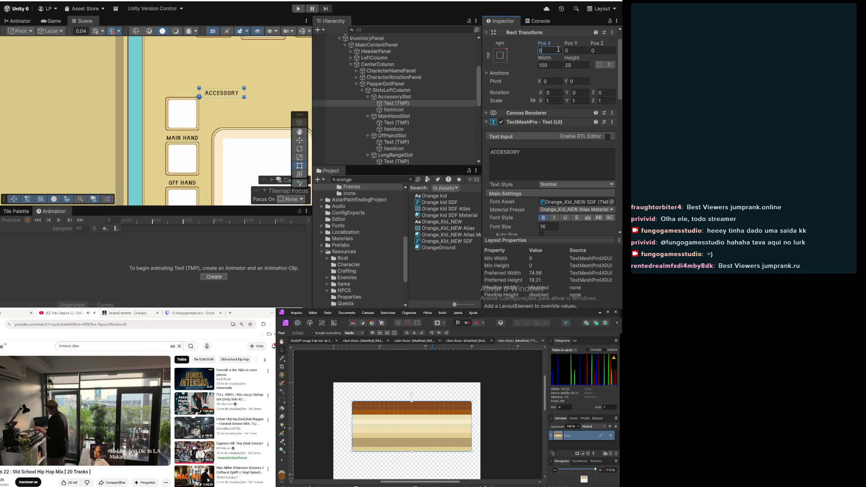
Change the label's Pivot X to 0.5 and reset Pos X to 0
{"action": "left_click", "coordinate": [557, 81]}
{"action": "type", "text": "1"}
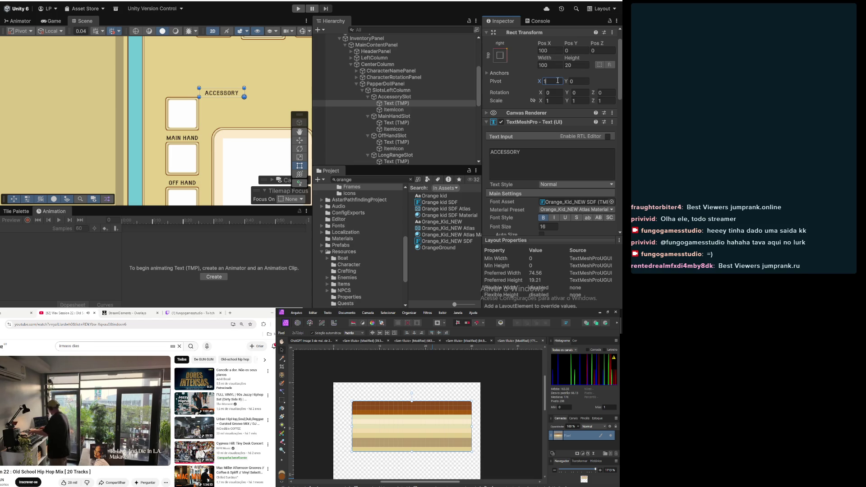
{"action": "key", "text": "BackSpace"}
{"action": "type", "text": "0.5"}
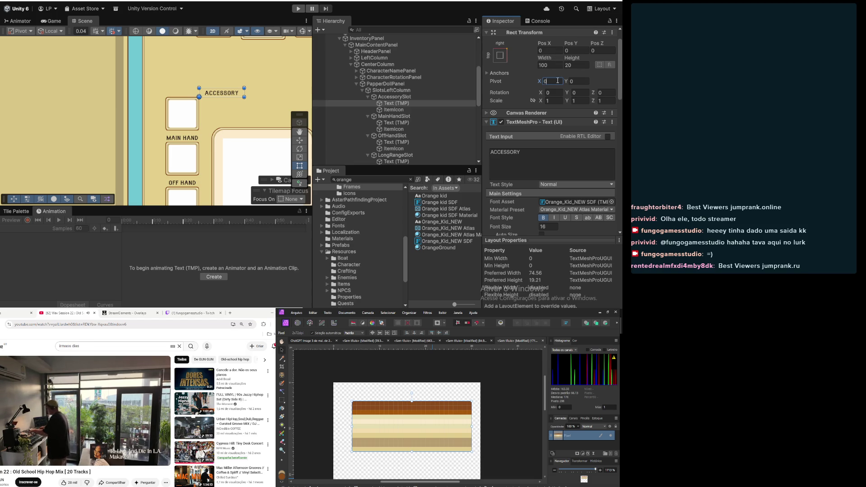
{"action": "left_click", "coordinate": [561, 52]}
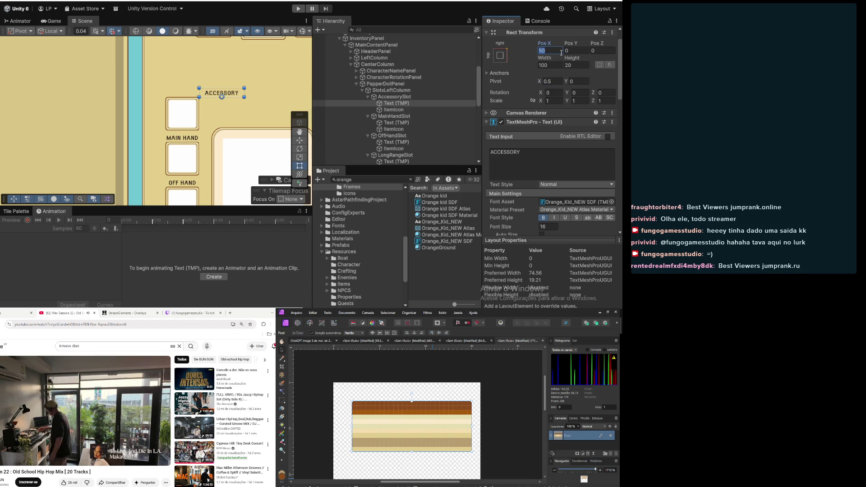
{"action": "type", "text": "0"}
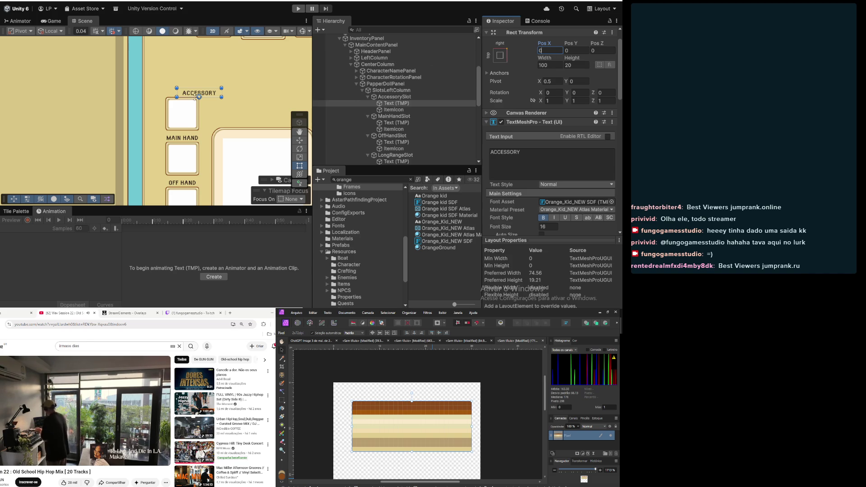
{"action": "scroll", "coordinate": [201, 96], "scroll_direction": "up", "scroll_amount": 5}
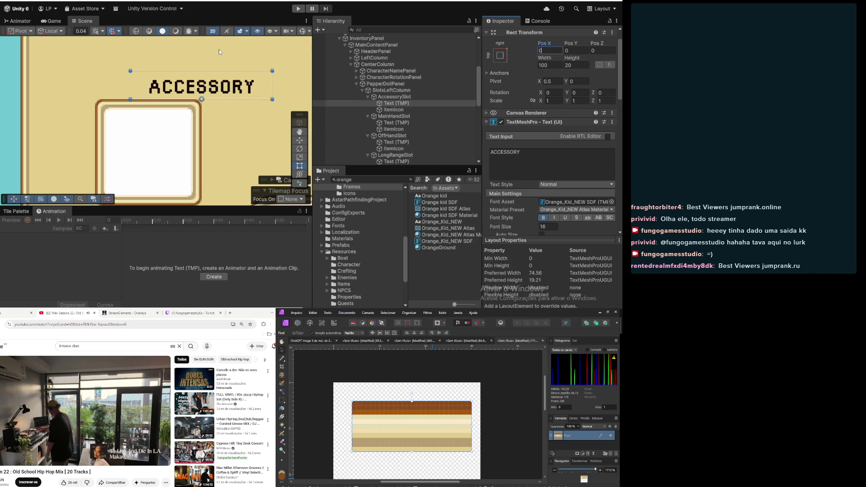
{"action": "scroll", "coordinate": [509, 59], "scroll_direction": "up", "scroll_amount": 2}
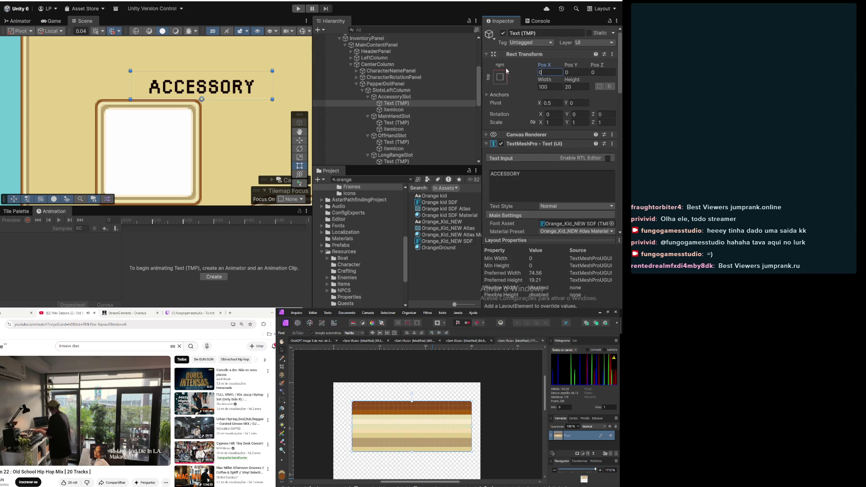
{"action": "left_click", "coordinate": [504, 77]}
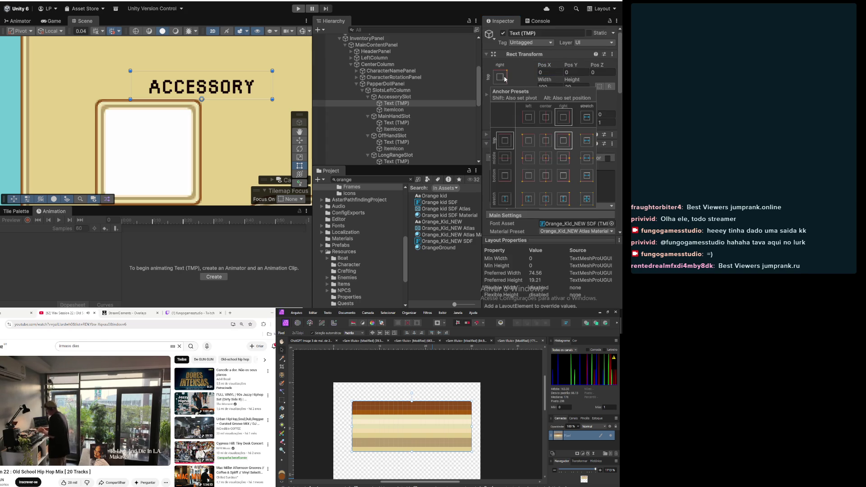
Anchor the ACCESSORY label top-centre, with pivot and position, and set its Pos X to 0
{"action": "left_click", "coordinate": [546, 141]}
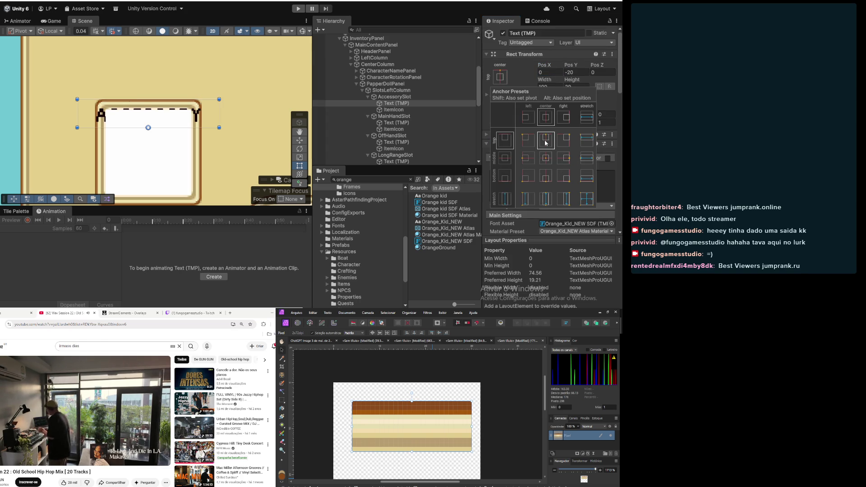
{"action": "key", "text": "shift+alt"}
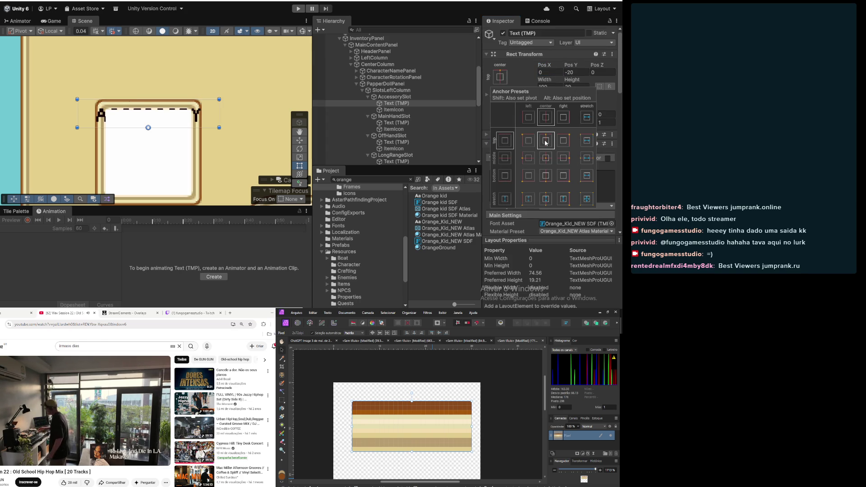
{"action": "left_click", "coordinate": [546, 141], "text": "alt+shift"}
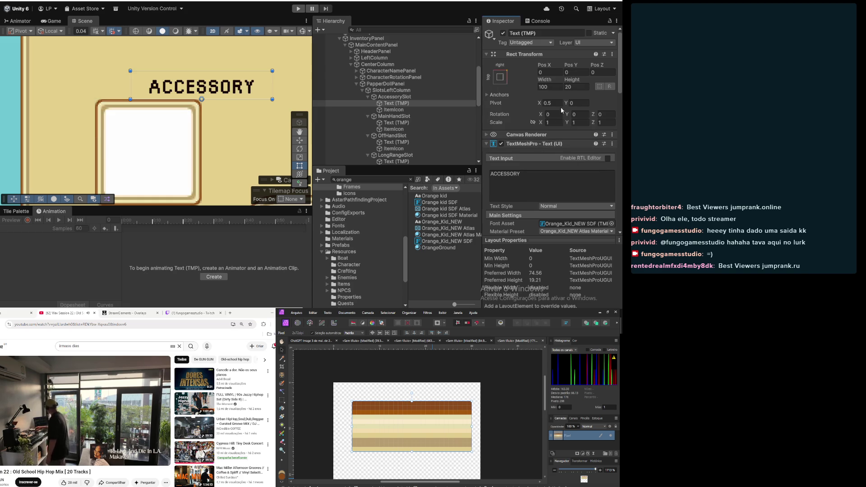
{"action": "left_click", "coordinate": [507, 81]}
{"action": "left_click", "coordinate": [551, 141]}
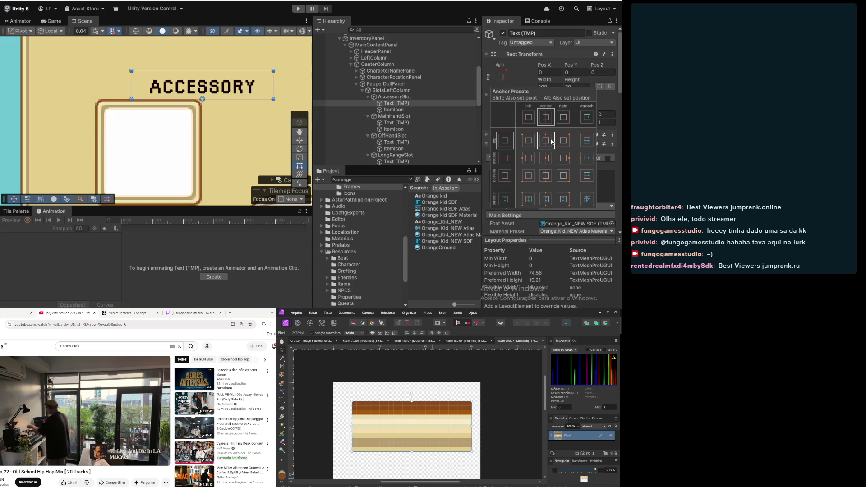
{"action": "left_click", "coordinate": [549, 72]}
{"action": "type", "text": "0"}
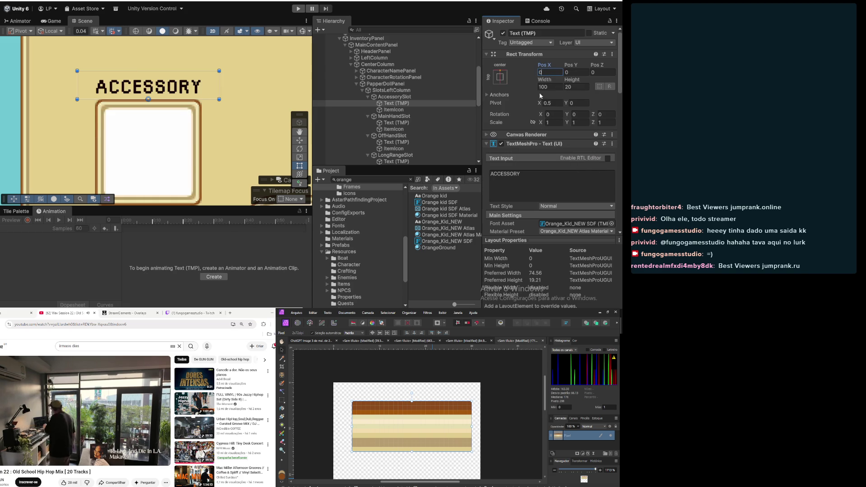
{"action": "left_click", "coordinate": [579, 87]}
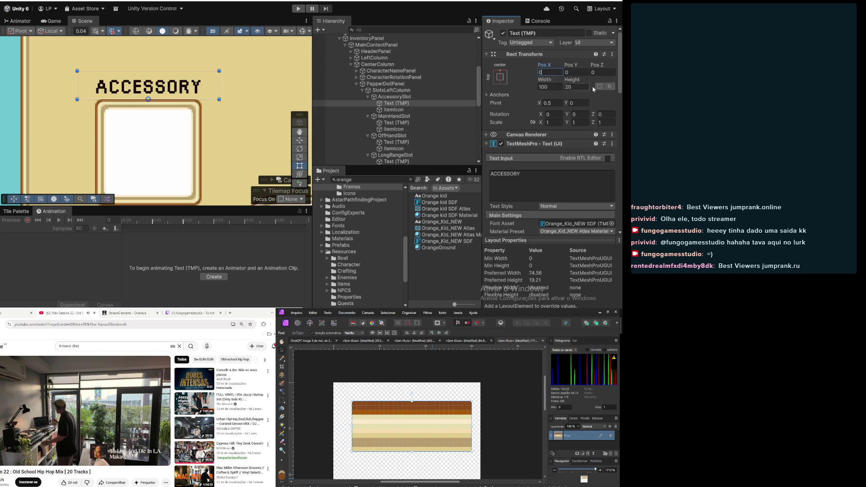
{"action": "left_click", "coordinate": [393, 122]}
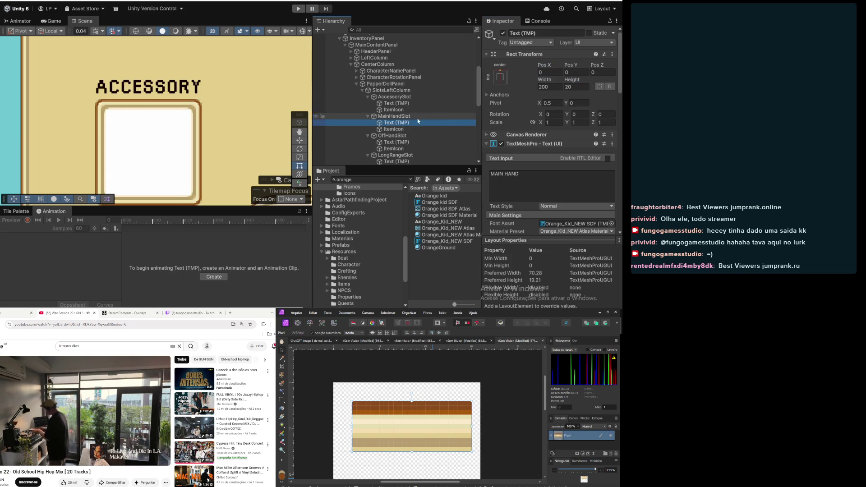
Change the ACCESSORY label's Rect Transform width from 200 to 160
{"action": "left_click", "coordinate": [402, 143]}
{"action": "left_click", "coordinate": [397, 123]}
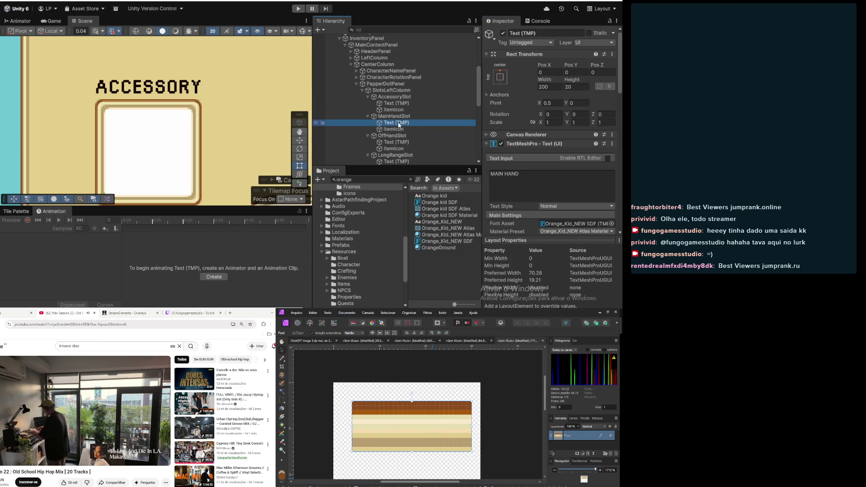
{"action": "left_click", "coordinate": [397, 104]}
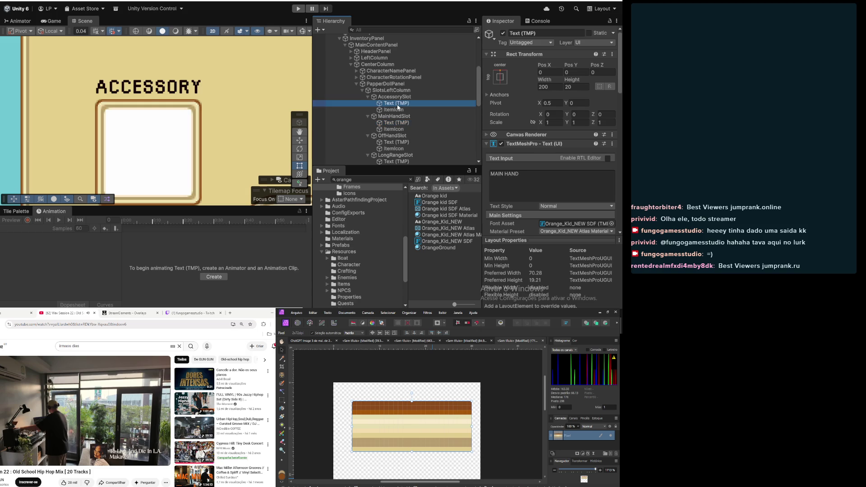
{"action": "left_click", "coordinate": [557, 86]}
{"action": "type", "text": "200"}
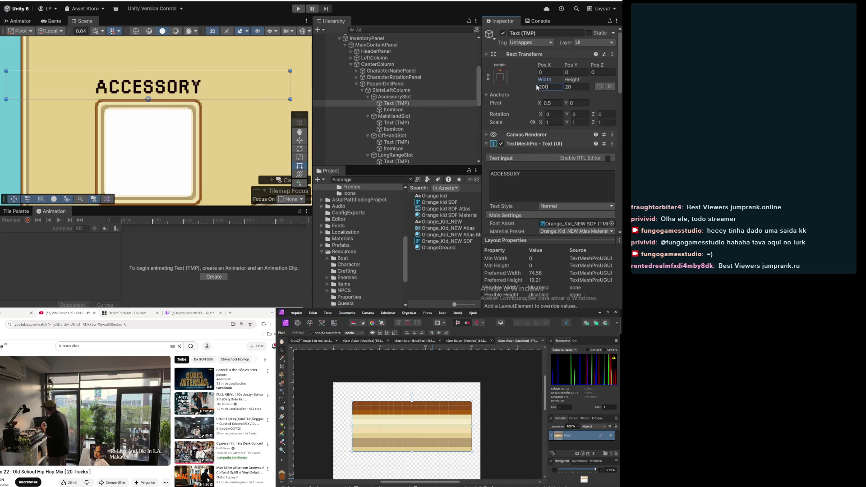
{"action": "key", "text": "BackSpace"}
{"action": "key", "text": "BackSpace"}
{"action": "key", "text": "BackSpace"}
{"action": "type", "text": "160"}
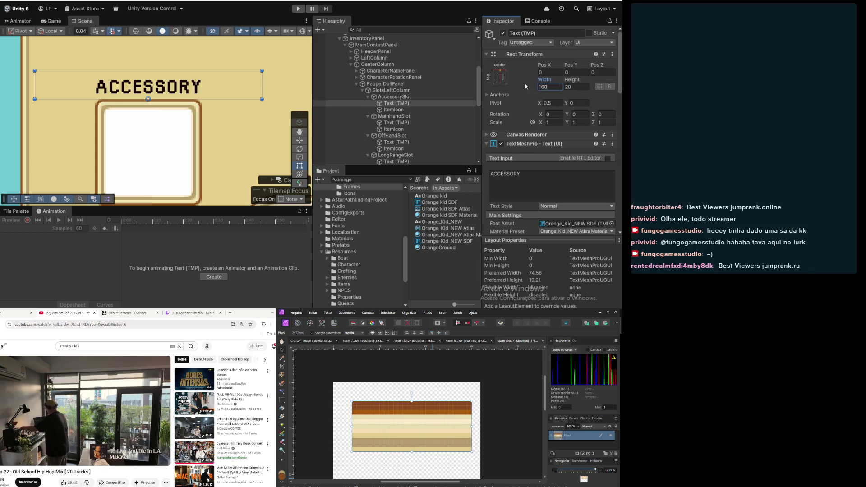
Set the MAIN HAND and OFF HAND label widths to 160, then start on LONG RANGE's width
{"action": "left_click", "coordinate": [412, 125]}
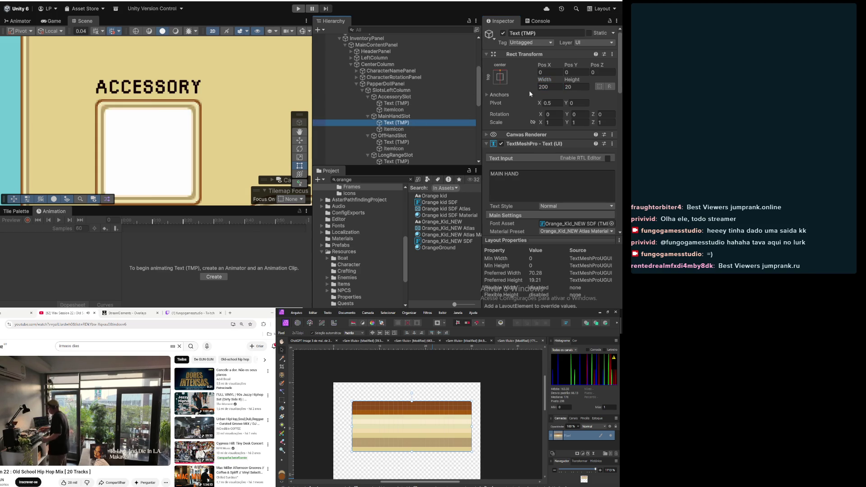
{"action": "left_click", "coordinate": [557, 87]}
{"action": "type", "text": "160"}
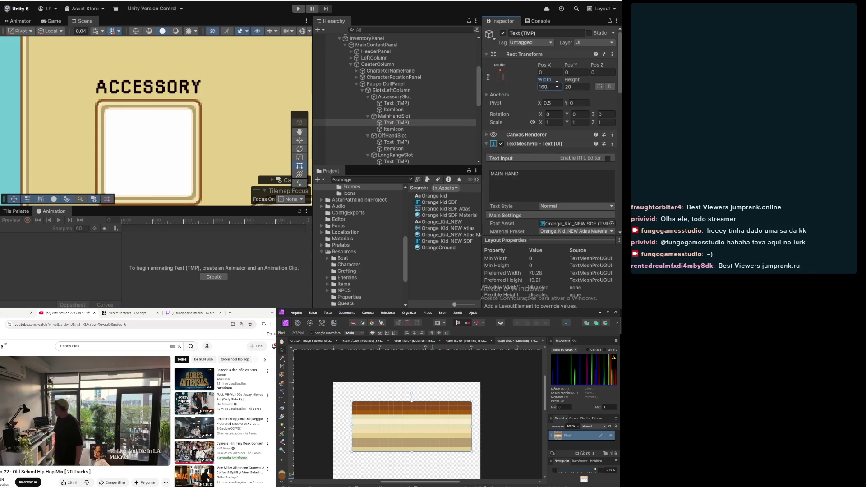
{"action": "left_click", "coordinate": [389, 142]}
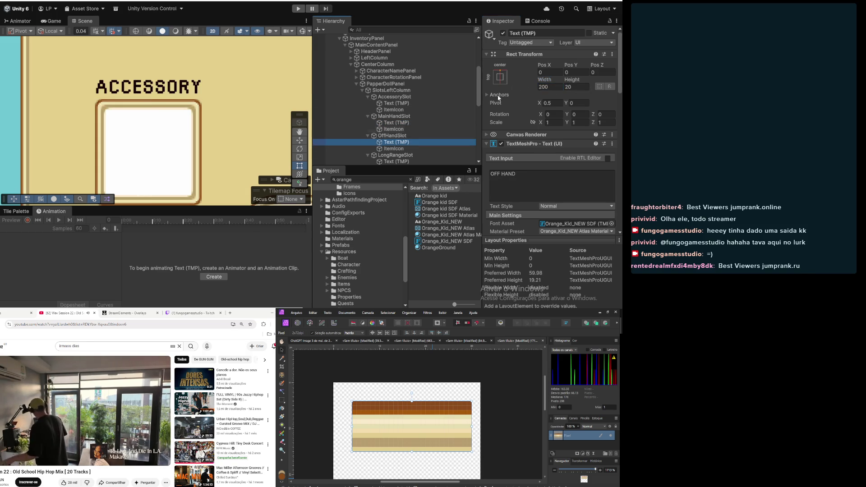
{"action": "left_click", "coordinate": [554, 86]}
{"action": "type", "text": "160"}
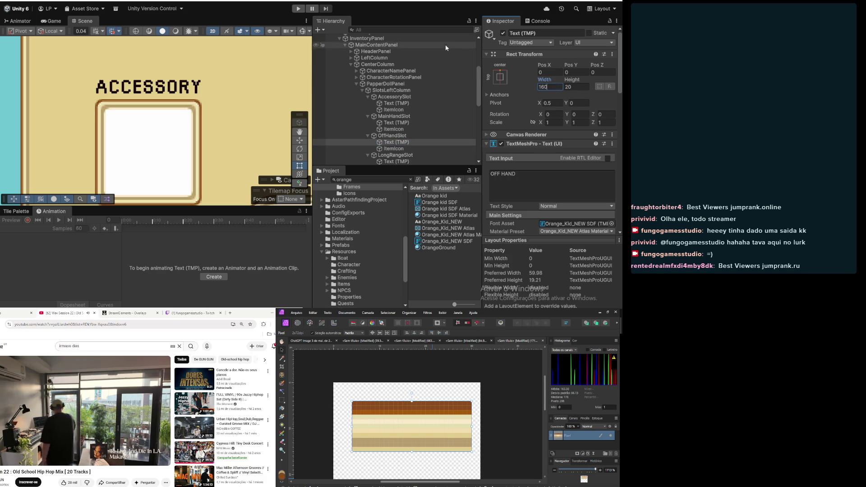
{"action": "scroll", "coordinate": [454, 88], "scroll_direction": "down", "scroll_amount": 3}
{"action": "left_click", "coordinate": [429, 113]}
{"action": "left_click", "coordinate": [558, 86]}
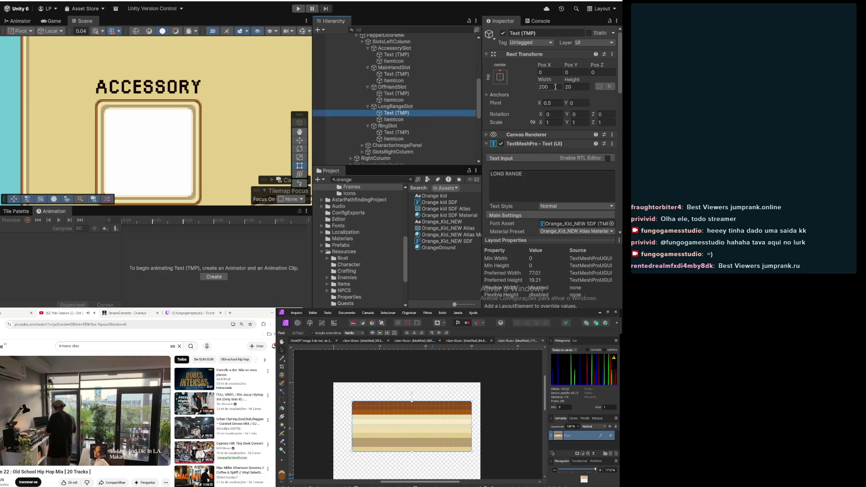